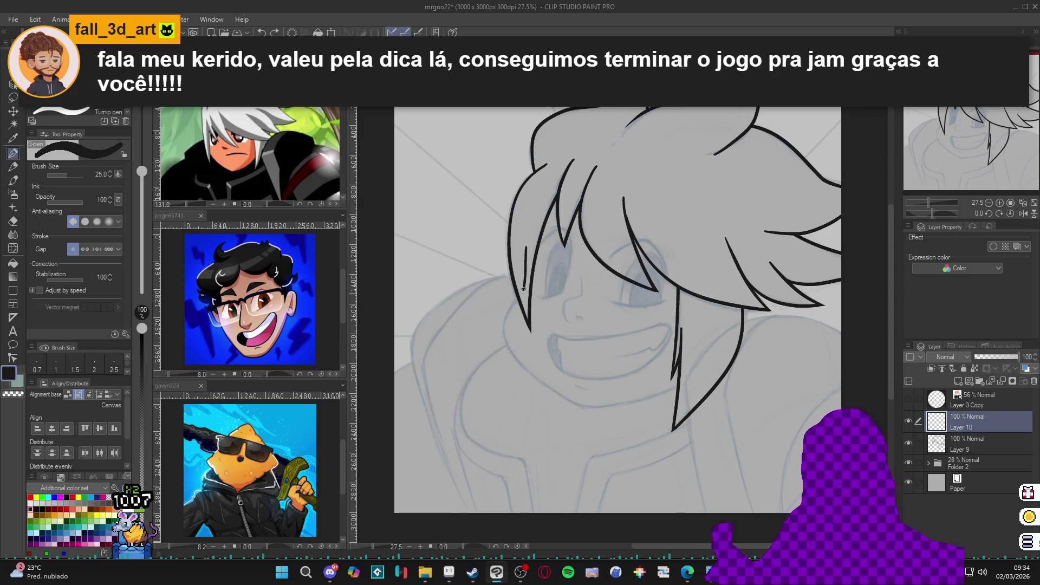
# Ink the jaw line from the chin and extend the cheek line in black, then save
pyautogui.moveTo(512, 352); pyautogui.dragTo(617, 423)
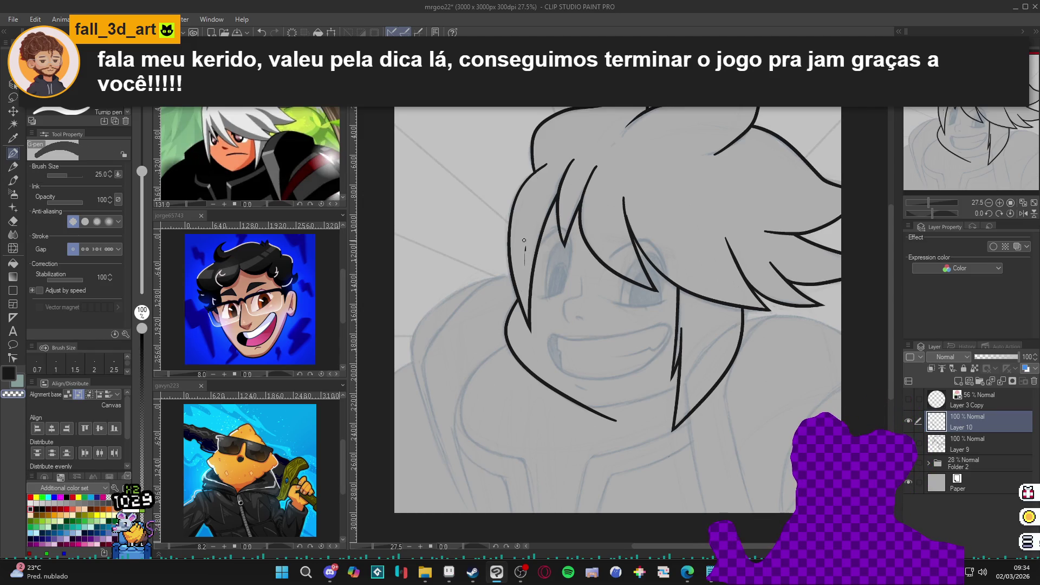
pyautogui.moveTo(538, 274); pyautogui.dragTo(548, 204)
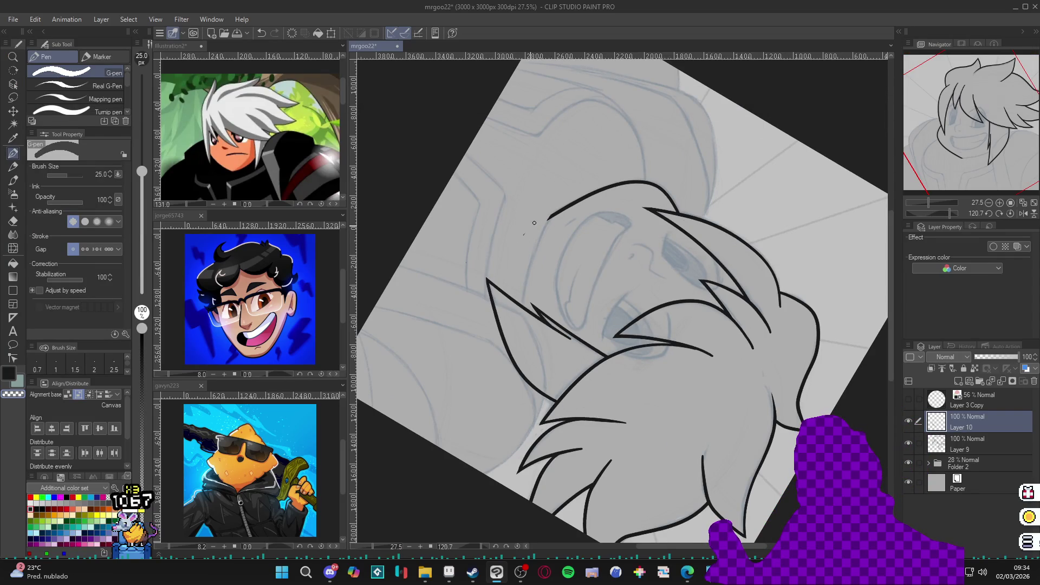
pyautogui.press('x')
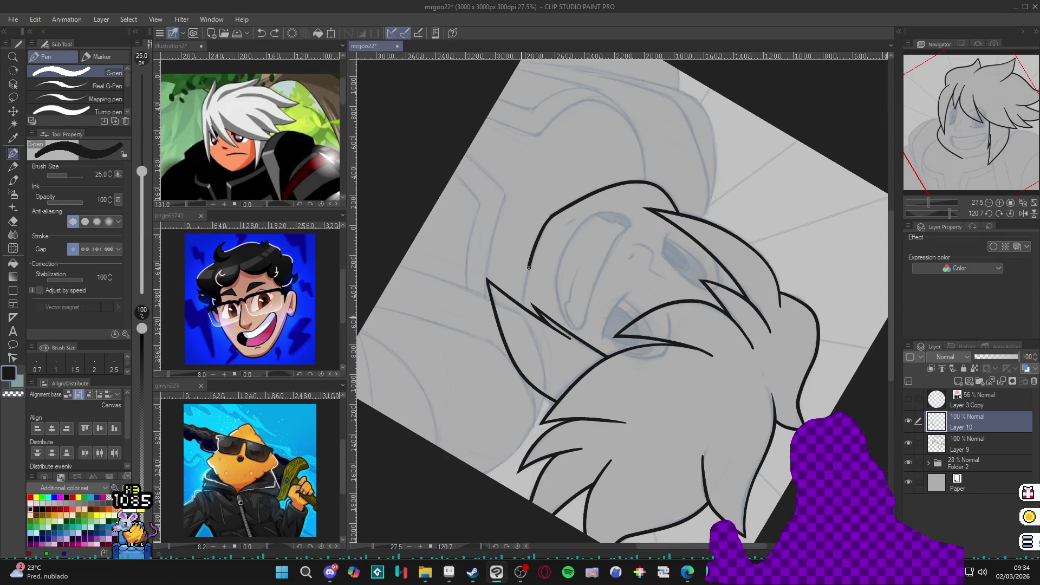
pyautogui.moveTo(529, 267); pyautogui.dragTo(522, 306)
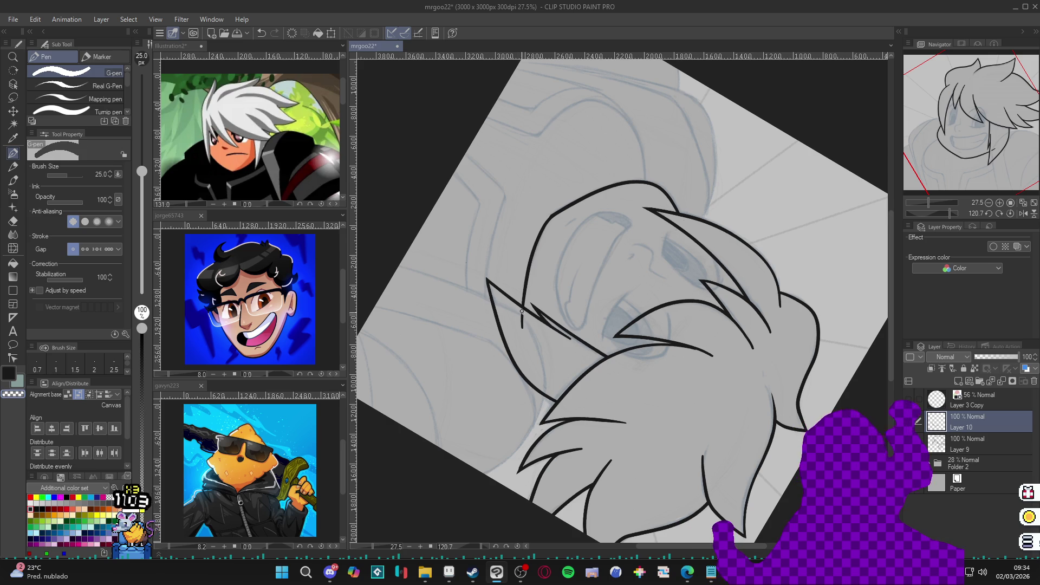
pyautogui.hotkey('ctrl', '@')
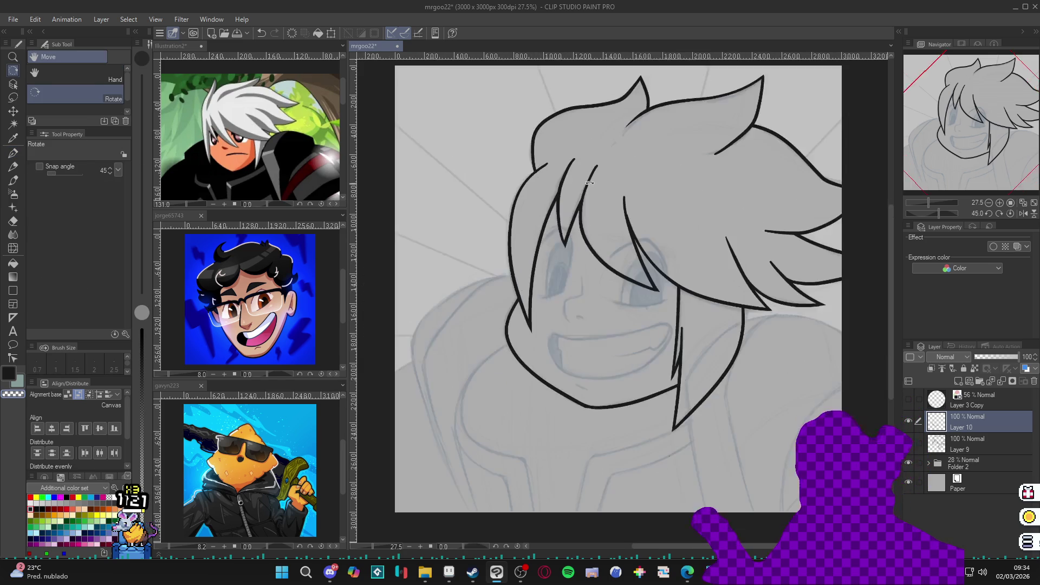
pyautogui.moveTo(710, 236); pyautogui.dragTo(689, 263)
pyautogui.hotkey('ctrl', 's')
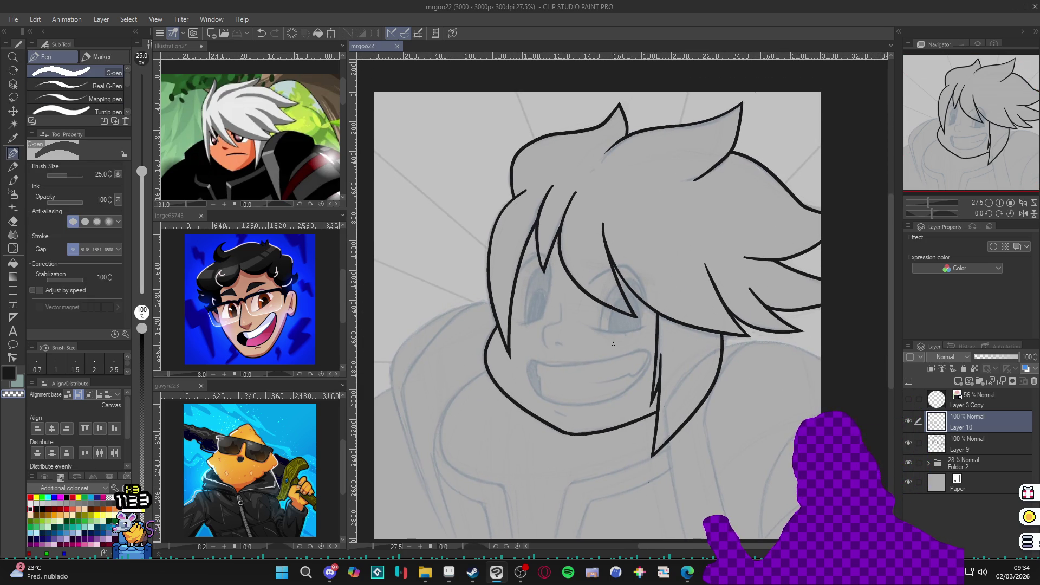
# Redraw the nose line so it ends lower and ink the smiling mouth
pyautogui.press('c')
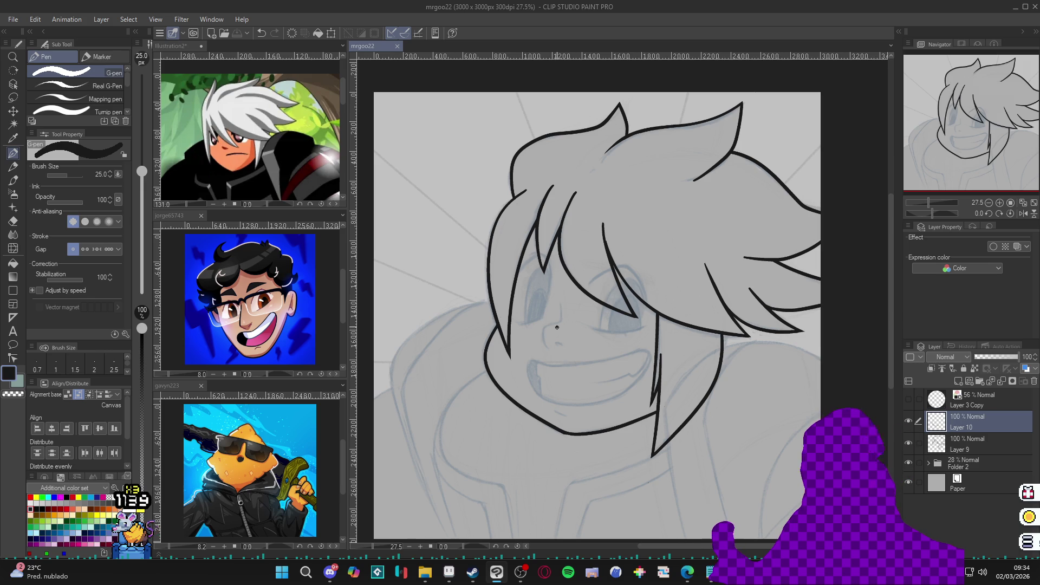
pyautogui.moveTo(559, 305); pyautogui.dragTo(557, 329)
pyautogui.press('c')
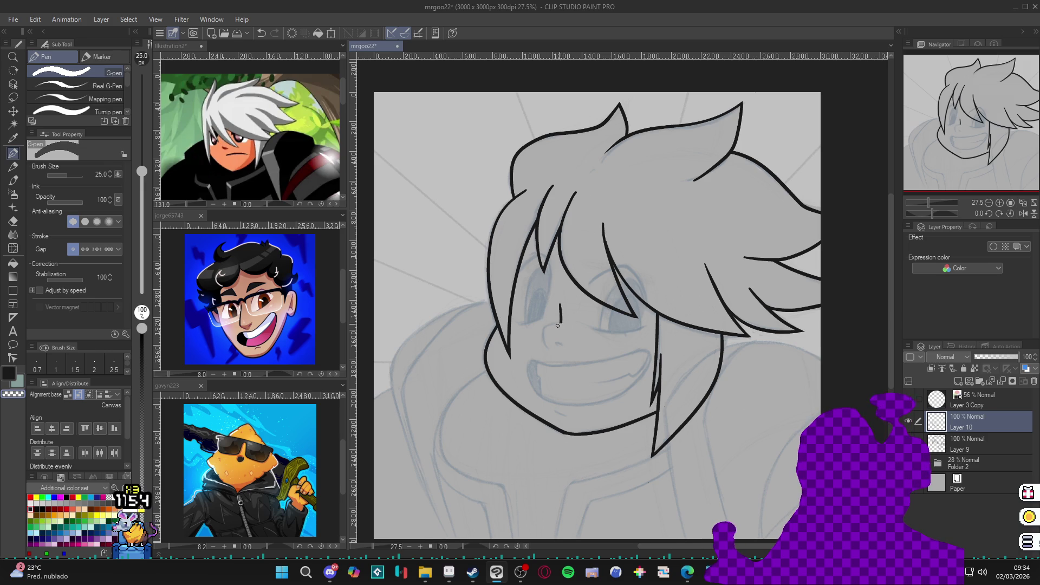
pyautogui.press('c')
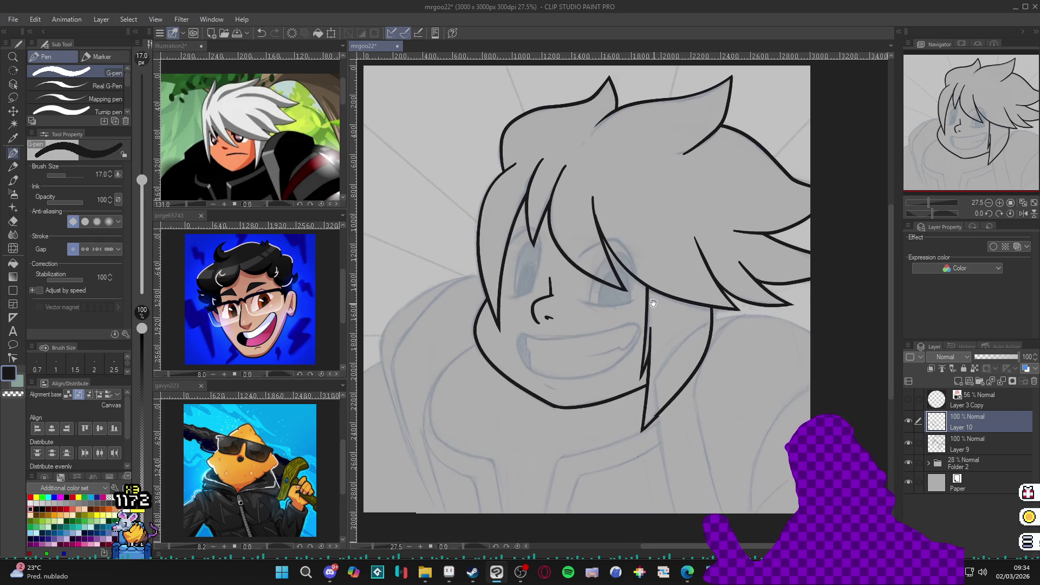
pyautogui.moveTo(669, 345); pyautogui.dragTo(494, 395)
pyautogui.press('p')
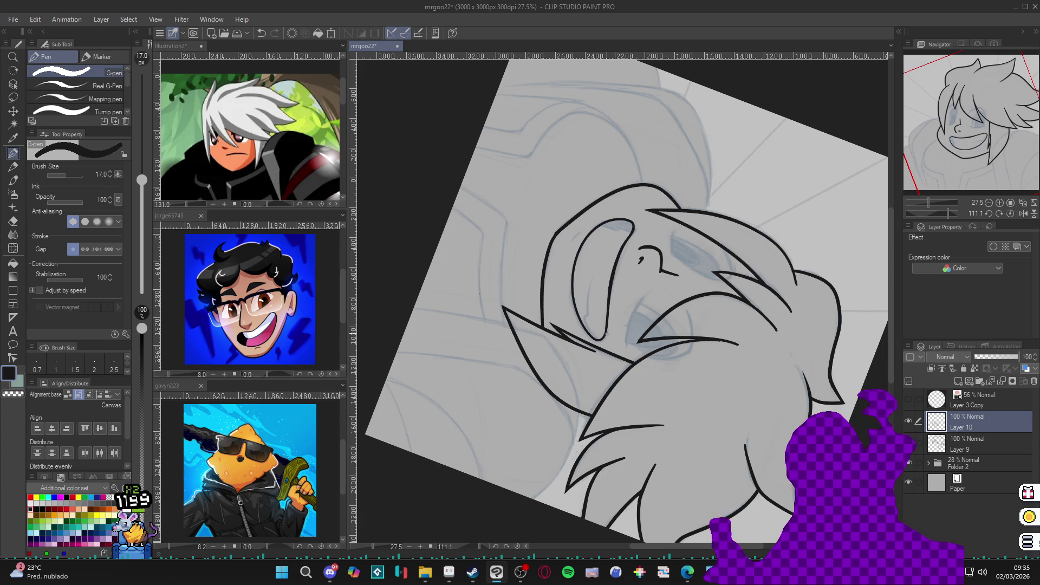
pyautogui.hotkey('ctrl', '@')
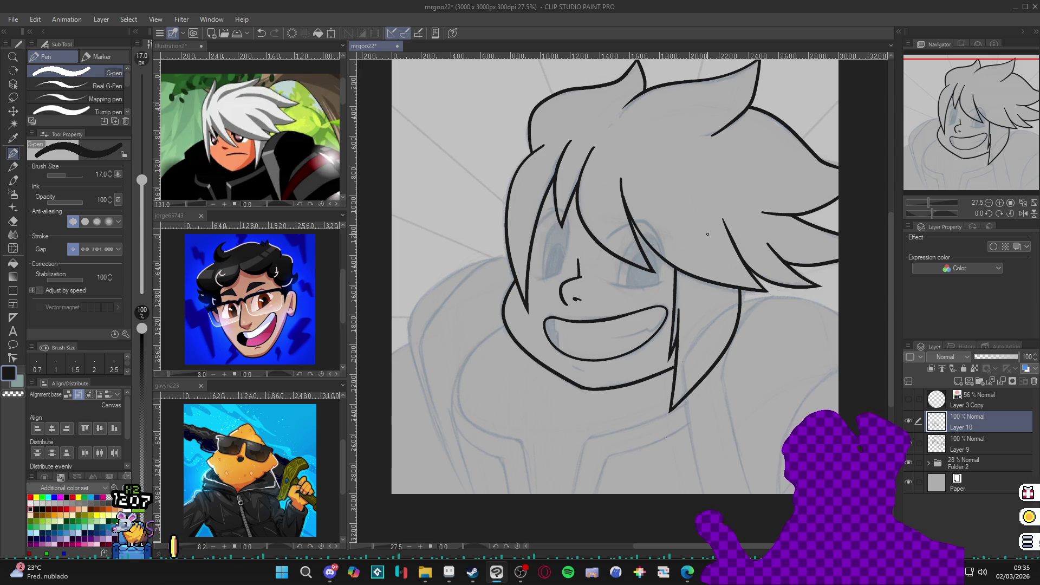
# Test whether the inside of the mouth is a closed region, then clear the selection
pyautogui.press('w')
pyautogui.click(626, 335)
pyautogui.hotkey('ctrl', 'd')
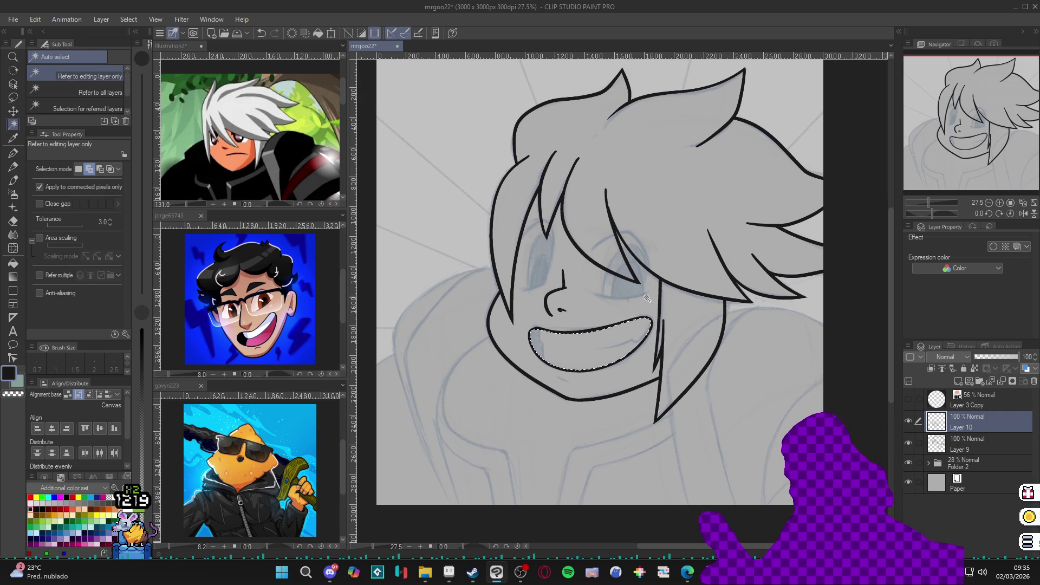
pyautogui.press('p')
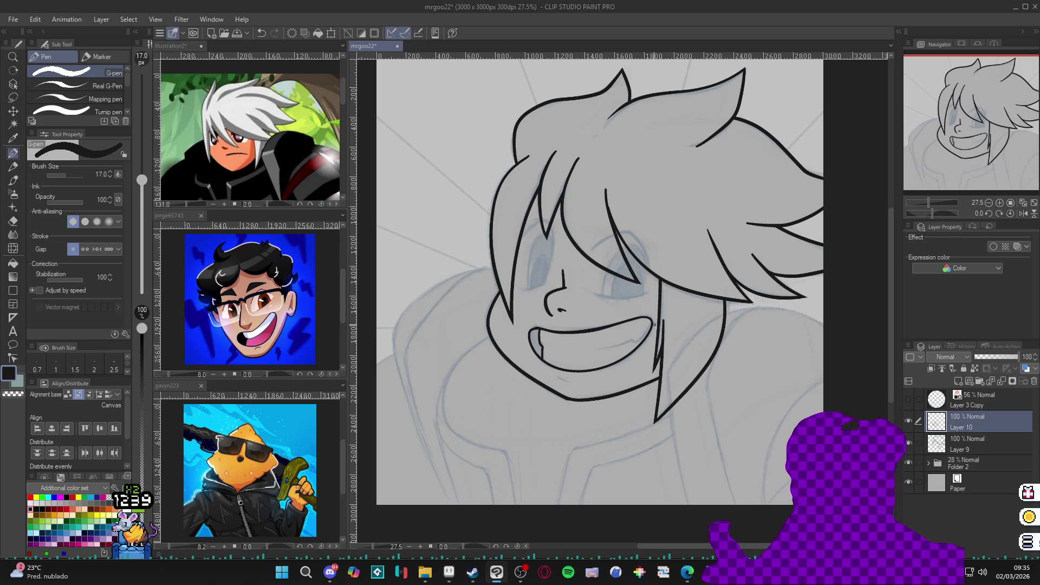
# Extend the mouth's right corner with a curve and reduce the pen size to 12
pyautogui.moveTo(648, 329)
pyautogui.mouseDown()
pyautogui.moveTo(634, 340)
pyautogui.moveTo(648, 331)
pyautogui.moveTo(649, 296)
pyautogui.mouseUp()
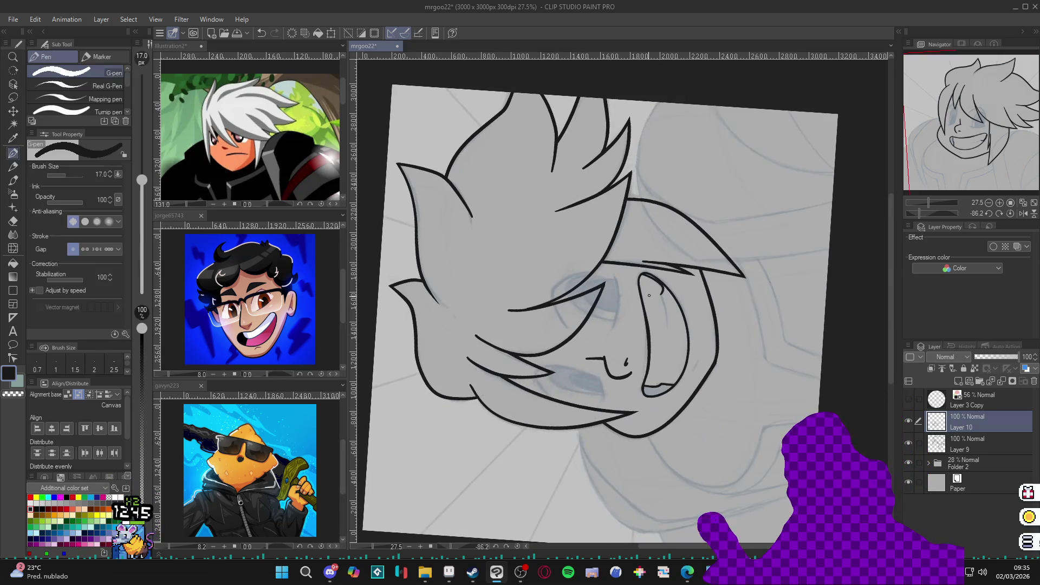
pyautogui.press('[')
pyautogui.press('[')
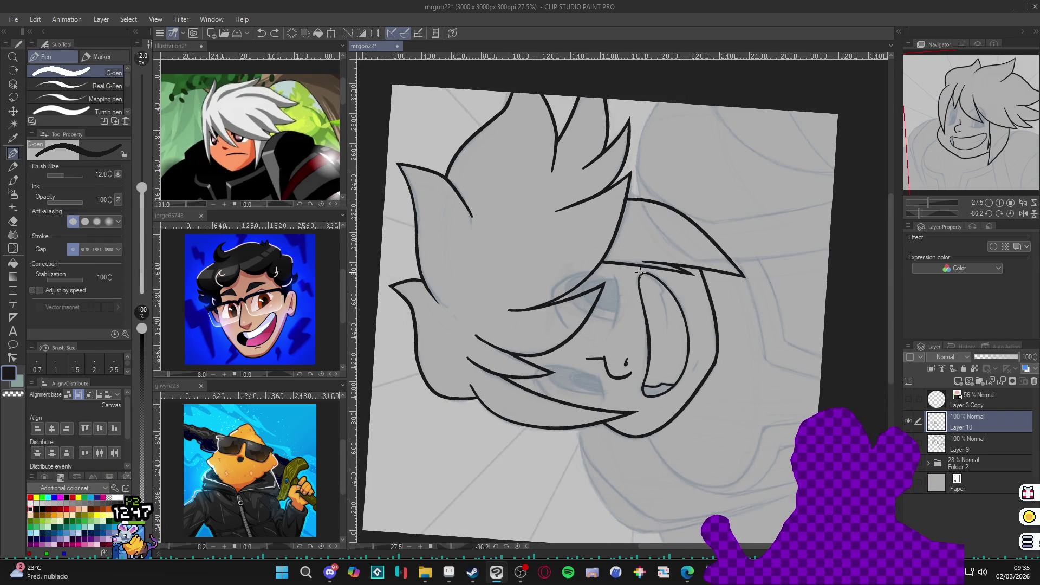
pyautogui.moveTo(659, 284)
pyautogui.mouseDown()
pyautogui.moveTo(705, 428)
pyautogui.moveTo(466, 374)
pyautogui.moveTo(472, 88)
pyautogui.mouseUp()
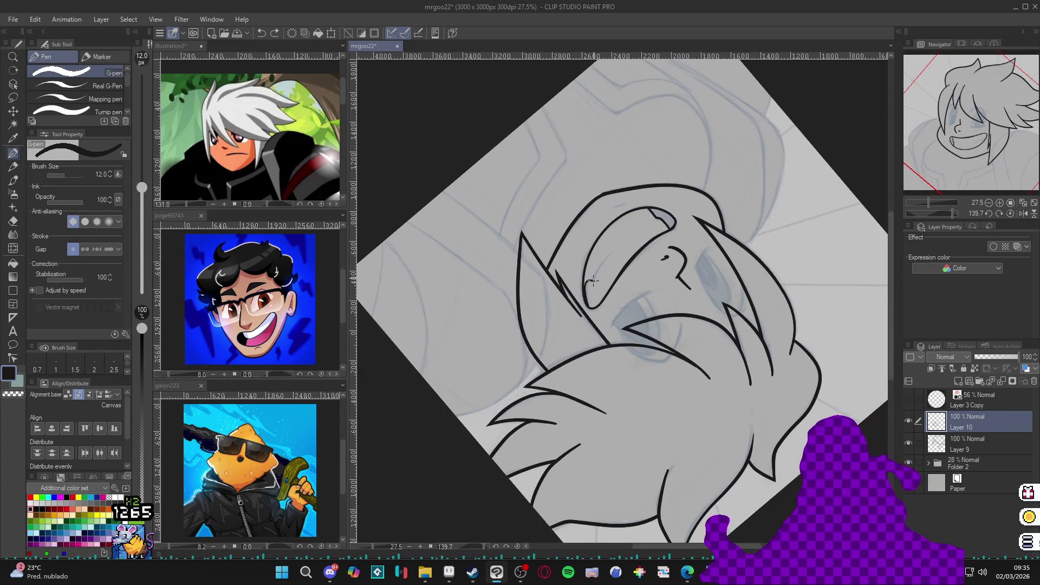
pyautogui.moveTo(593, 280); pyautogui.dragTo(633, 198)
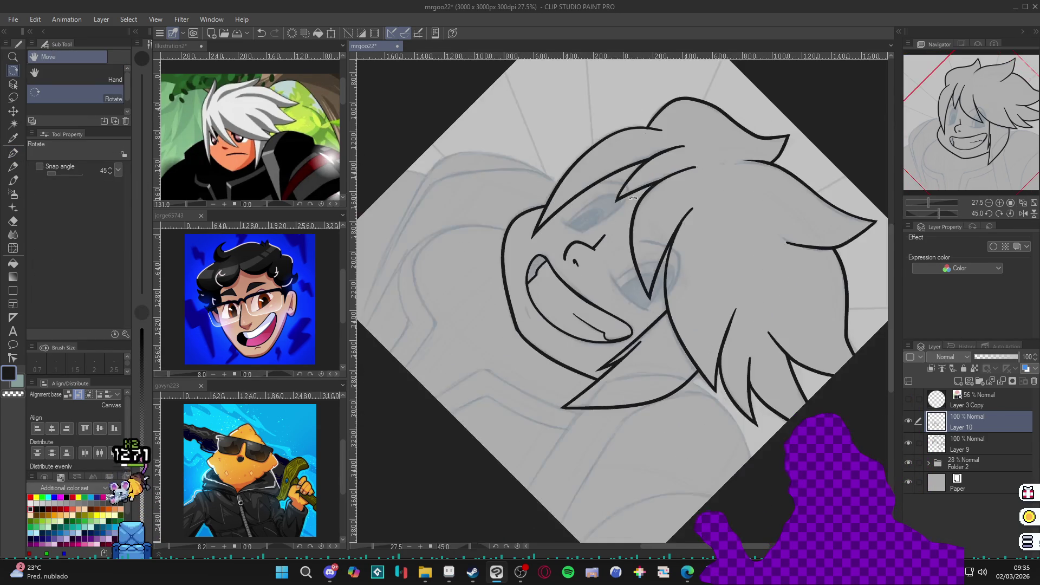
pyautogui.doubleClick(633, 198)
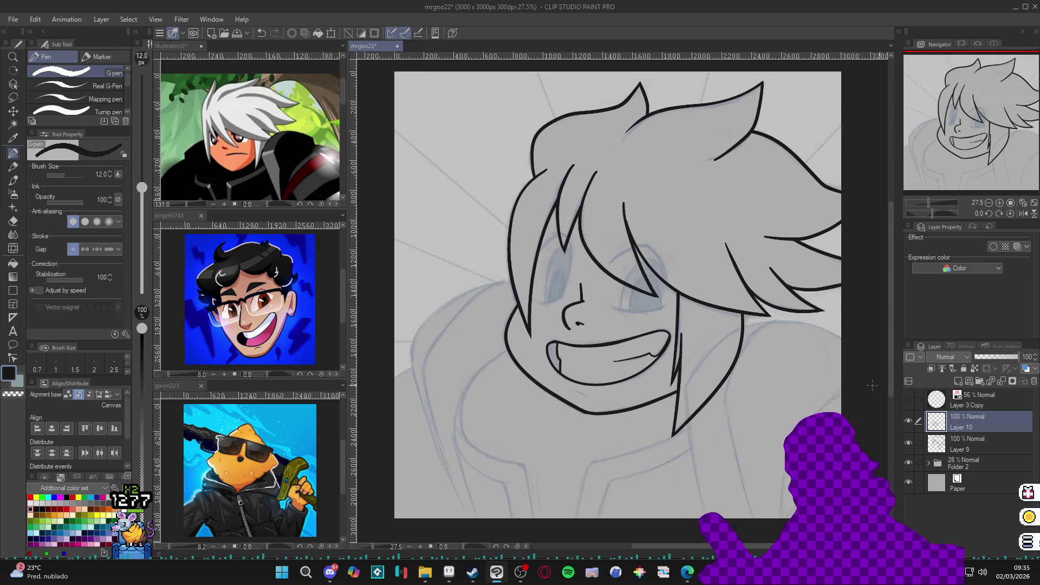
# Fill the mouth's left corner solid black
pyautogui.press('g')
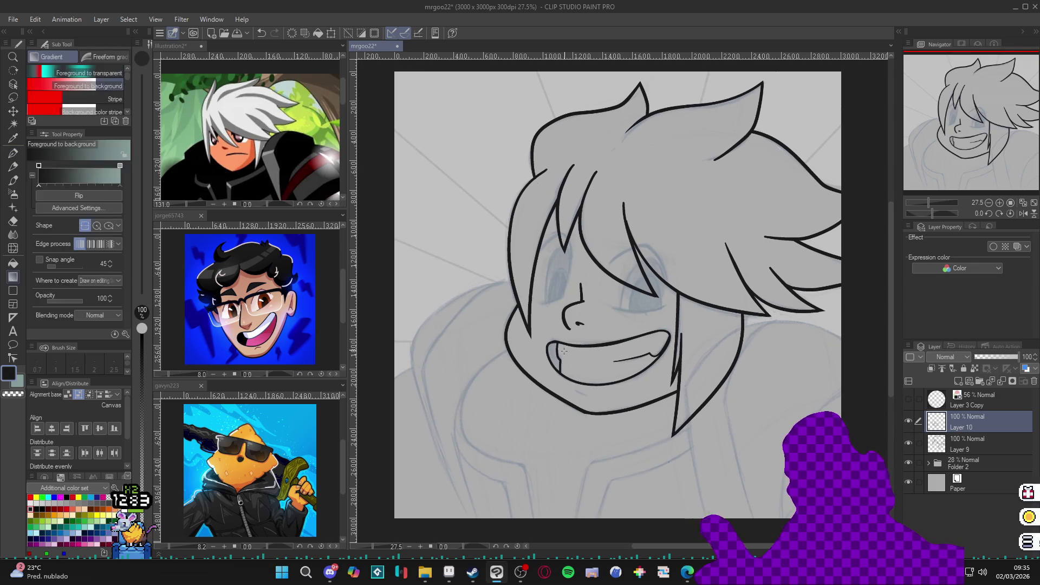
pyautogui.click(555, 354)
pyautogui.press('p')
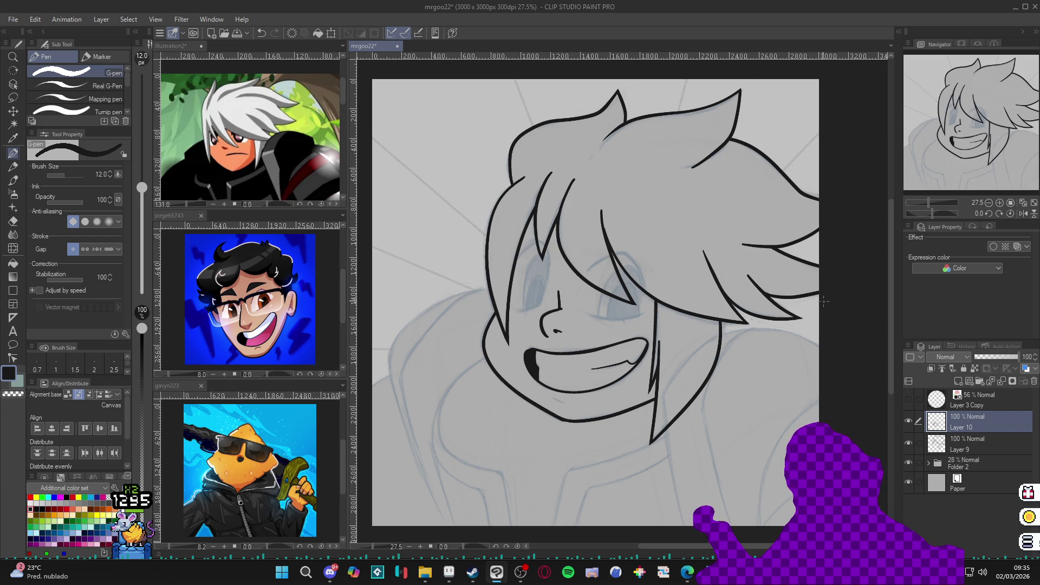
pyautogui.moveTo(778, 302); pyautogui.dragTo(766, 310)
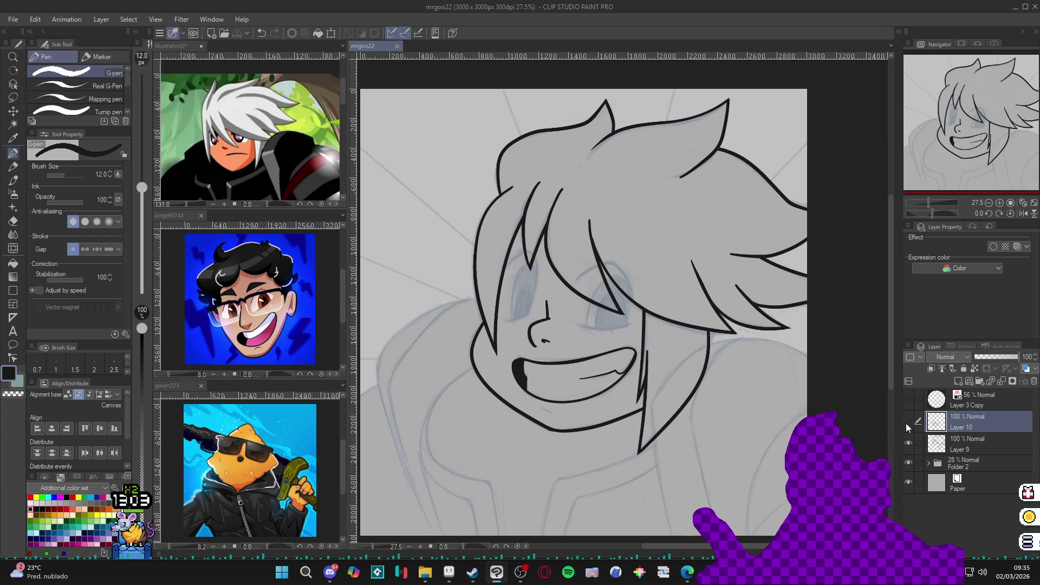
# Set the pen size to 17 and merge Layer 10 down into Layer 9, saving
pyautogui.hotkey('ctrl', 'z')
pyautogui.hotkey('ctrl', 'y')
pyautogui.press(']')
pyautogui.press(']')
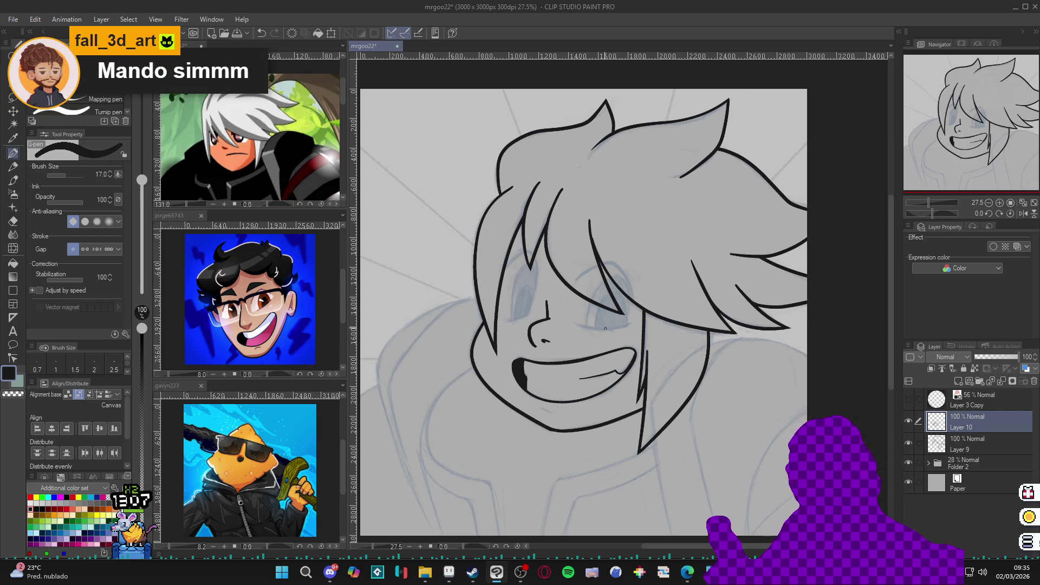
pyautogui.hotkey('ctrl', 's')
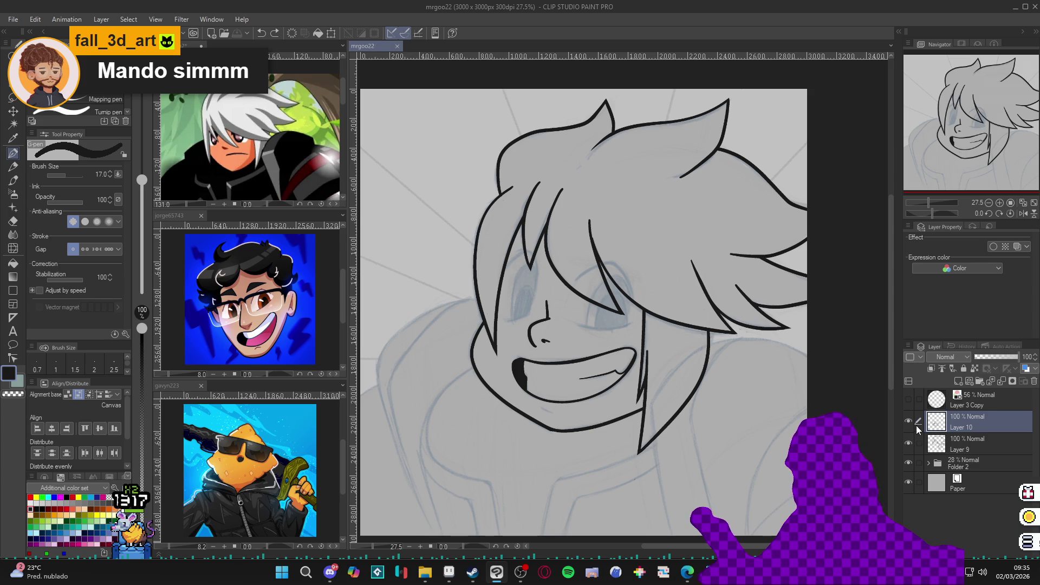
pyautogui.moveTo(889, 405); pyautogui.dragTo(873, 402)
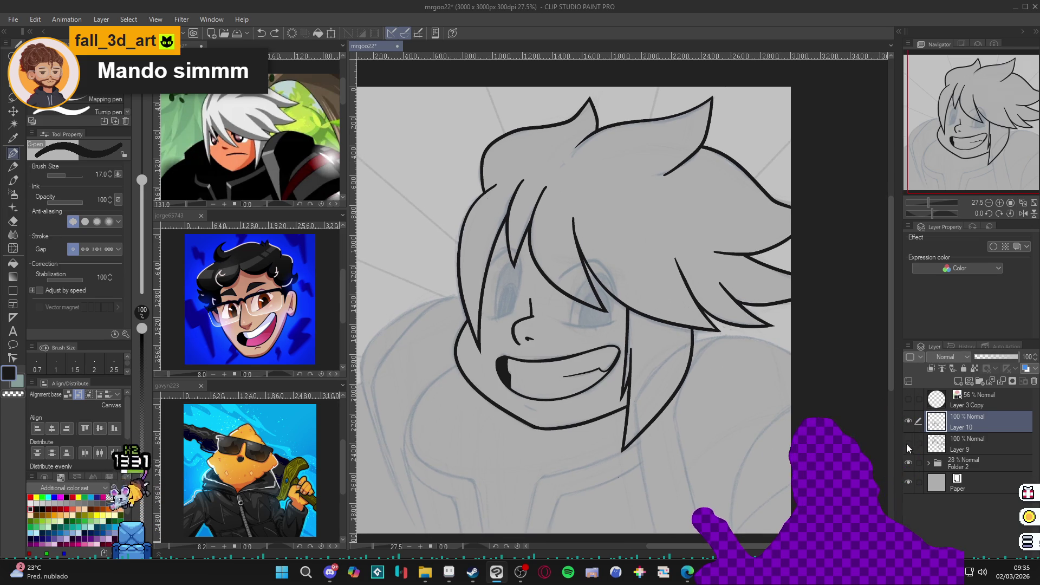
pyautogui.hotkey('ctrl', 'e')
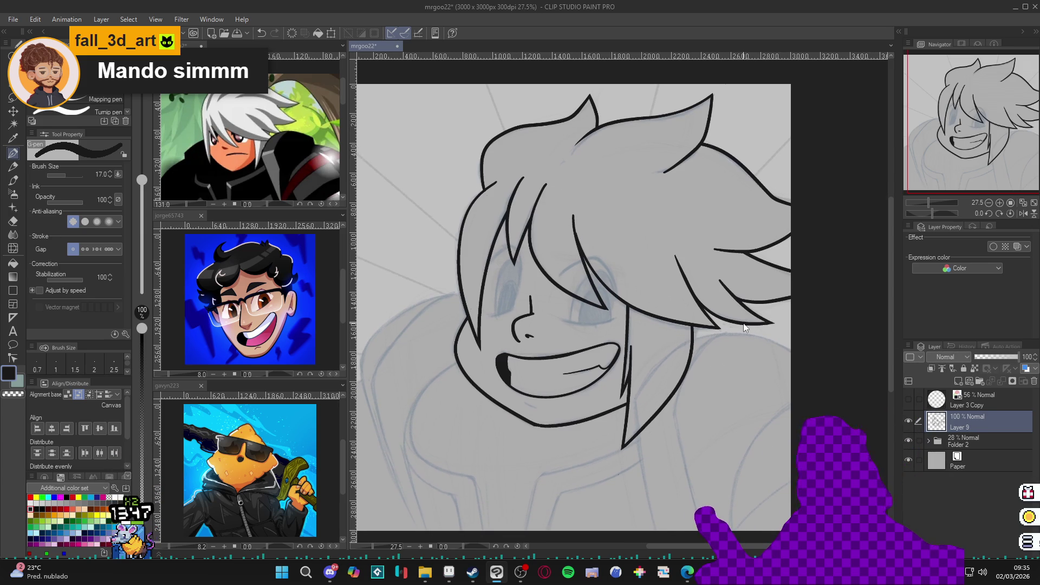
pyautogui.hotkey('ctrl', 's')
# On a new empty layer, add a short hair stroke with the canvas rotated about 132°, then save
pyautogui.hotkey('ctrl', 'shift', 'n')
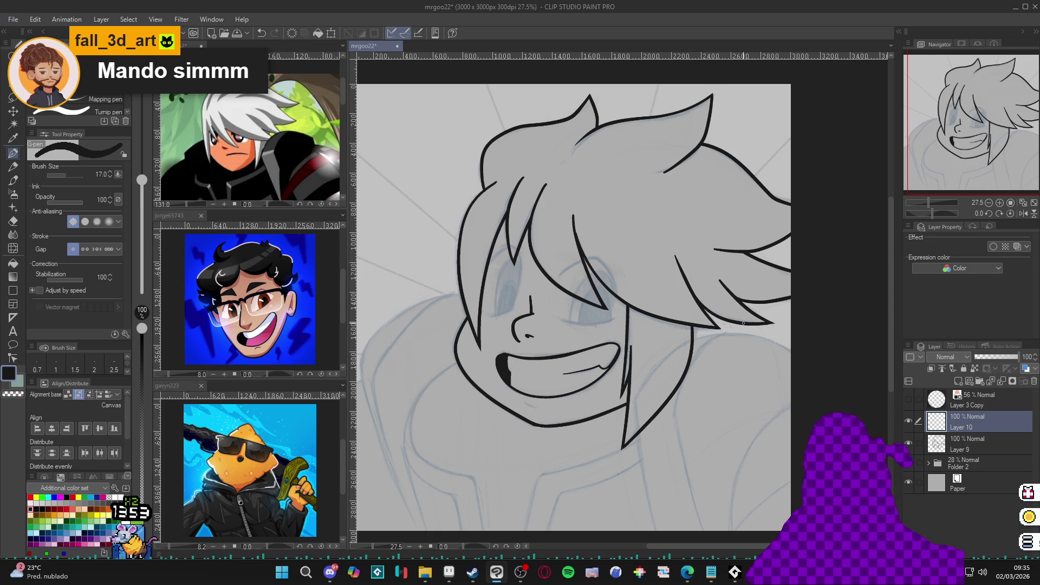
pyautogui.moveTo(743, 322)
pyautogui.mouseDown()
pyautogui.moveTo(724, 372)
pyautogui.moveTo(524, 375)
pyautogui.moveTo(621, 270)
pyautogui.mouseUp()
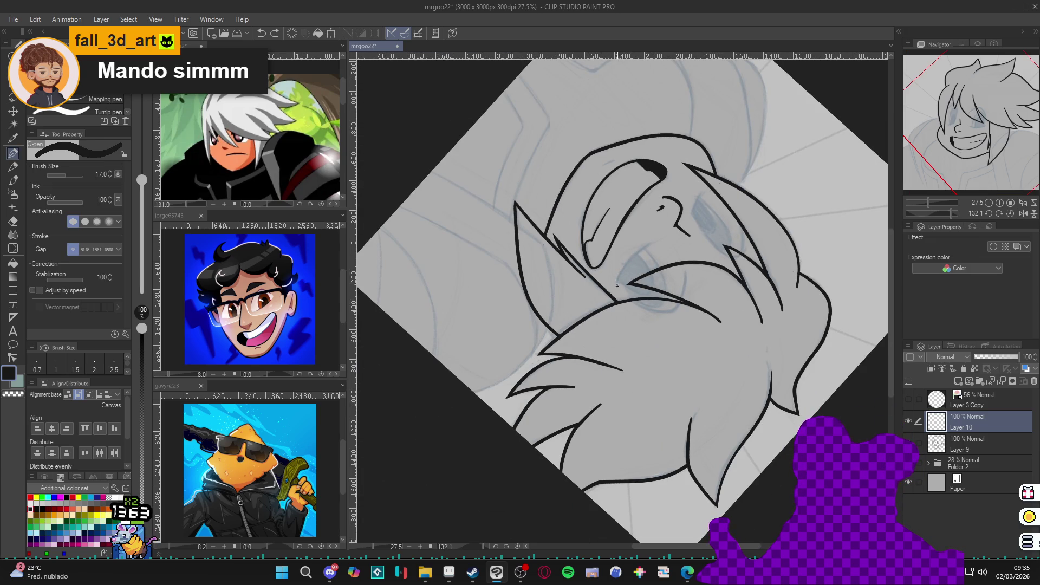
pyautogui.moveTo(629, 262); pyautogui.dragTo(659, 239)
pyautogui.hotkey('ctrl', 'z')
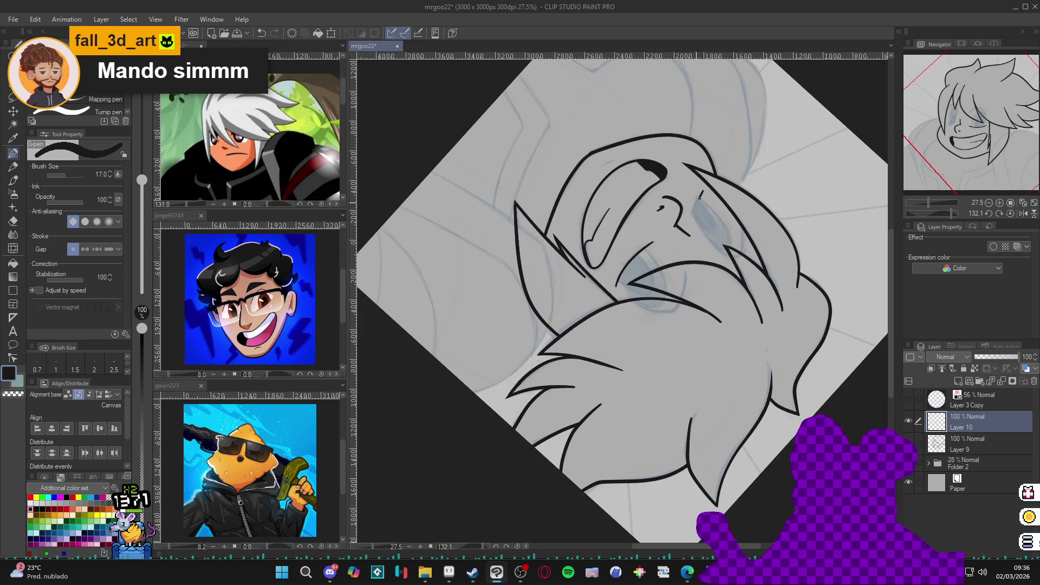
pyautogui.moveTo(700, 197); pyautogui.dragTo(692, 215)
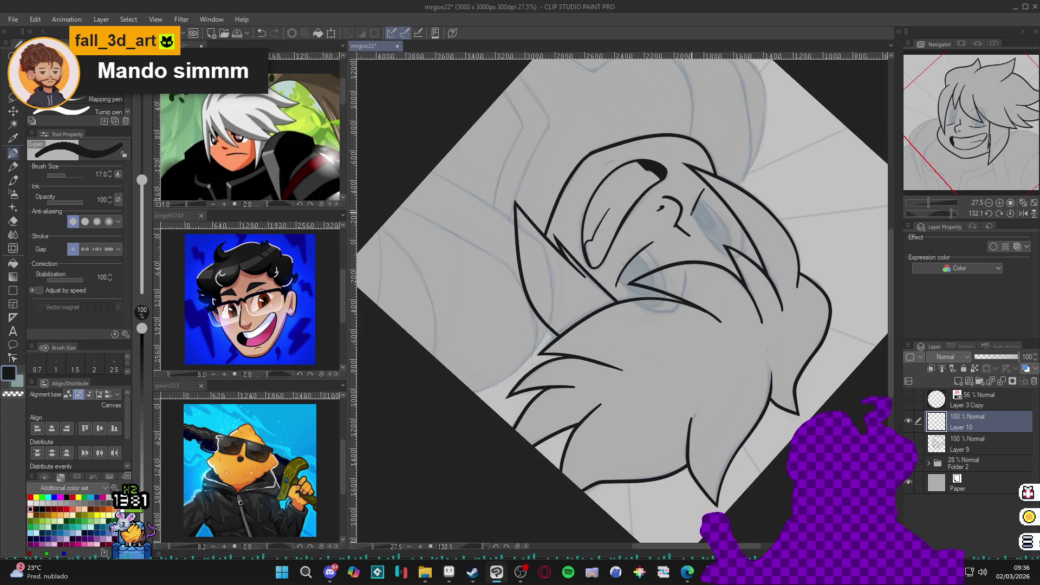
pyautogui.moveTo(742, 301)
pyautogui.mouseDown()
pyautogui.moveTo(705, 260)
pyautogui.moveTo(651, 273)
pyautogui.moveTo(678, 319)
pyautogui.mouseUp()
pyautogui.hotkey('ctrl', 's')
# Add another short ink stroke to the hair with the view tilted to about 75°
pyautogui.scroll(-1, 674, 321)
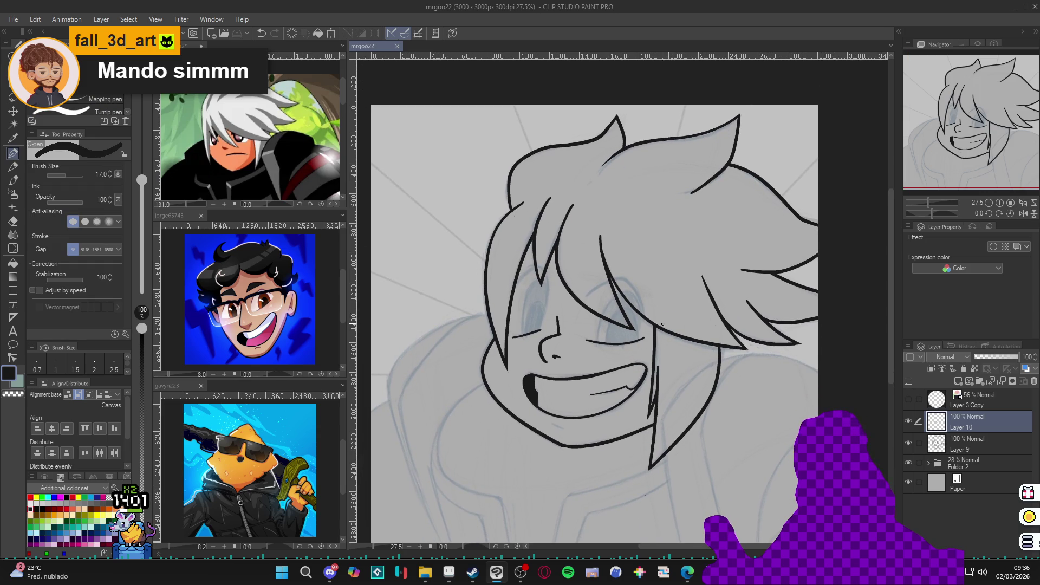
pyautogui.scroll(-1, 746, 305)
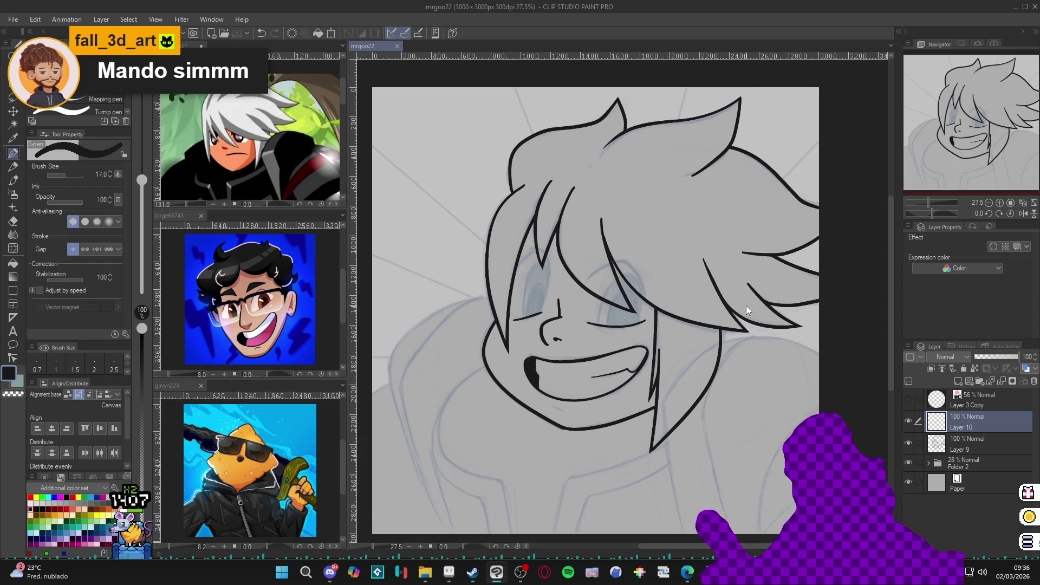
pyautogui.press('r')
pyautogui.moveTo(585, 395)
pyautogui.mouseDown()
pyautogui.moveTo(522, 319)
pyautogui.moveTo(520, 291)
pyautogui.mouseUp()
pyautogui.press('p')
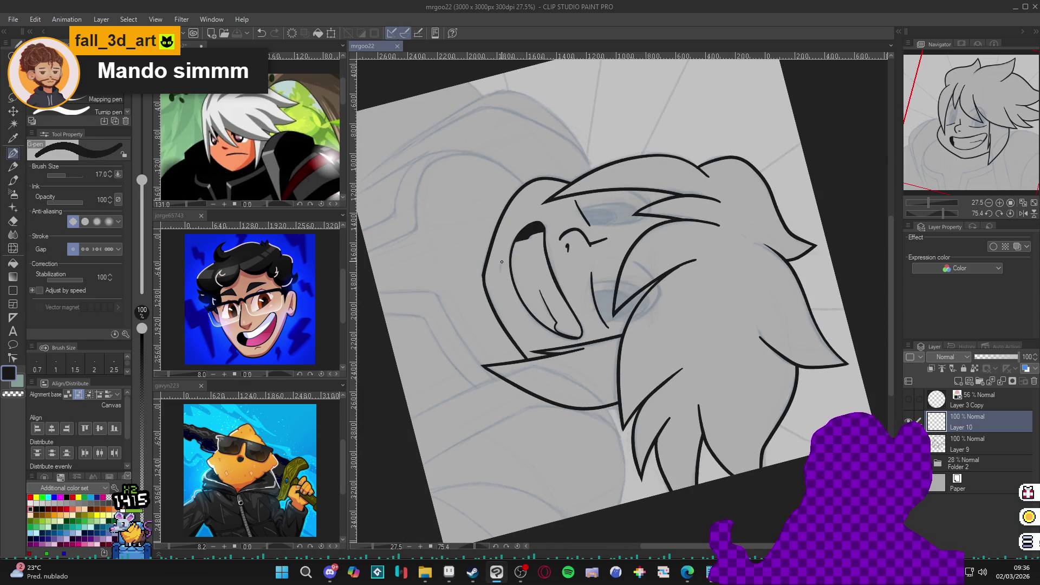
pyautogui.moveTo(502, 261); pyautogui.dragTo(502, 274)
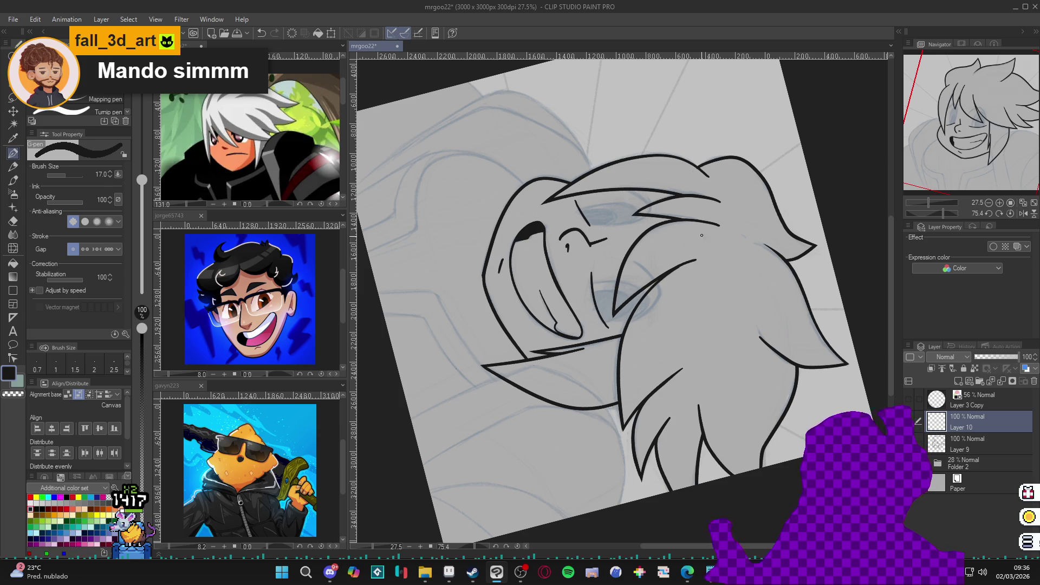
pyautogui.press('r')
pyautogui.moveTo(701, 235)
pyautogui.mouseDown()
pyautogui.moveTo(699, 182)
pyautogui.moveTo(674, 202)
pyautogui.mouseUp()
pyautogui.press('p')
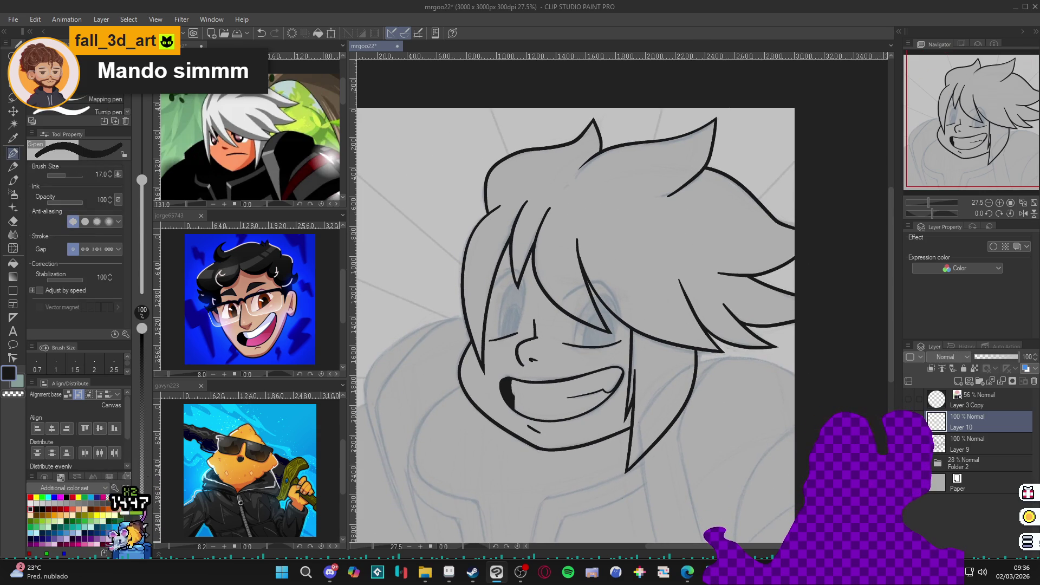
# Merge the line art into Layer 9, save, and add a new empty layer above it
pyautogui.hotkey('ctrl', 'e')
pyautogui.moveTo(717, 444); pyautogui.dragTo(726, 448)
pyautogui.hotkey('ctrl', 's')
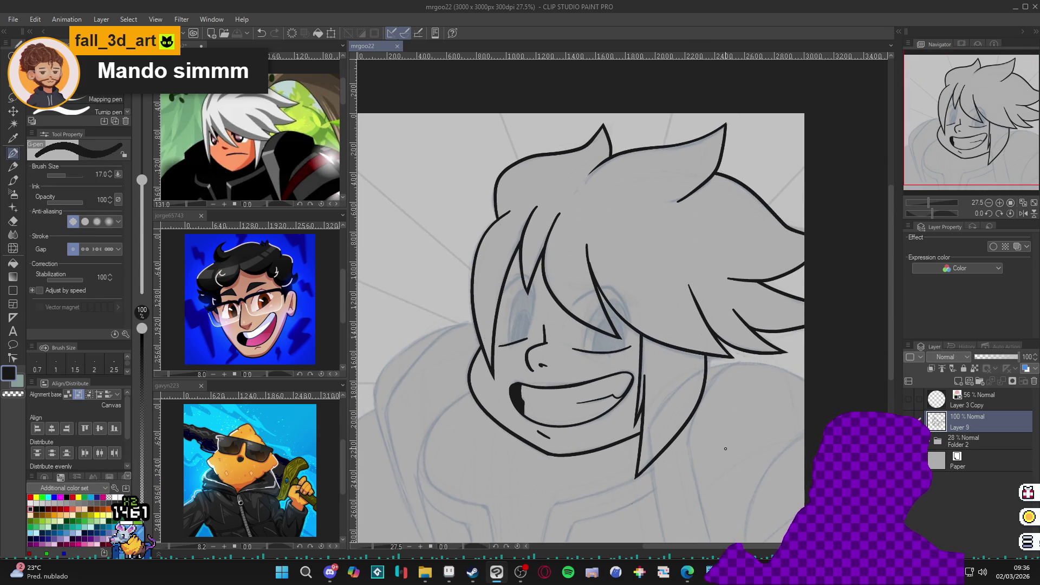
pyautogui.hotkey('ctrl', 'shift', 'n')
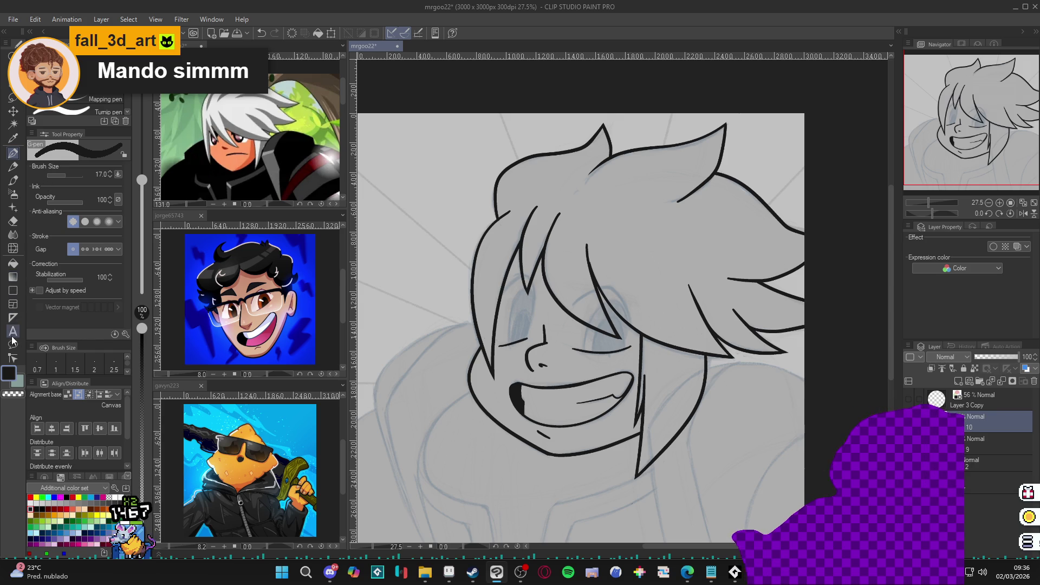
# Lay an ellipse ruler over the eye and ink the iris arc along it
pyautogui.click(13, 317)
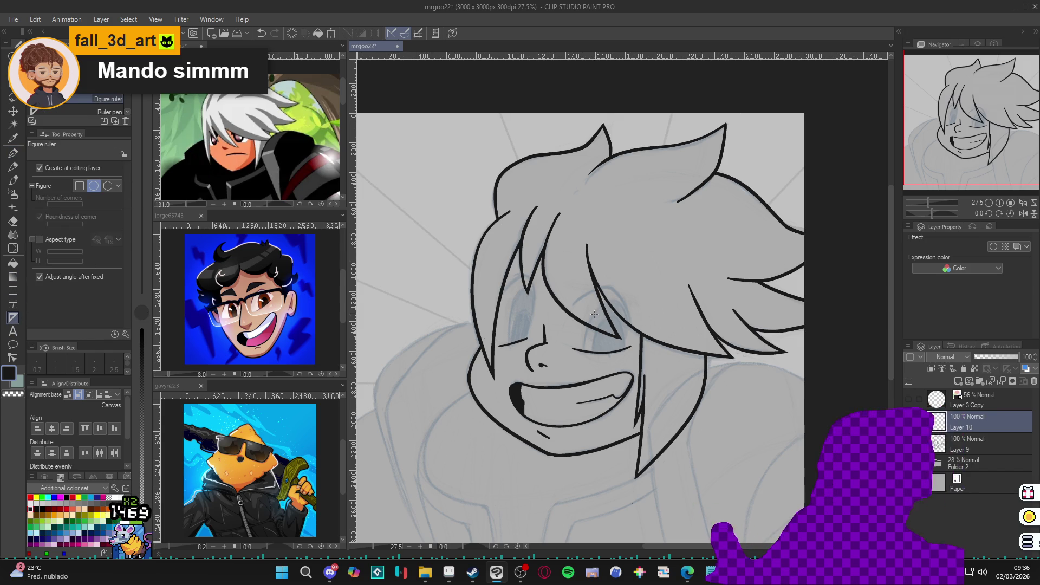
pyautogui.moveTo(584, 301); pyautogui.dragTo(626, 369)
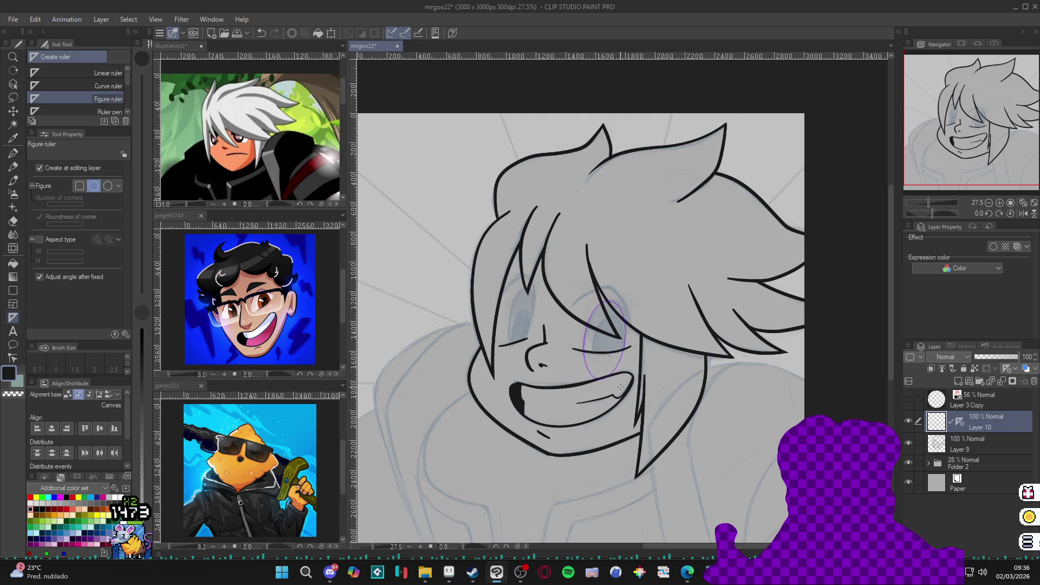
pyautogui.click(626, 347)
pyautogui.press('p')
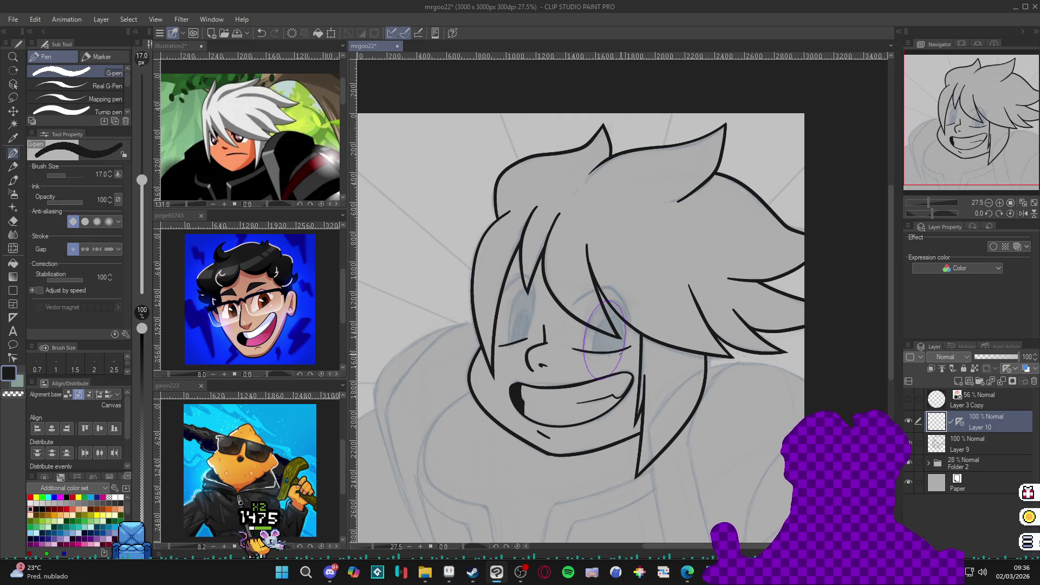
pyautogui.moveTo(627, 347); pyautogui.dragTo(594, 316)
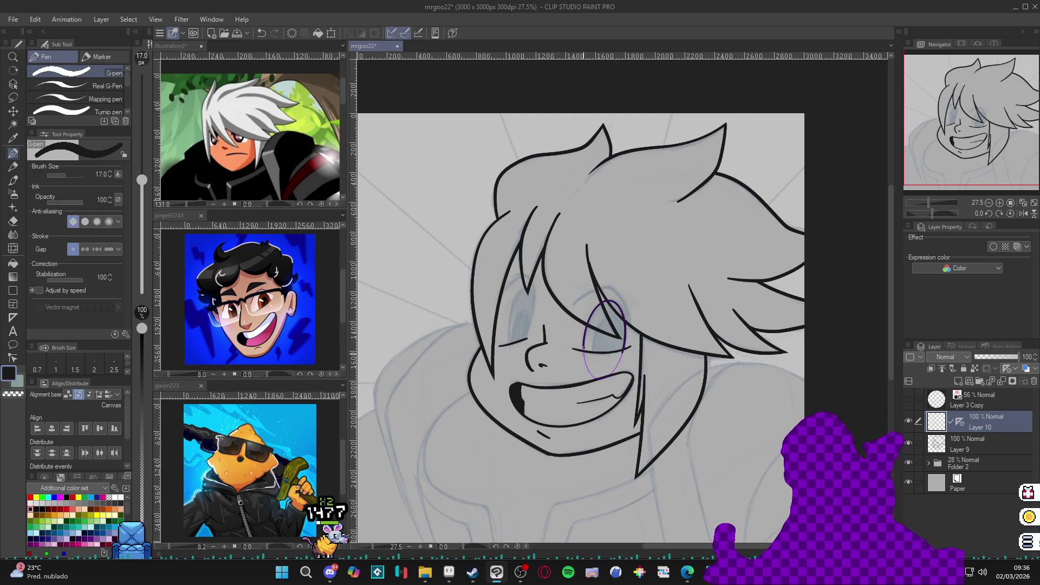
# Shrink and nudge the ellipse guide, ink the rest of the iris, then reset the rotation
pyautogui.keyDown('ctrl'); pyautogui.click(623, 349); pyautogui.keyUp('ctrl')
pyautogui.moveTo(634, 295); pyautogui.dragTo(631, 304)
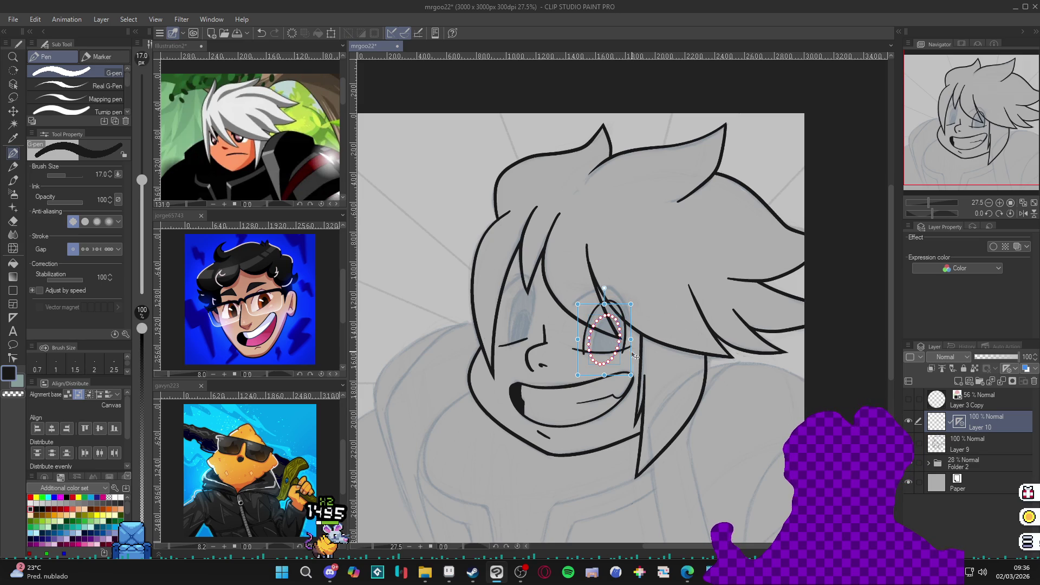
pyautogui.moveTo(622, 348)
pyautogui.mouseDown()
pyautogui.moveTo(630, 342)
pyautogui.moveTo(585, 341)
pyautogui.moveTo(621, 337)
pyautogui.mouseUp()
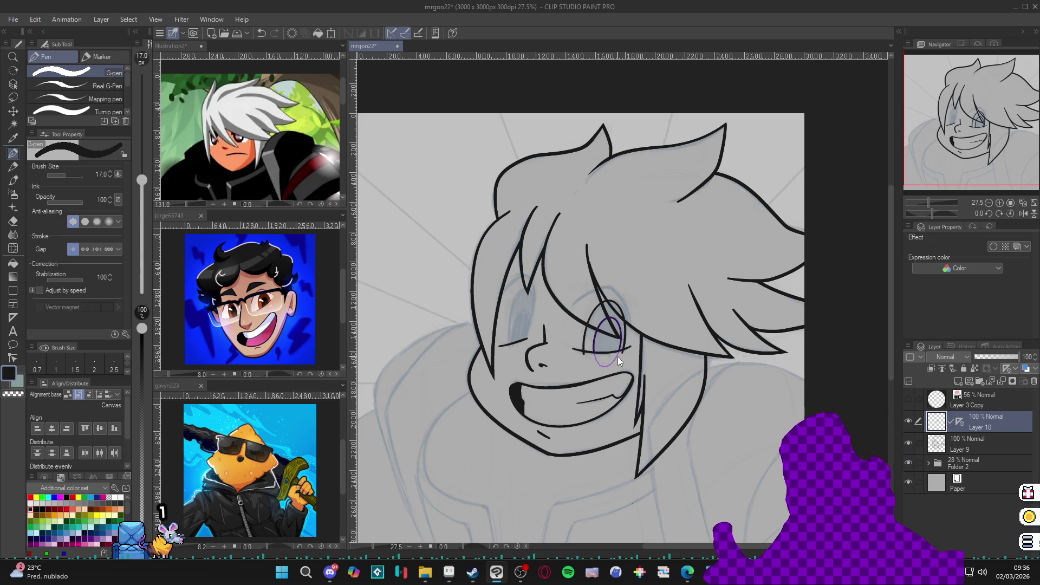
pyautogui.moveTo(618, 356); pyautogui.dragTo(632, 346)
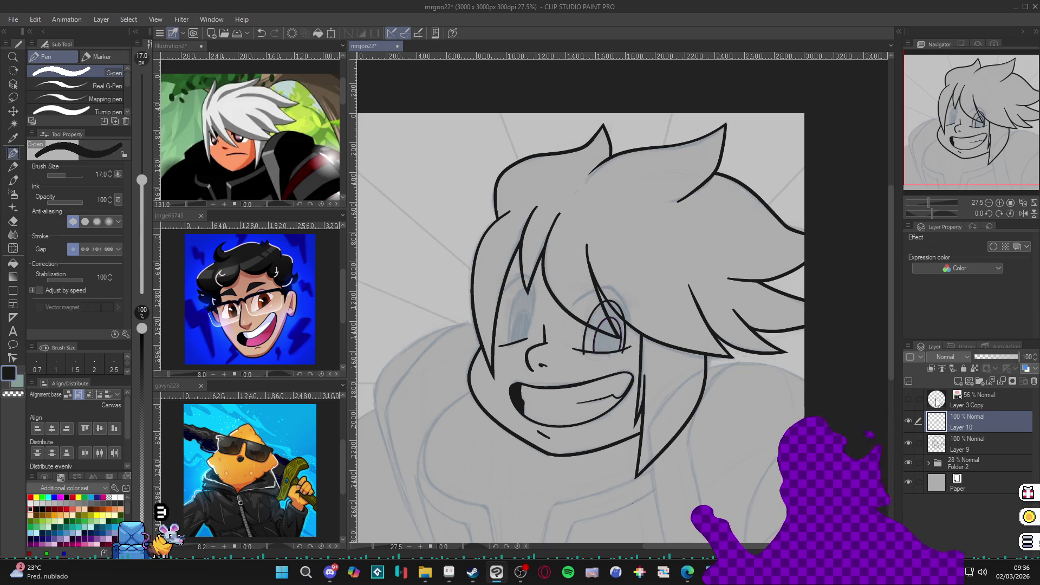
pyautogui.press('r')
pyautogui.moveTo(786, 400); pyautogui.dragTo(509, 445)
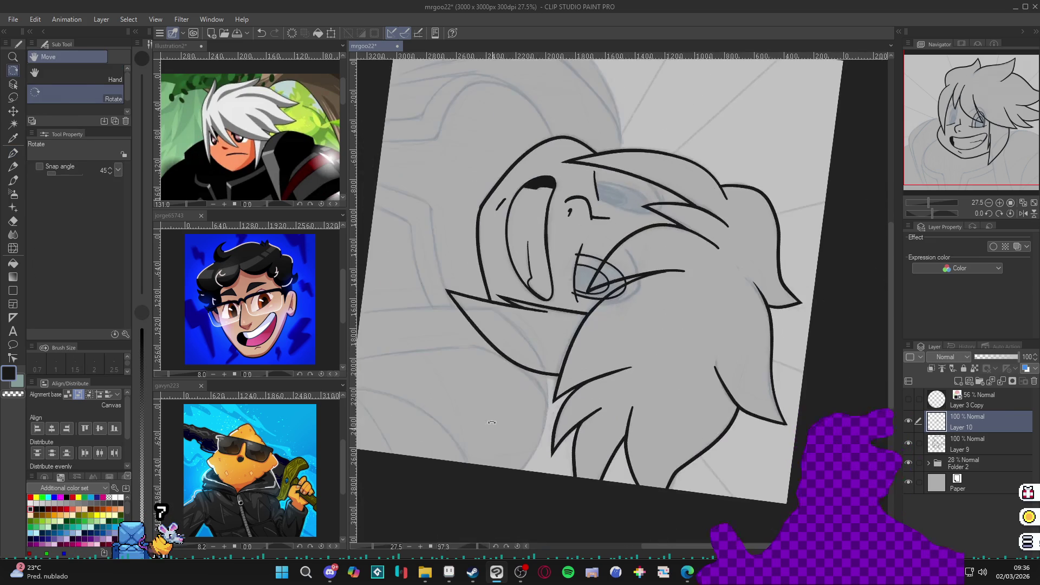
pyautogui.press('p')
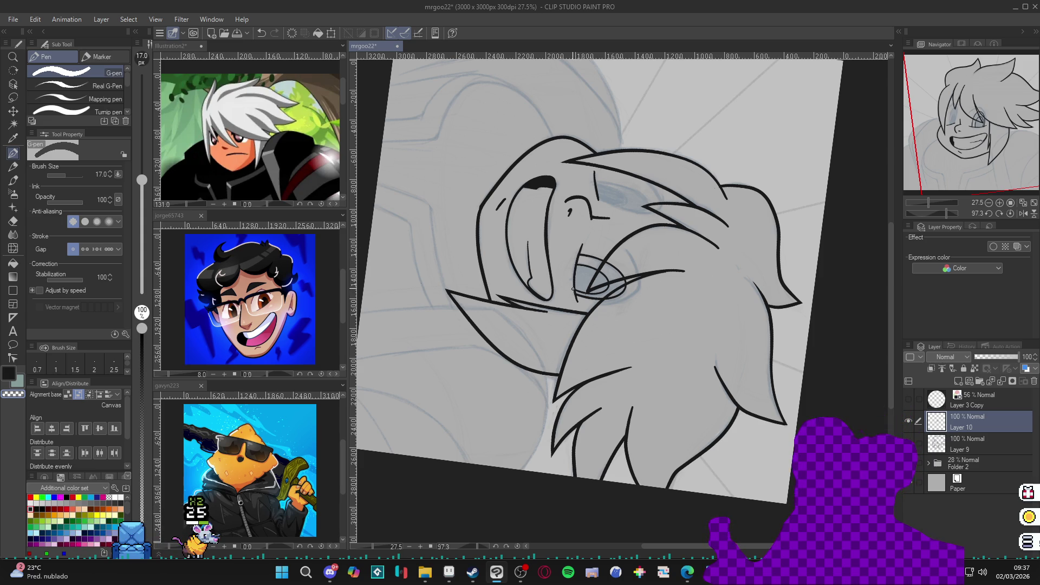
pyautogui.hotkey('ctrl', 'shift', 'r')
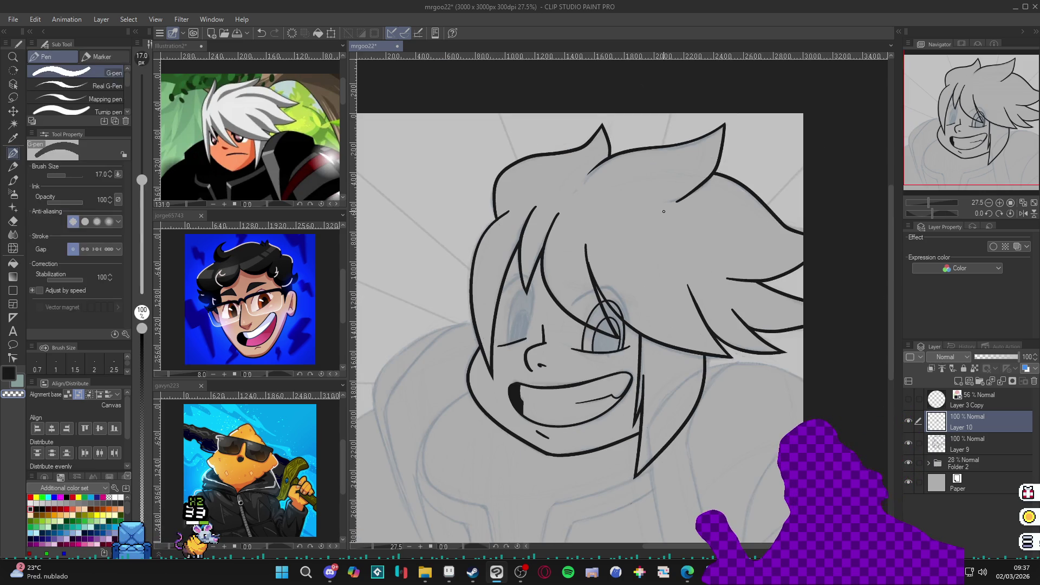
pyautogui.moveTo(658, 251); pyautogui.dragTo(659, 262)
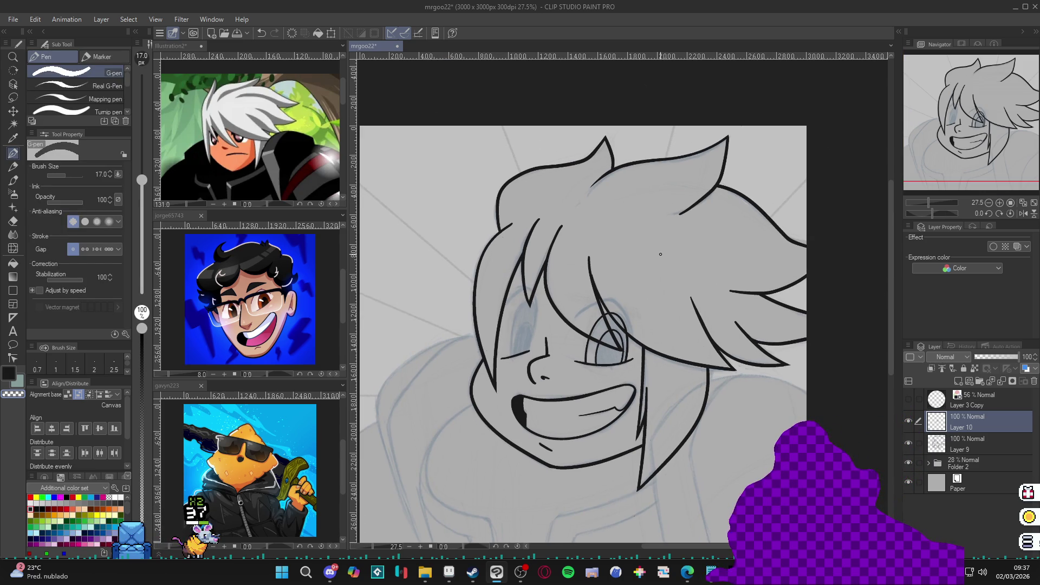
pyautogui.moveTo(737, 312); pyautogui.dragTo(759, 316)
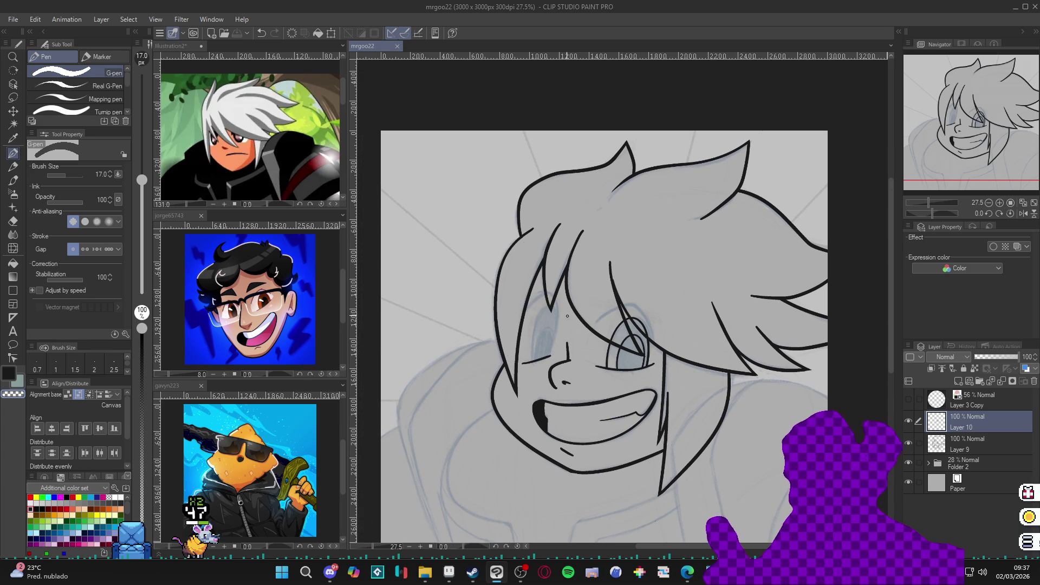
# Ink a thin cheek line, undo the stray stroke near the eye, and check against the sketch
pyautogui.moveTo(667, 447); pyautogui.dragTo(666, 382)
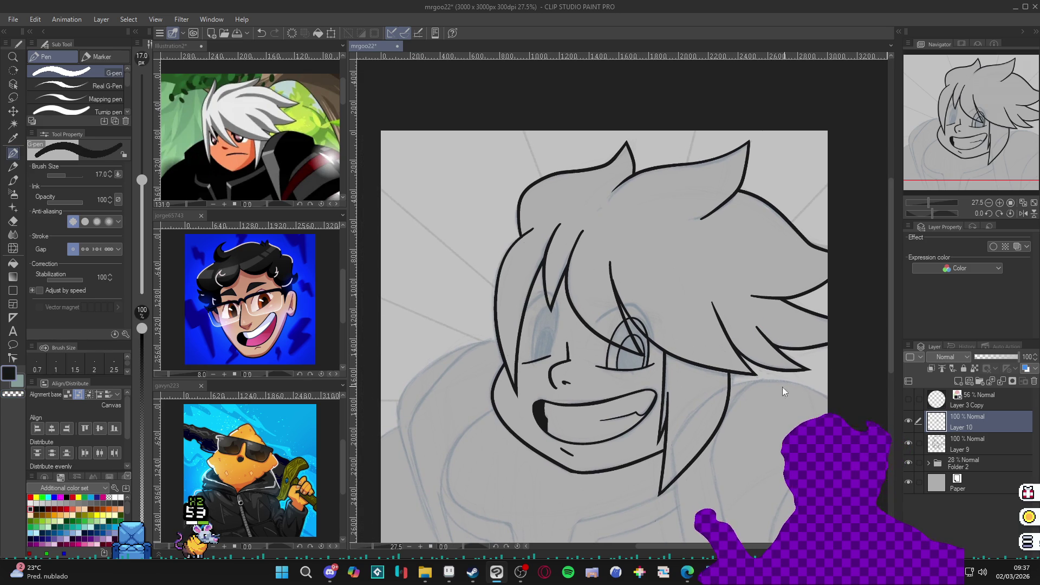
pyautogui.hotkey('ctrl', 'z')
pyautogui.click(910, 422)
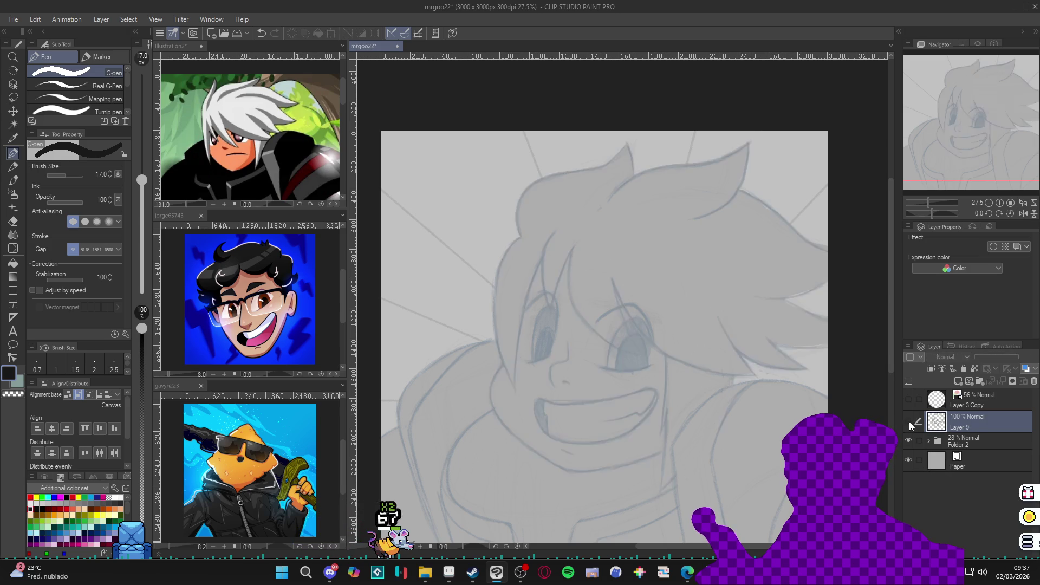
pyautogui.click(910, 421)
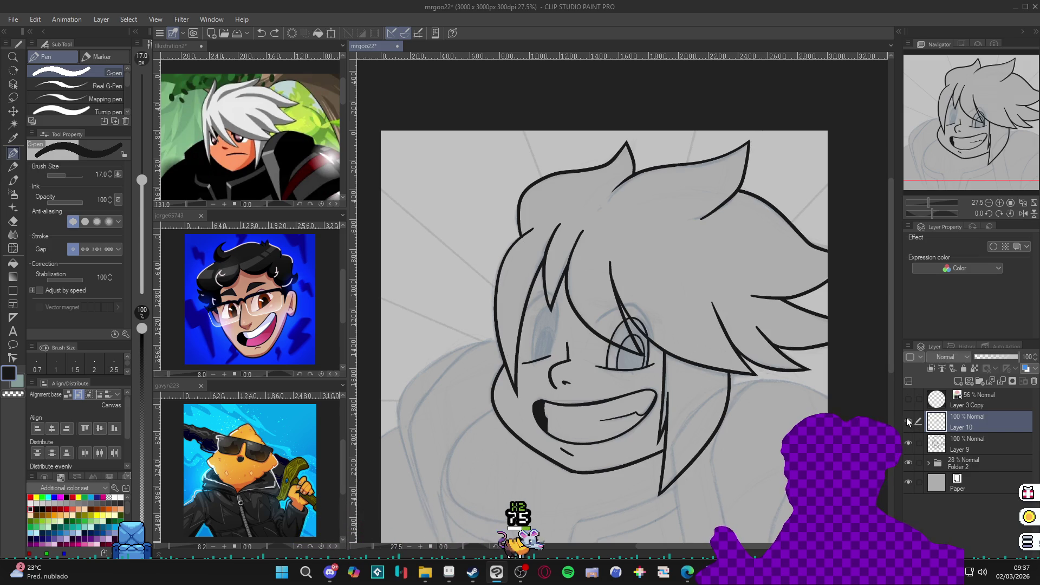
# Rotate the canvas to inspect the face, return it upright, and save the portrait
pyautogui.hotkey('shift', 'space')
pyautogui.moveTo(720, 380)
pyautogui.mouseDown()
pyautogui.moveTo(573, 415)
pyautogui.moveTo(540, 329)
pyautogui.mouseUp()
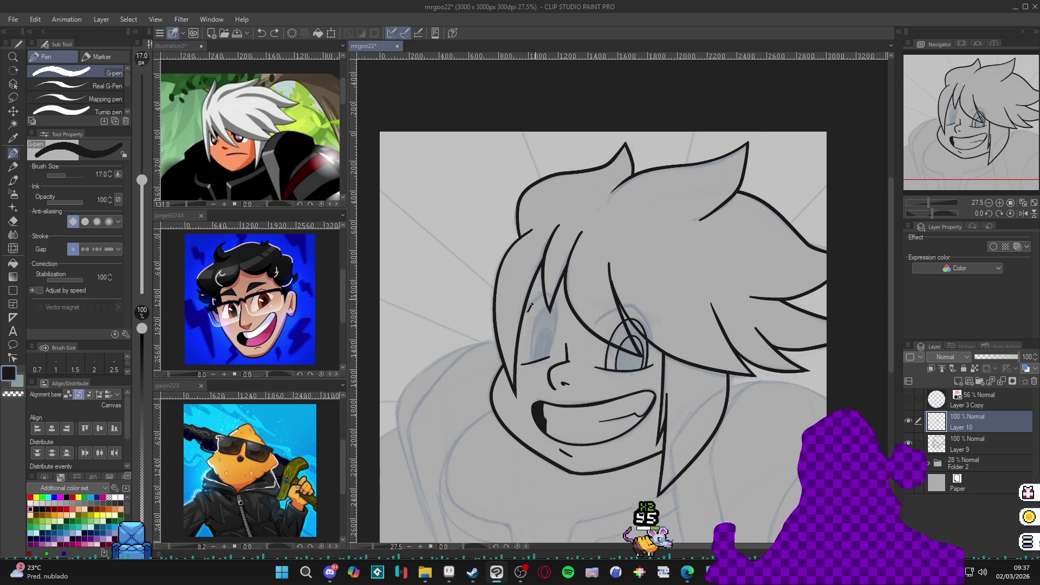
pyautogui.moveTo(545, 365)
pyautogui.mouseDown()
pyautogui.moveTo(579, 393)
pyautogui.moveTo(677, 374)
pyautogui.moveTo(716, 324)
pyautogui.mouseUp()
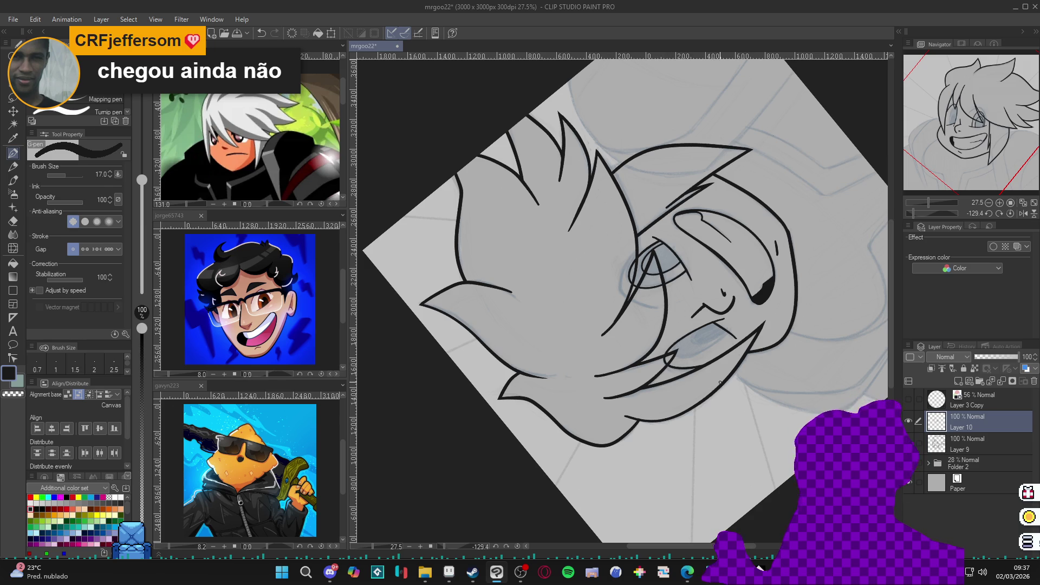
pyautogui.moveTo(720, 382)
pyautogui.mouseDown()
pyautogui.moveTo(622, 340)
pyautogui.moveTo(583, 366)
pyautogui.moveTo(701, 353)
pyautogui.mouseUp()
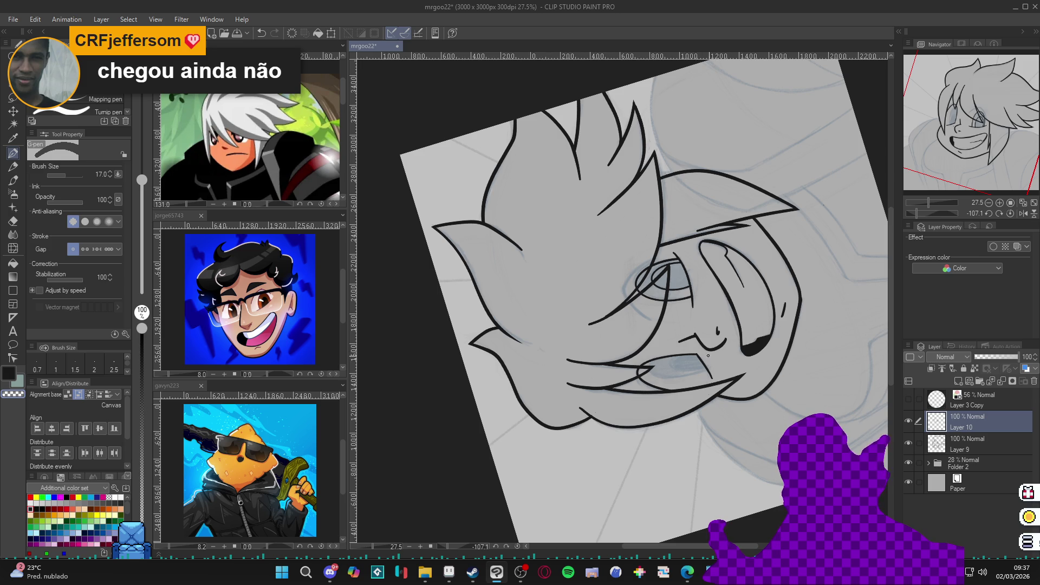
pyautogui.moveTo(721, 366); pyautogui.dragTo(757, 353)
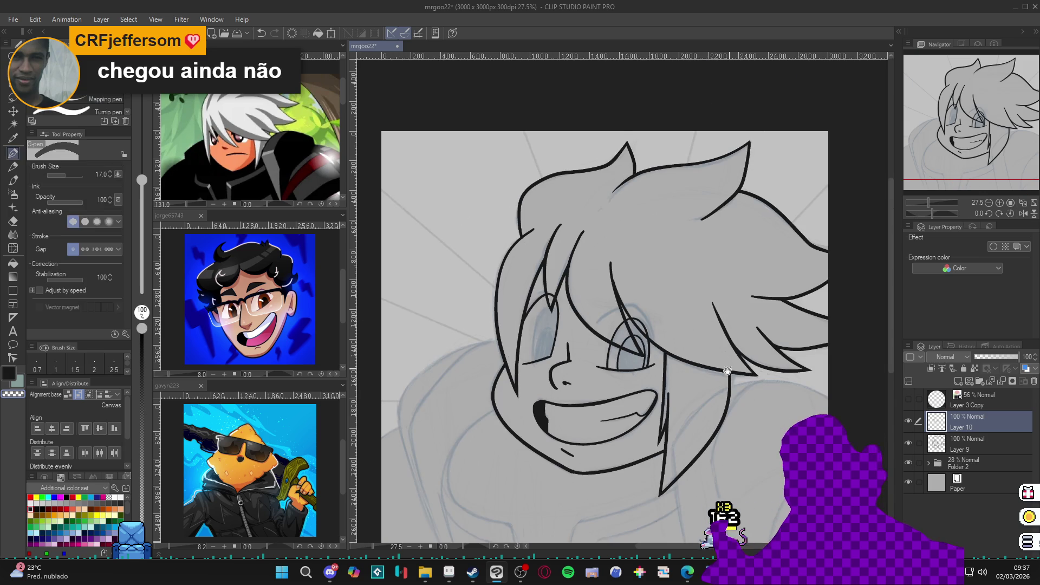
pyautogui.hotkey('ctrl', 's')
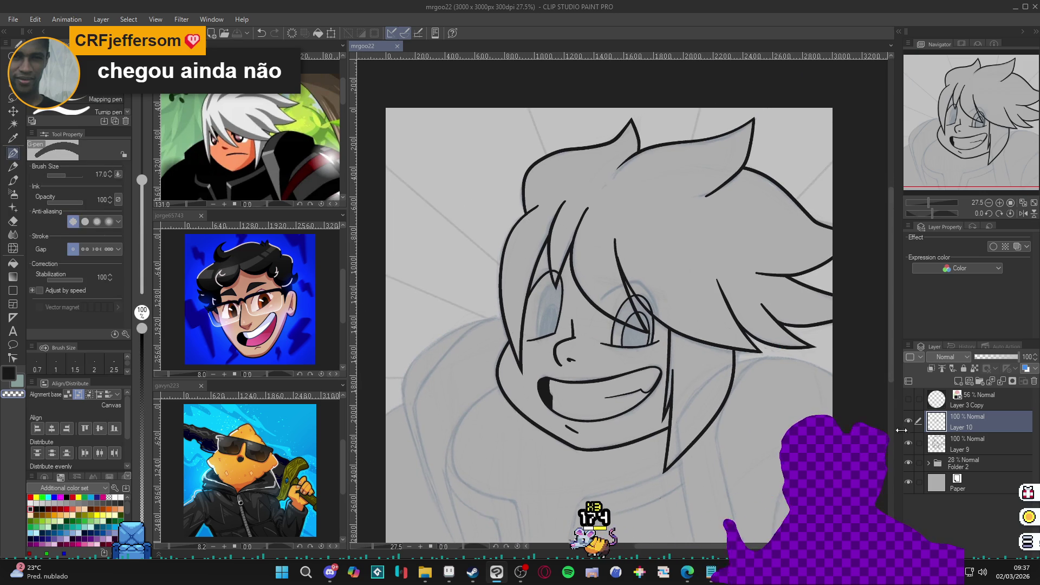
pyautogui.moveTo(733, 396); pyautogui.dragTo(750, 409)
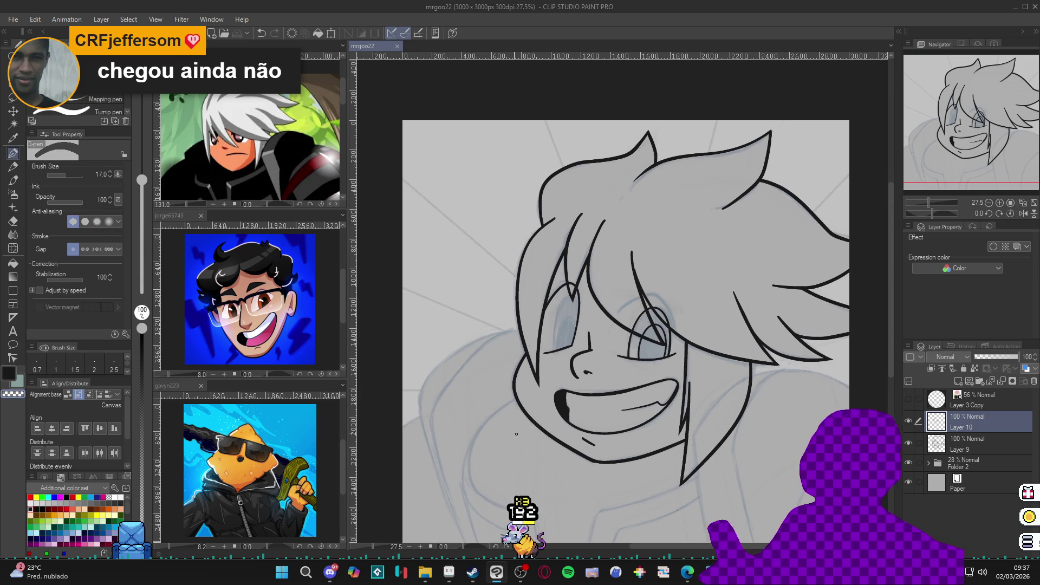
pyautogui.click(13, 318)
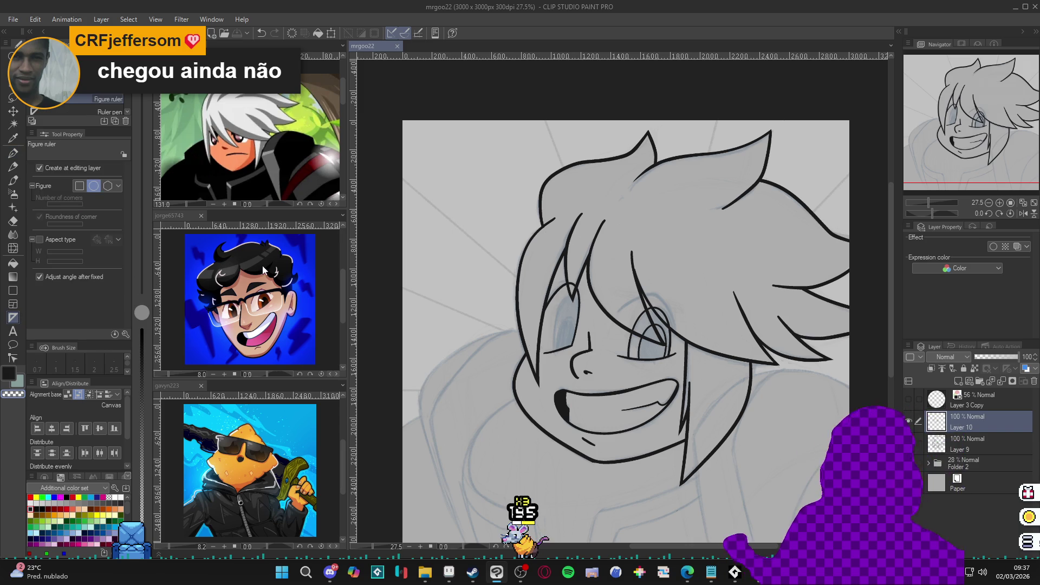
# Lay an ellipse guide over the left eye, then shrink and delete the purple ellipse
pyautogui.moveTo(561, 304)
pyautogui.mouseDown()
pyautogui.moveTo(585, 364)
pyautogui.moveTo(568, 378)
pyautogui.mouseUp()
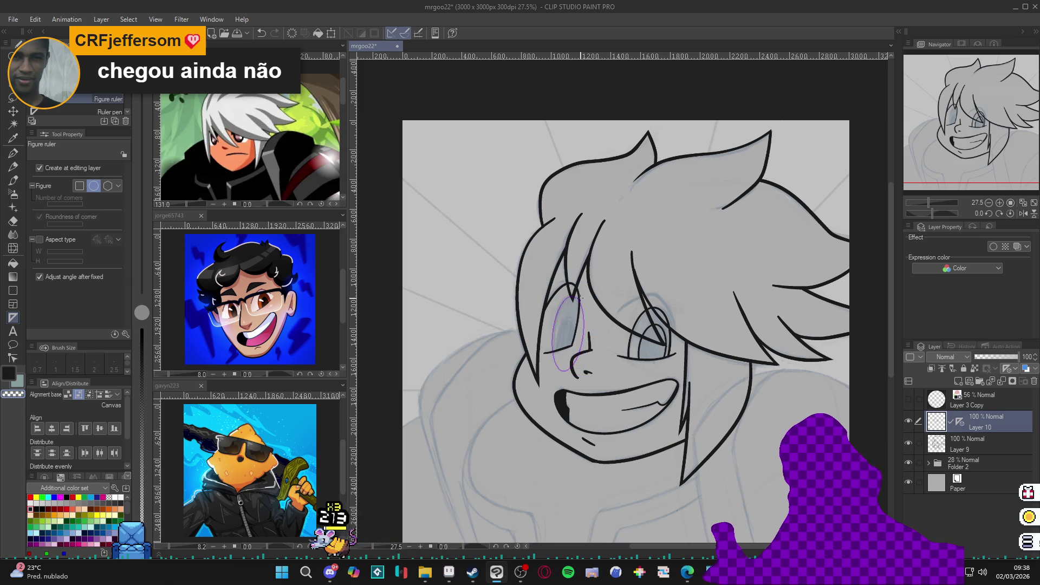
pyautogui.press('p')
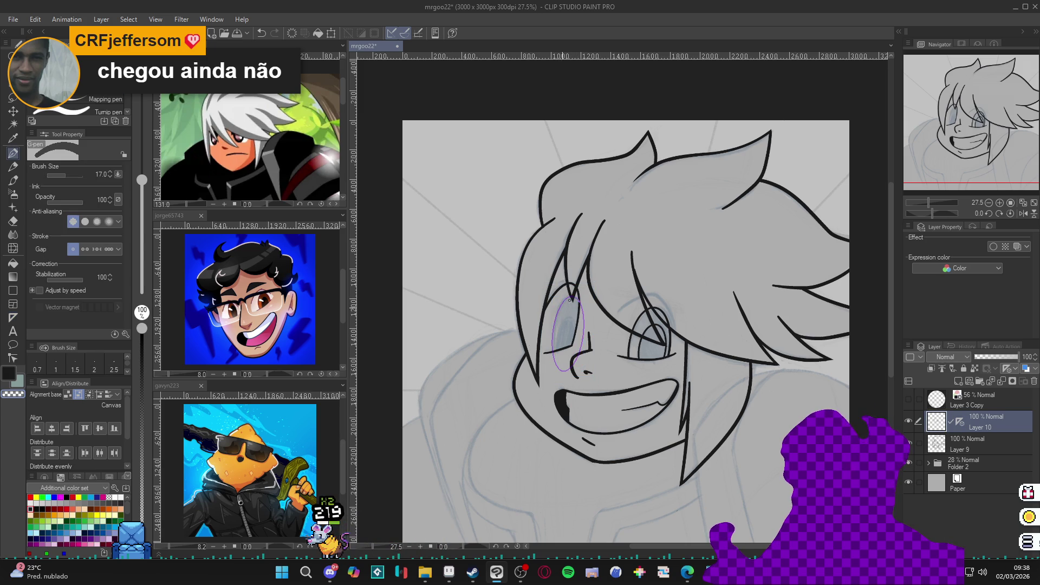
pyautogui.press('c')
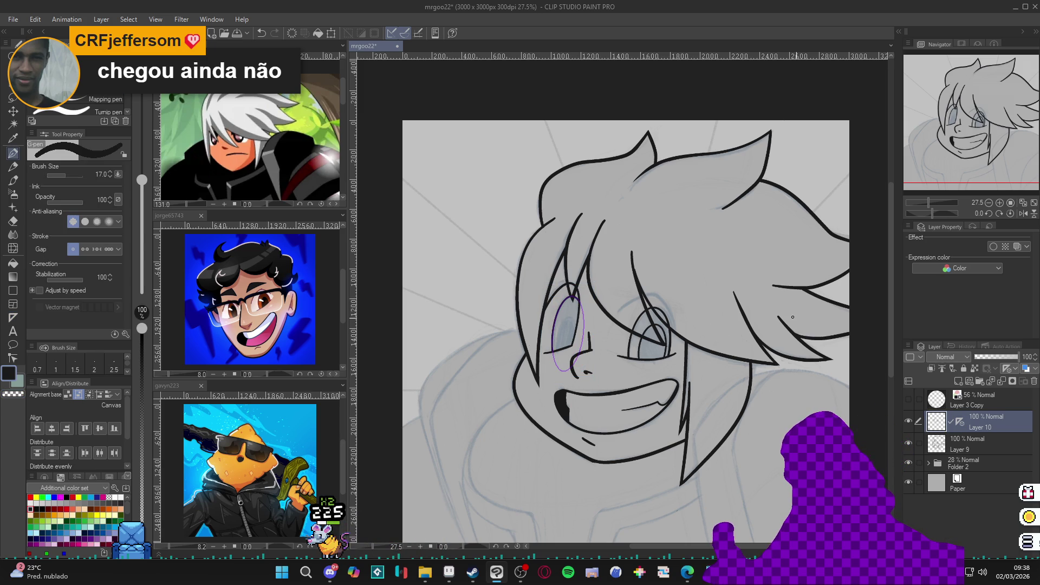
pyautogui.keyDown('ctrl'); pyautogui.keyDown('shift'); pyautogui.click(585, 341); pyautogui.keyUp('shift'); pyautogui.keyUp('ctrl')
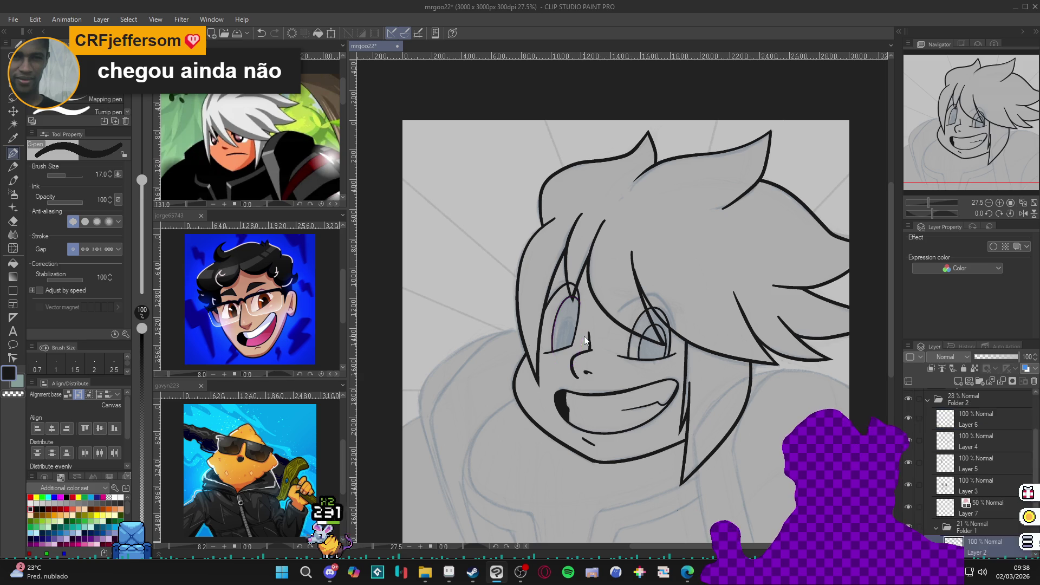
pyautogui.keyDown('ctrl'); pyautogui.click(586, 336); pyautogui.keyUp('ctrl')
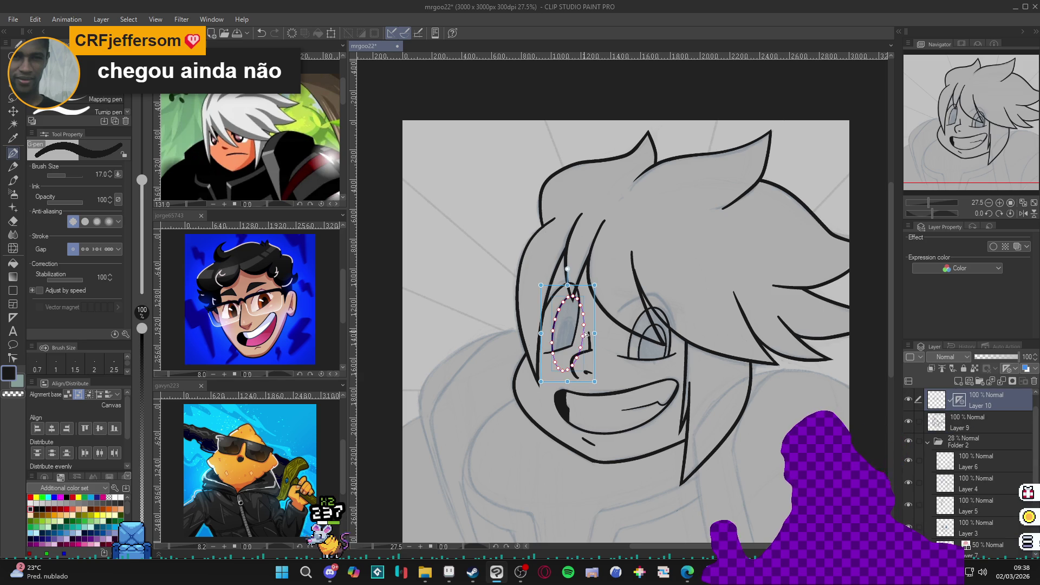
pyautogui.moveTo(596, 283); pyautogui.dragTo(581, 311)
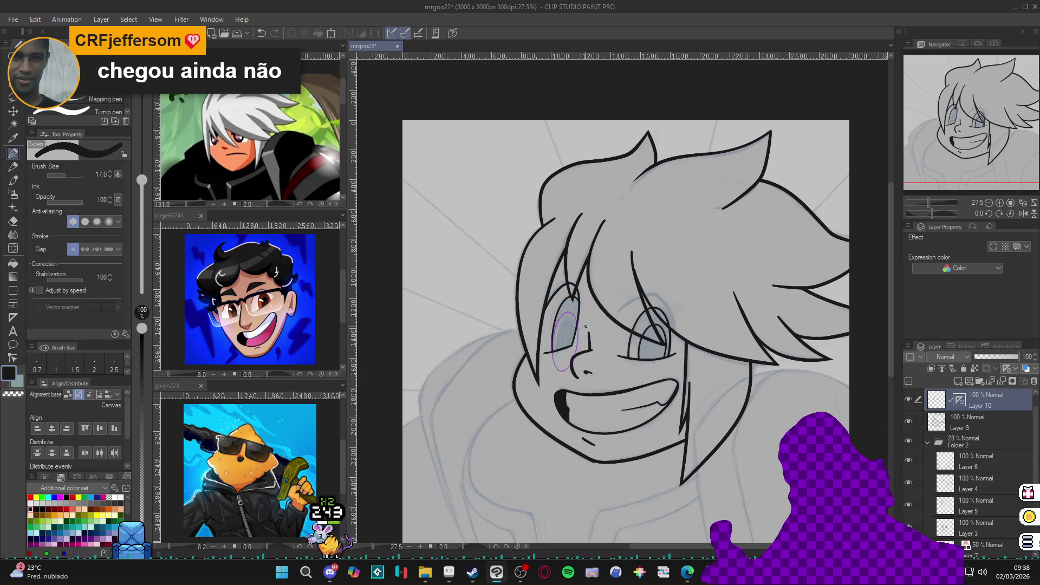
pyautogui.keyDown('ctrl'); pyautogui.click(578, 346); pyautogui.keyUp('ctrl')
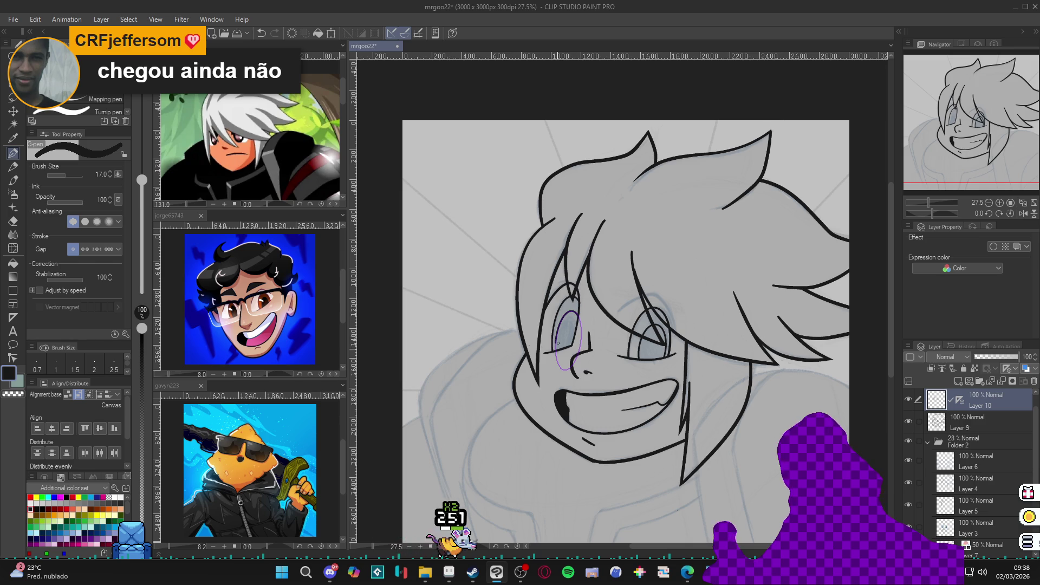
pyautogui.press('Delete')
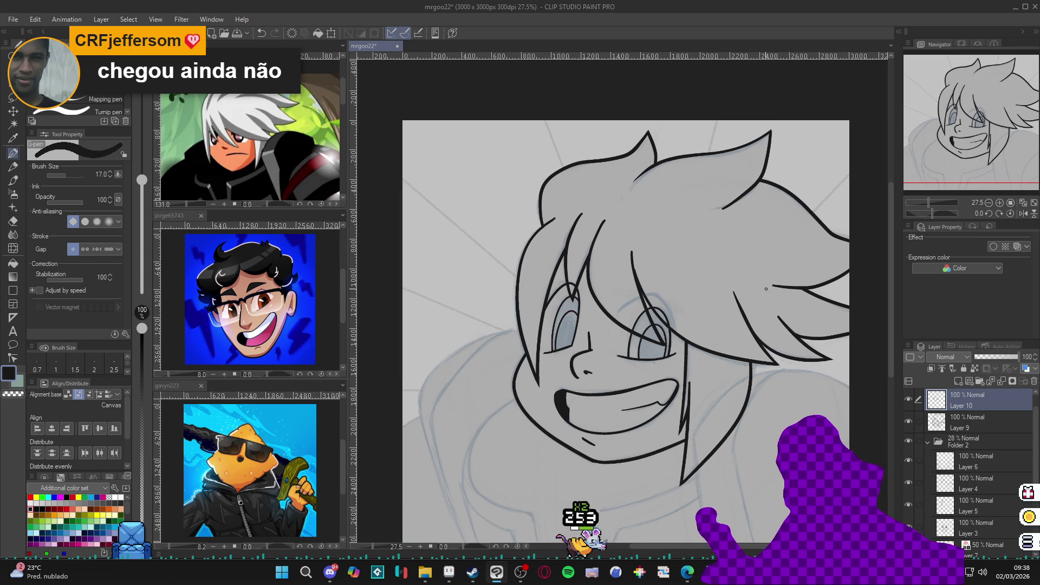
# Duplicate the Layer 10 line art and hide the original Layer 10
pyautogui.scroll(-3, 766, 289)
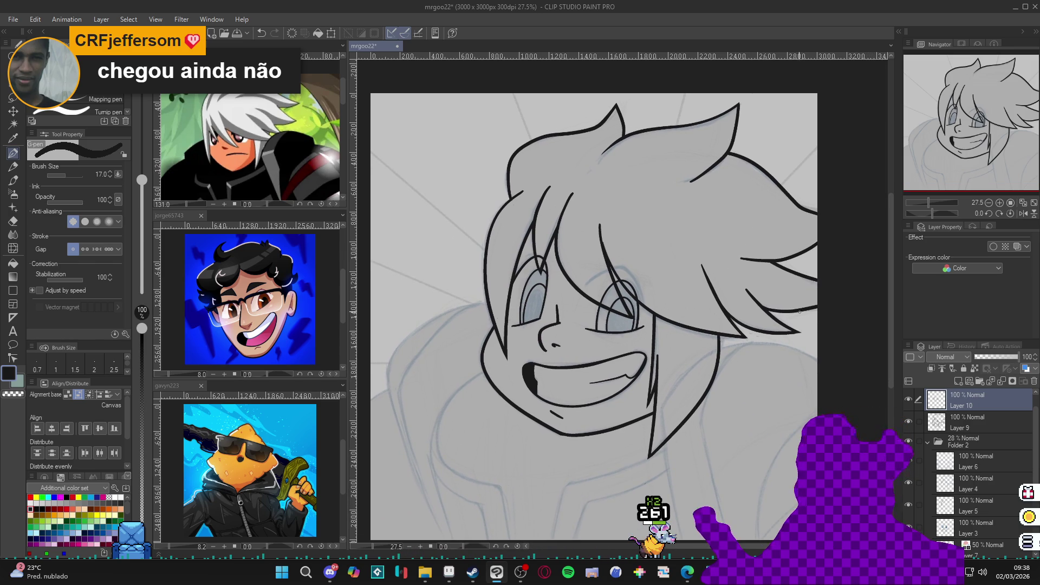
pyautogui.hscroll(2, 799, 312)
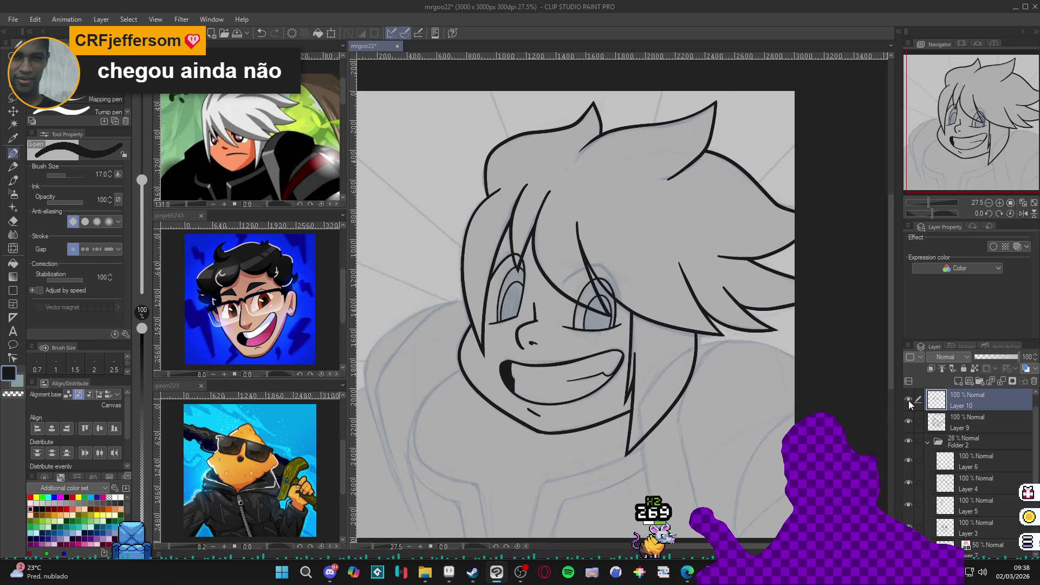
pyautogui.scroll(2, 815, 394)
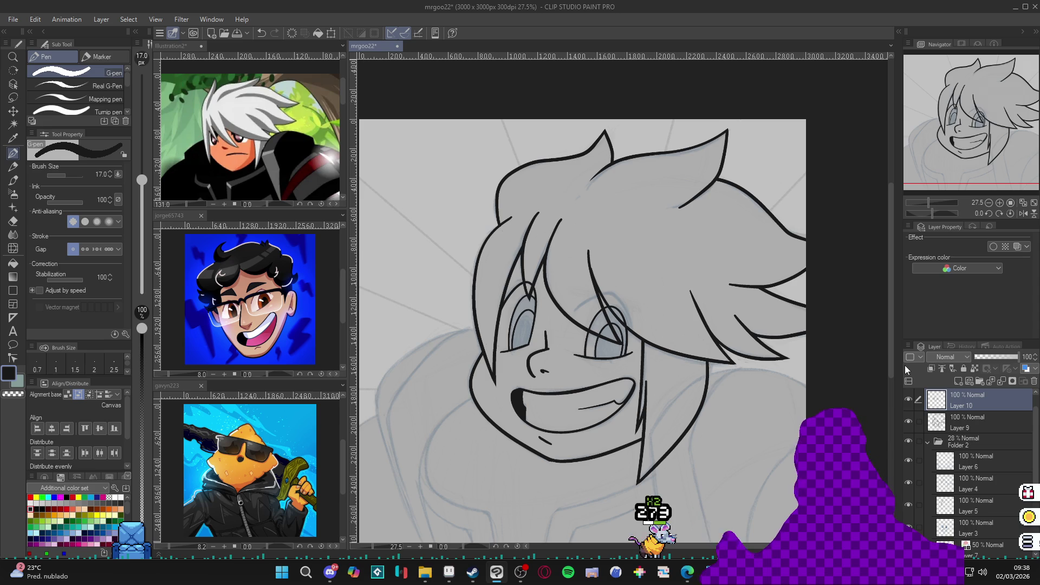
pyautogui.hotkey('ctrl', 'j')
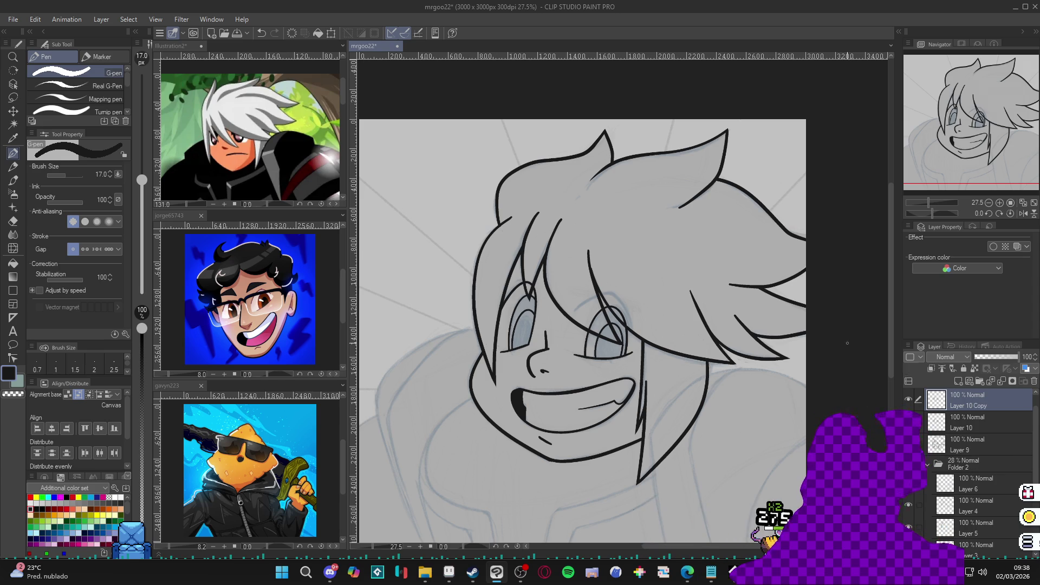
pyautogui.click(908, 416)
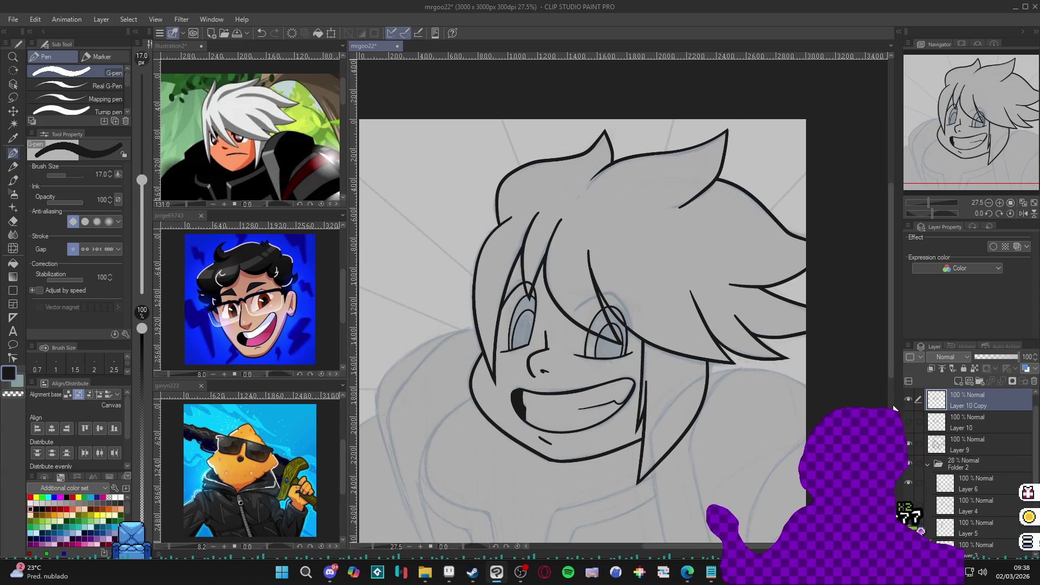
# Make Layer 10 Copy the working layer and add a new empty layer on top
pyautogui.press('e')
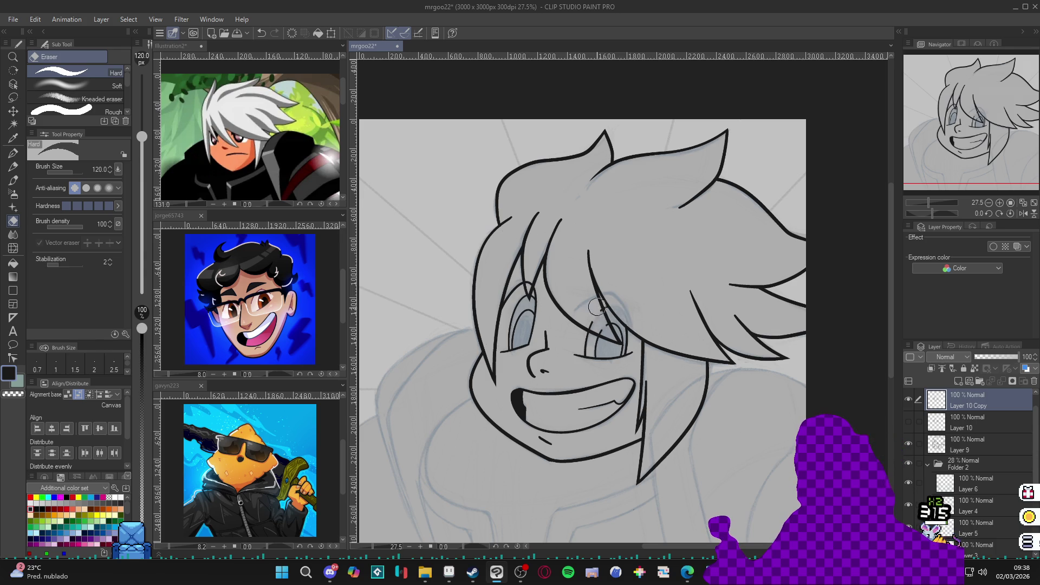
pyautogui.keyDown('ctrl'); pyautogui.click(936, 444); pyautogui.keyUp('ctrl')
pyautogui.press('w')
pyautogui.click(954, 398)
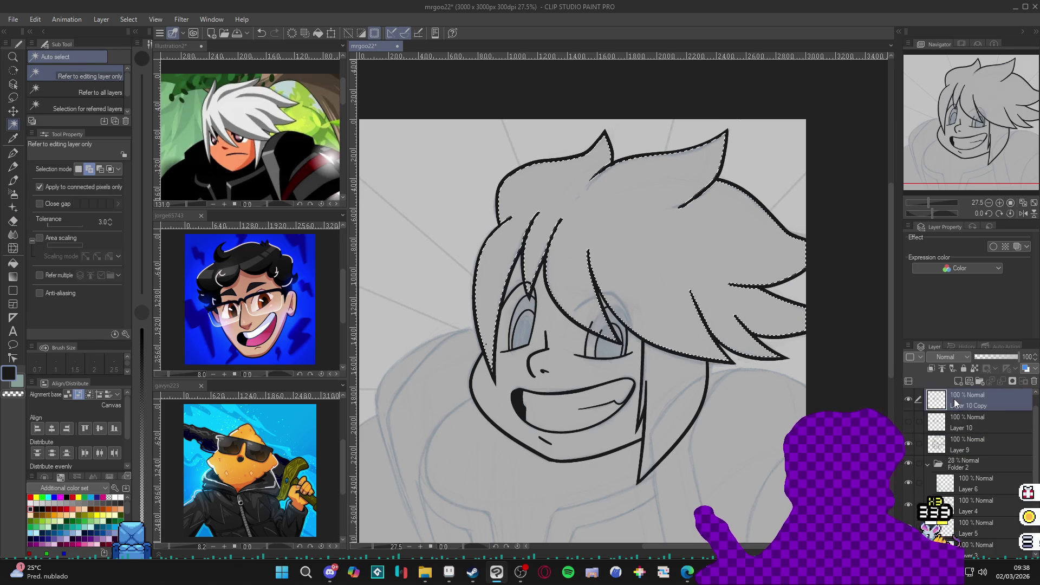
pyautogui.hotkey('ctrl', 'd')
pyautogui.press('p')
pyautogui.scroll(-2, 695, 317)
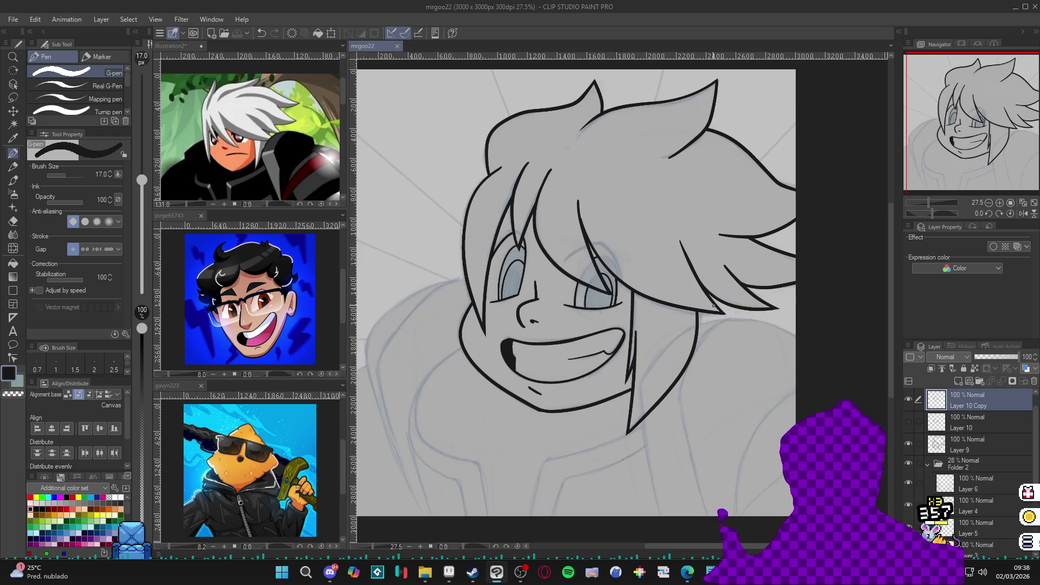
pyautogui.scroll(-1, 730, 301)
pyautogui.scroll(-2, 743, 345)
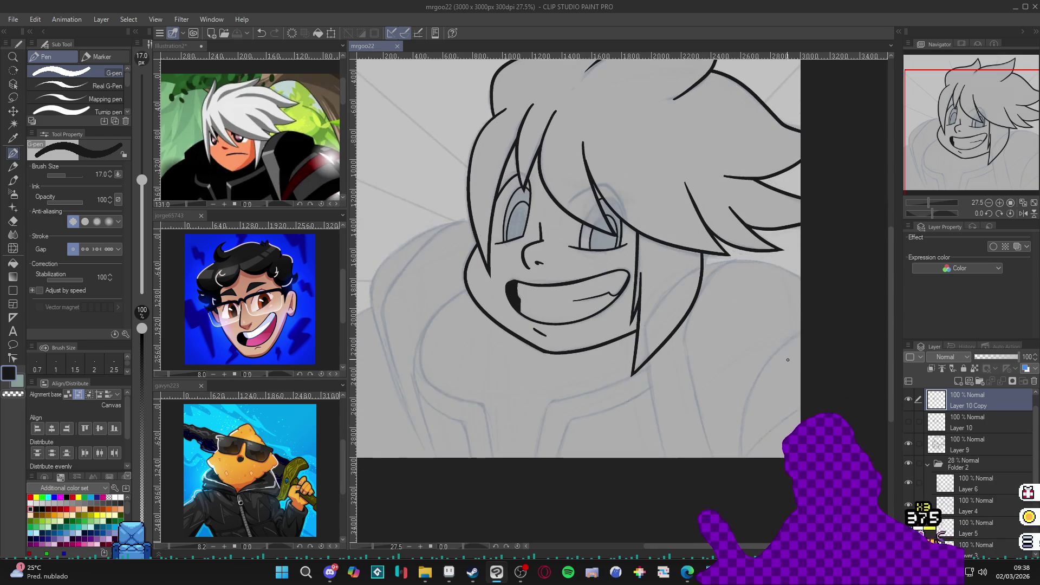
pyautogui.hscroll(1, 774, 337)
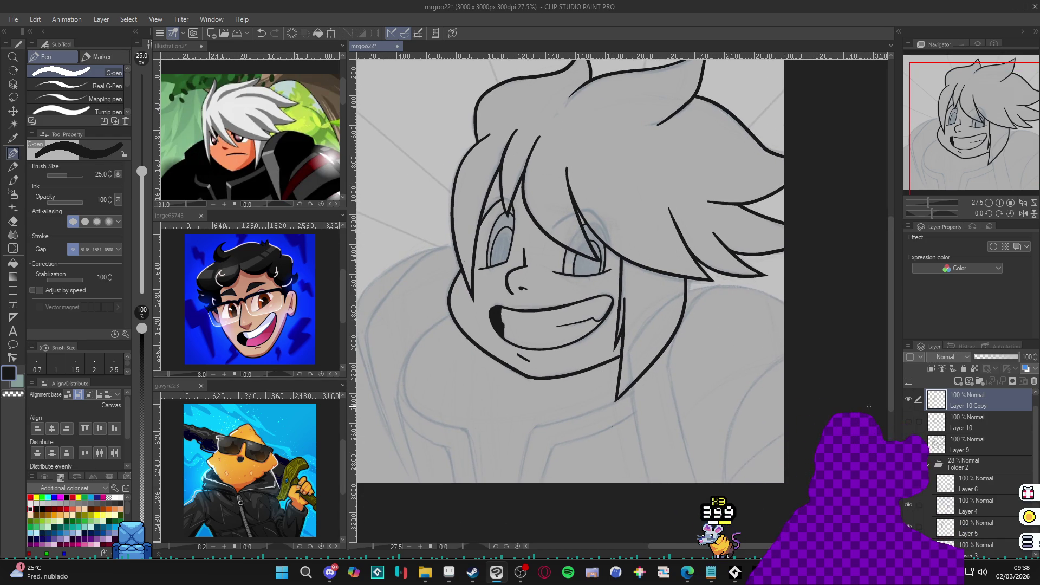
pyautogui.hotkey('ctrl', 'shift', 'n')
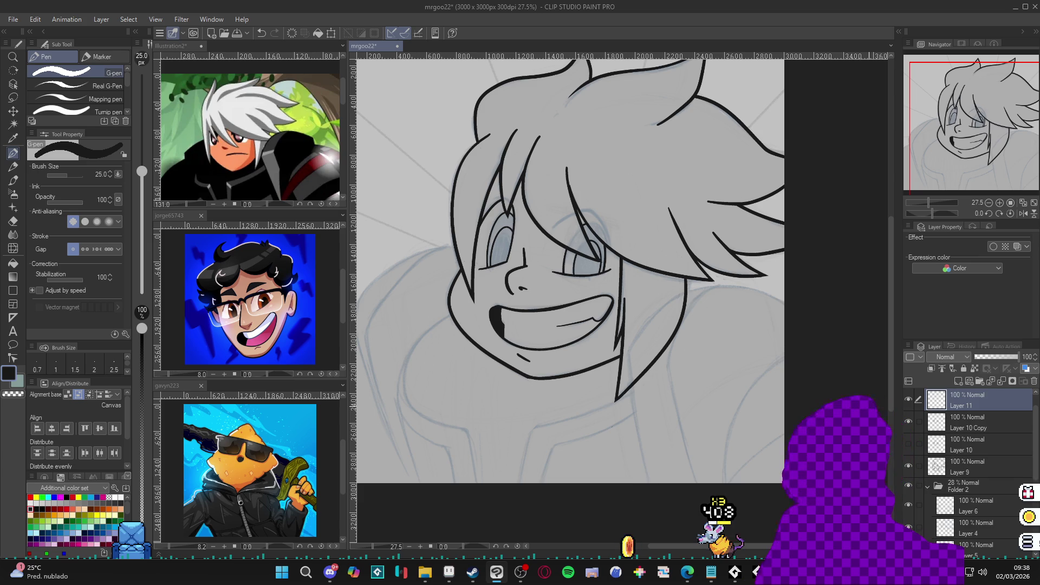
# With the canvas tilted, extend the neck line out to the canvas edge, then level the view
pyautogui.hotkey('shift', 'space')
pyautogui.moveTo(867, 303); pyautogui.dragTo(721, 150)
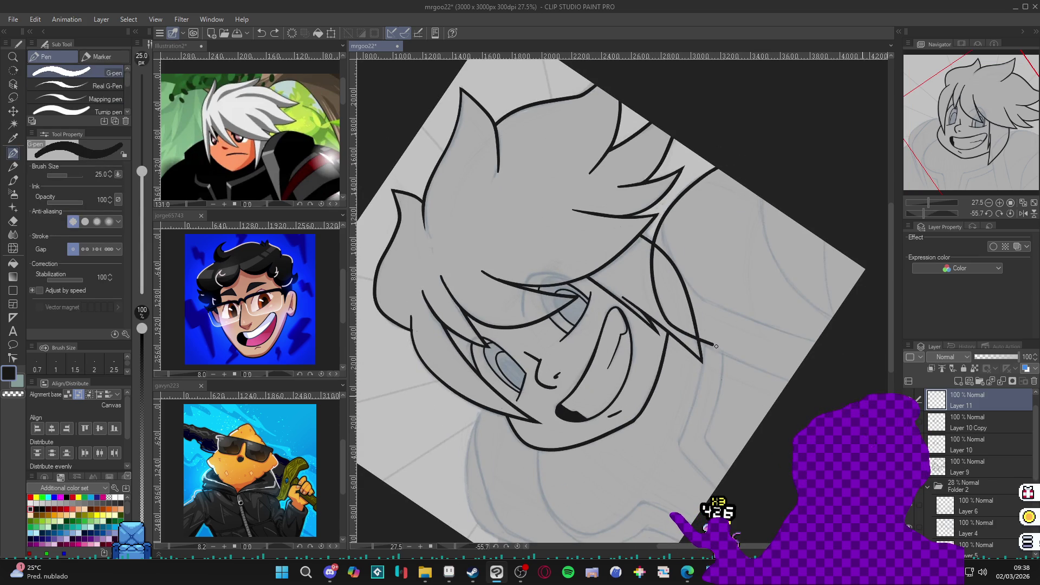
pyautogui.moveTo(717, 347); pyautogui.dragTo(794, 373)
pyautogui.doubleClick(870, 353)
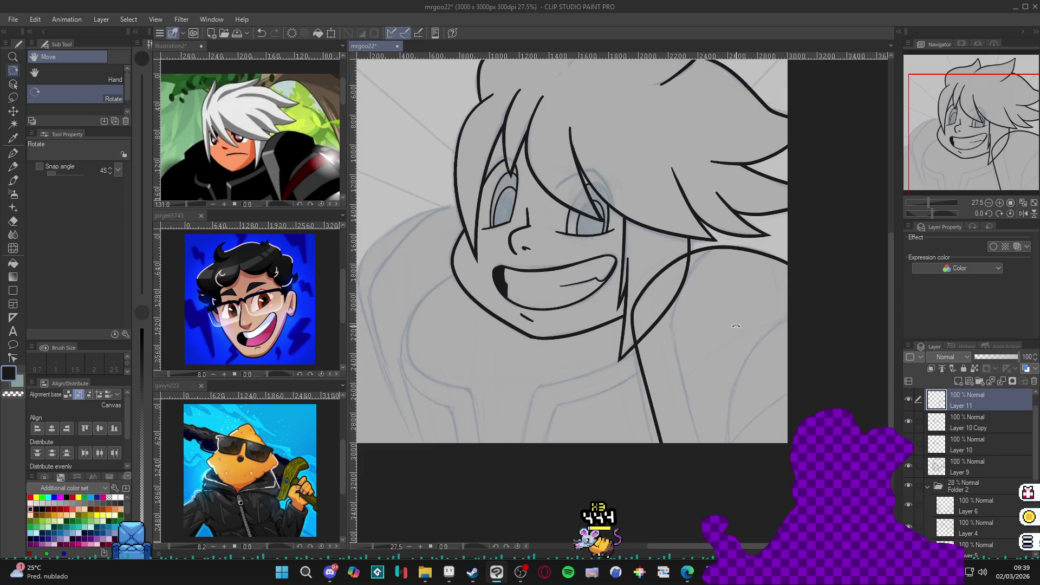
# Ink over the shoulder line and confirm the shoulder strip is a closed region
pyautogui.press('w')
pyautogui.click(763, 291)
pyautogui.hotkey('ctrl', 'd')
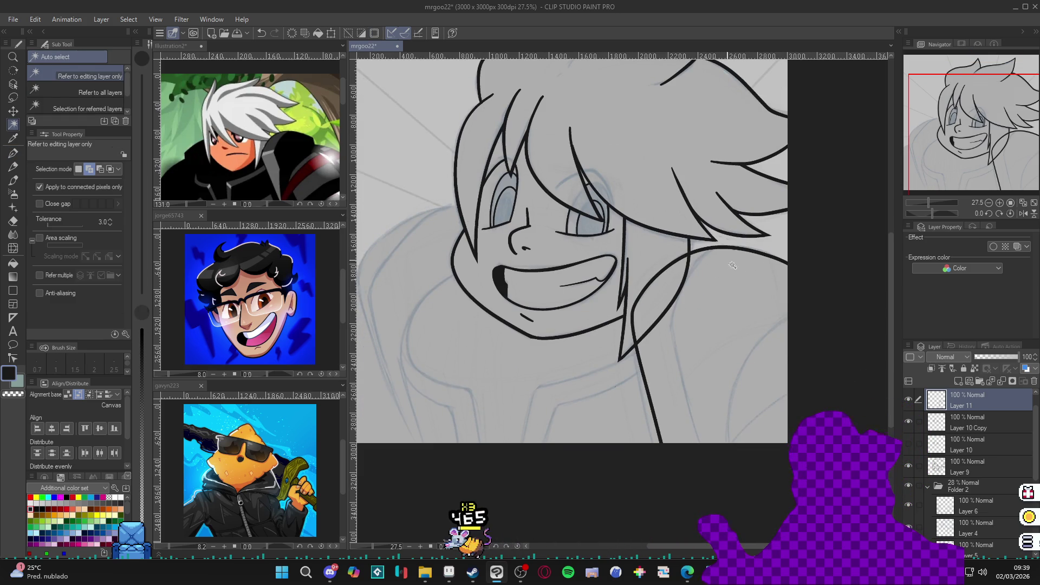
pyautogui.press('p')
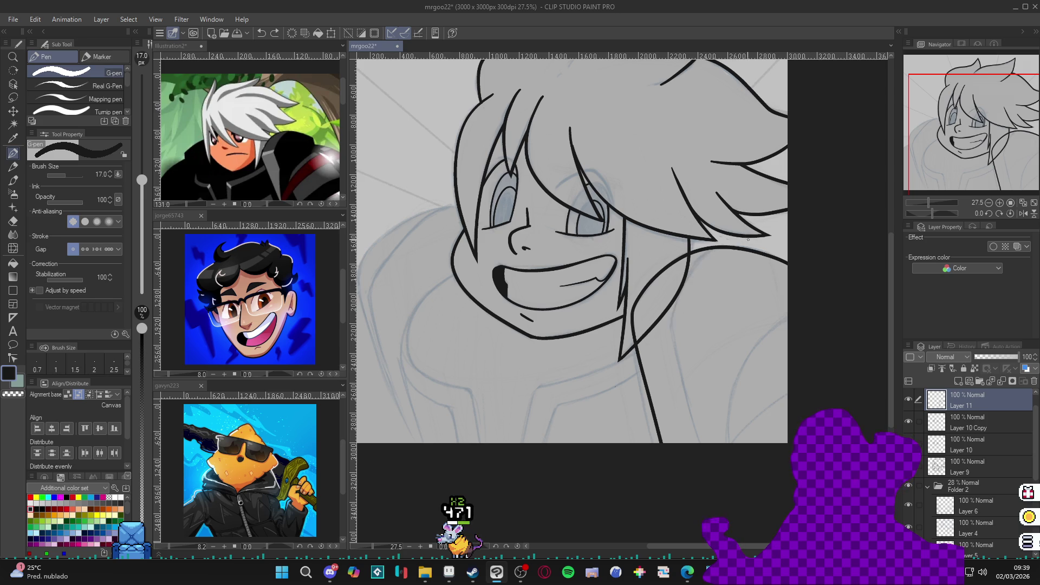
pyautogui.moveTo(680, 295)
pyautogui.mouseDown()
pyautogui.moveTo(672, 325)
pyautogui.moveTo(693, 442)
pyautogui.mouseUp()
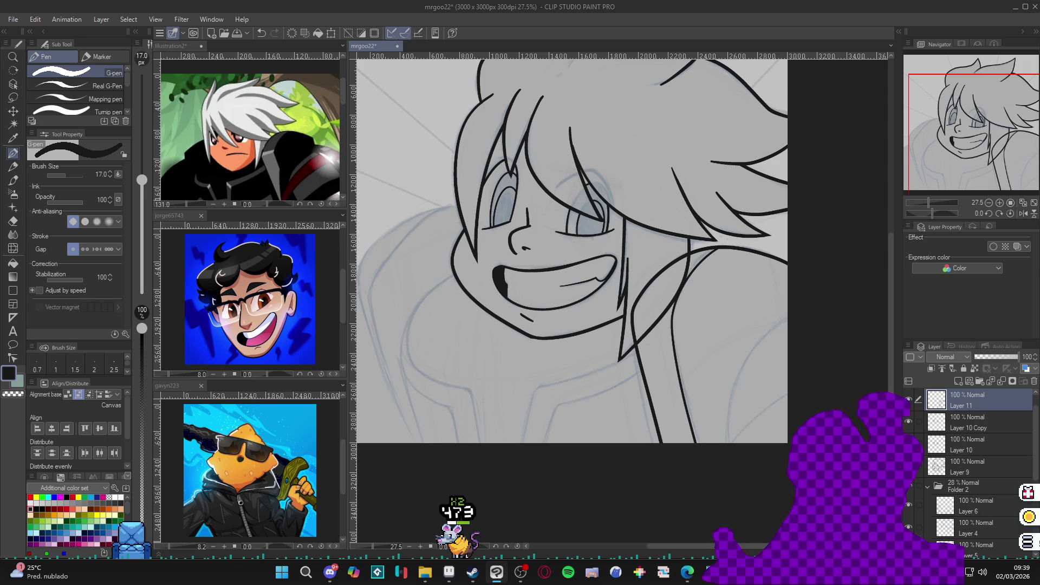
pyautogui.press('w')
pyautogui.click(727, 327)
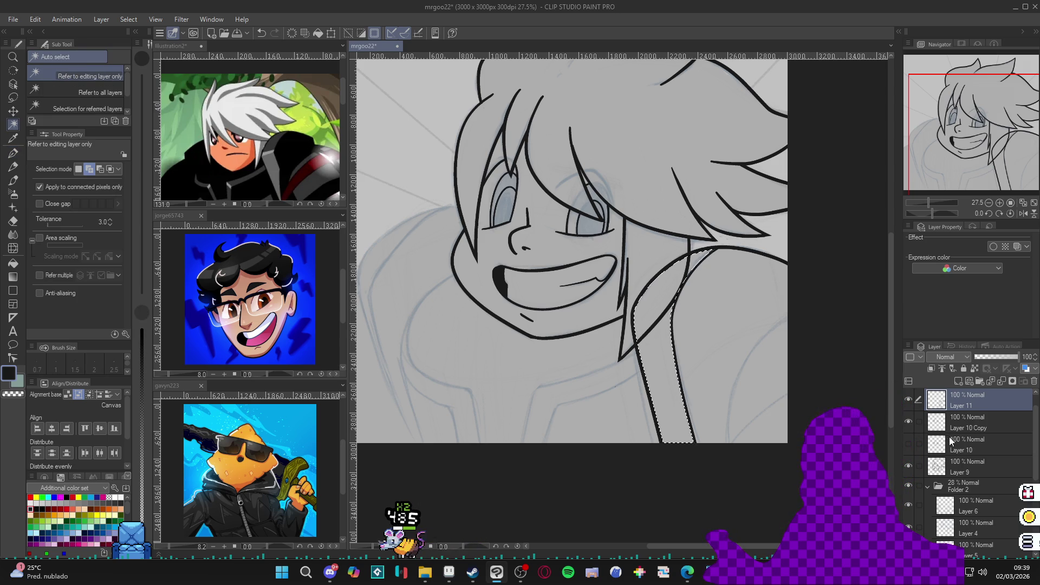
# Duplicate Layer 9 as a hidden Layer 9 Copy backup and clear the shoulder selection
pyautogui.click(947, 469)
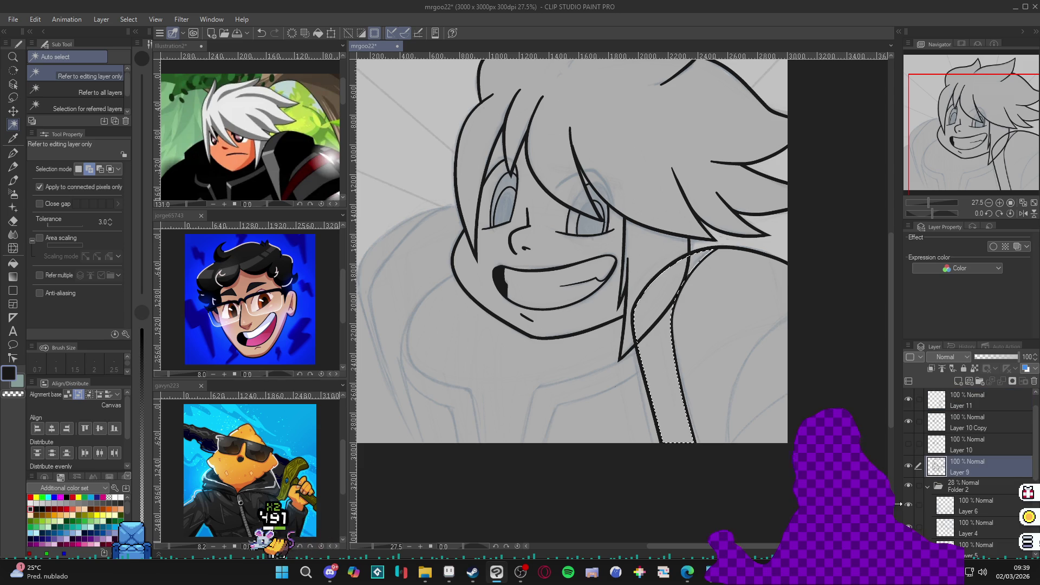
pyautogui.hotkey('ctrl', 'j')
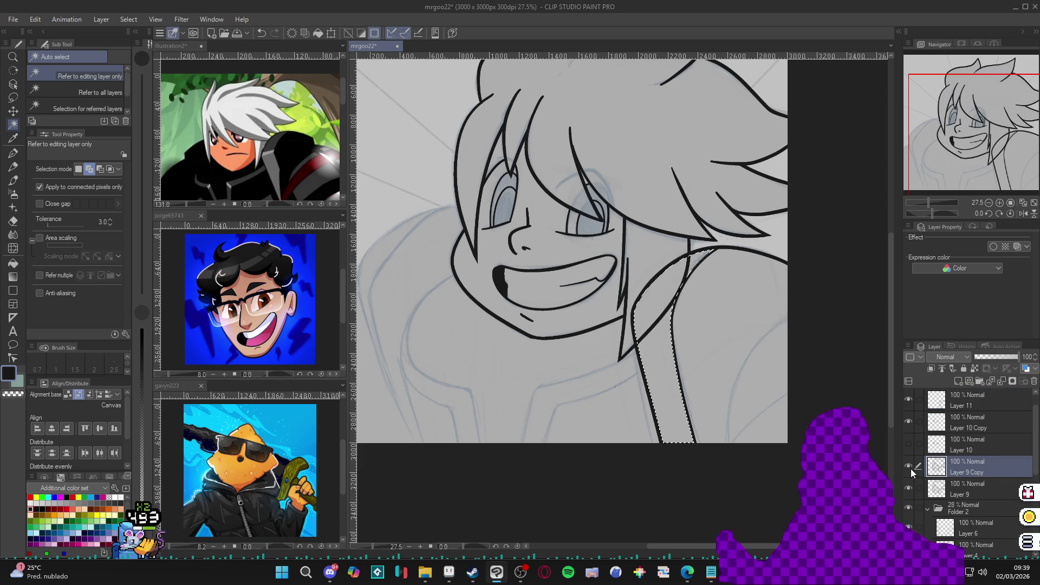
pyautogui.click(909, 466)
pyautogui.click(964, 489)
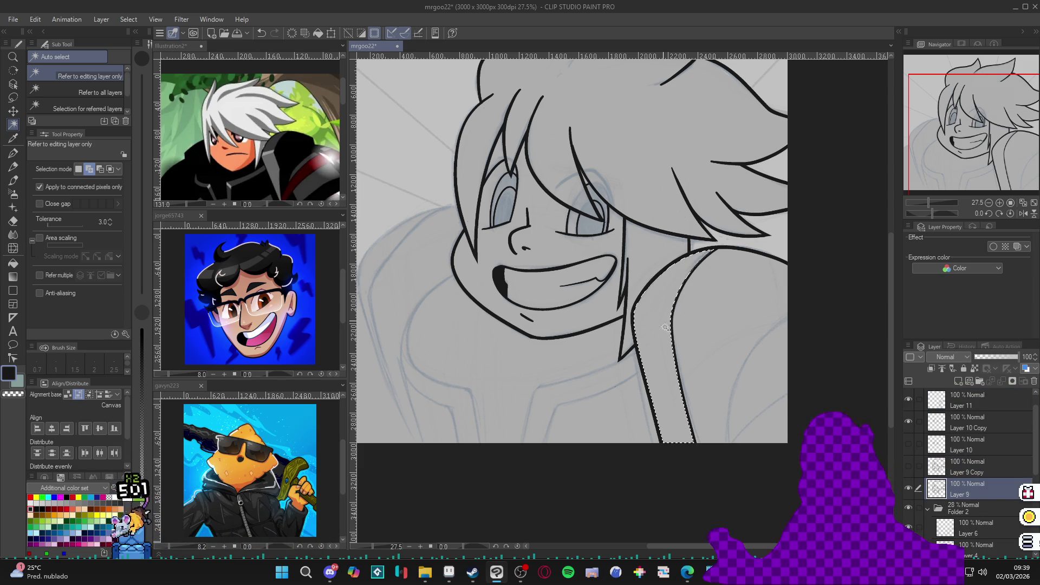
pyautogui.hotkey('ctrl', 'd')
pyautogui.press('p')
# On Layer 9, redraw a thinner line curving up from the bottom, save, and restore pen size 25
pyautogui.scroll(-2, 769, 306)
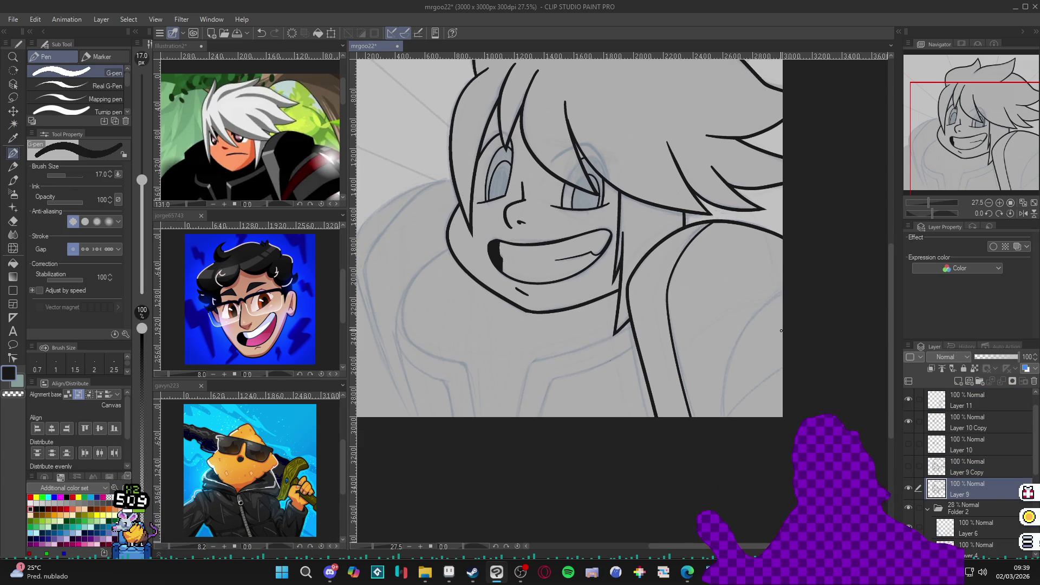
pyautogui.scroll(-2, 786, 328)
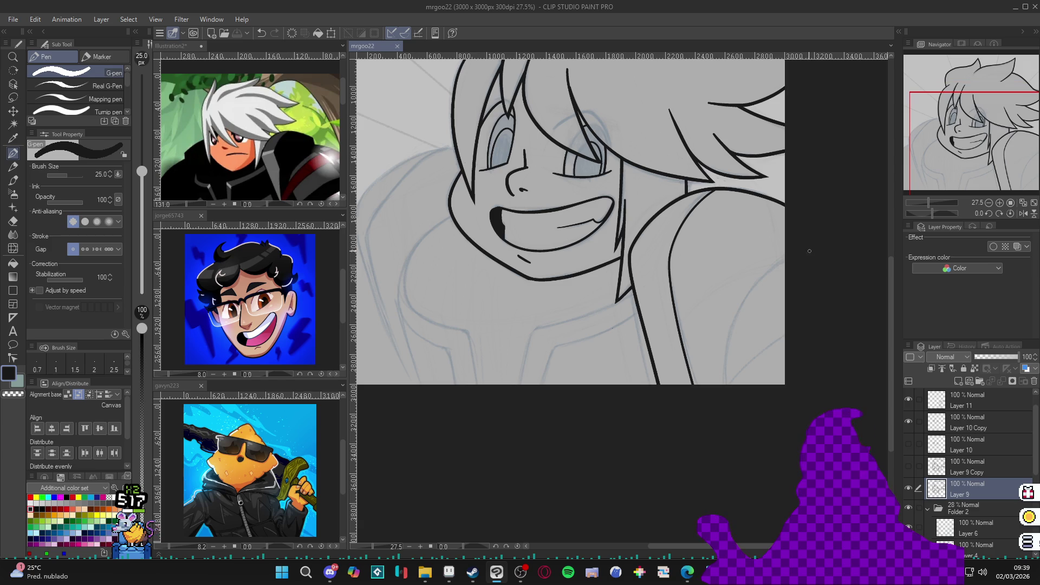
pyautogui.moveTo(749, 293); pyautogui.dragTo(731, 386)
pyautogui.hotkey('ctrl', 'z')
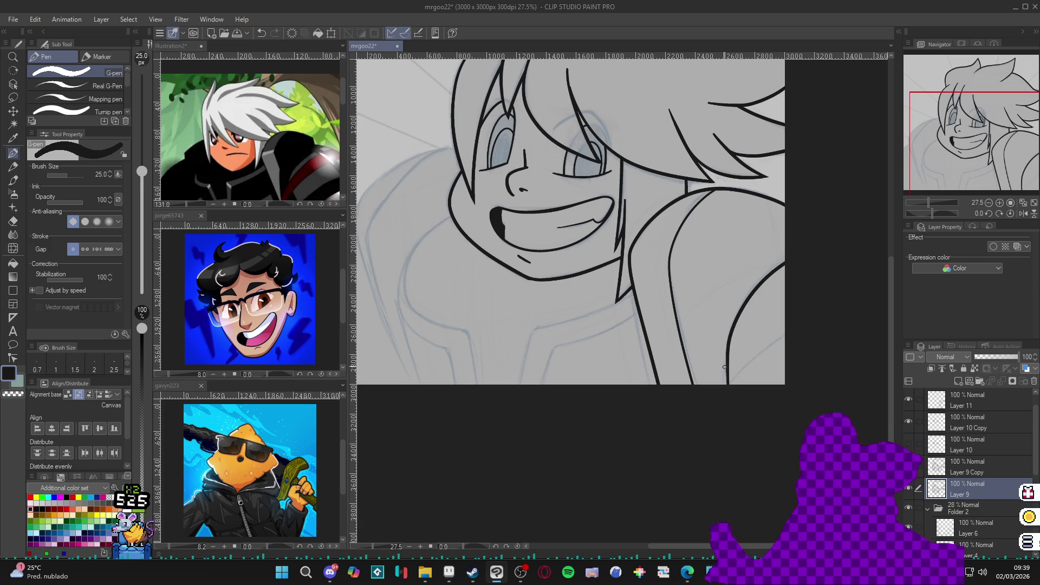
pyautogui.press('[')
pyautogui.press('[')
pyautogui.moveTo(731, 384); pyautogui.dragTo(782, 336)
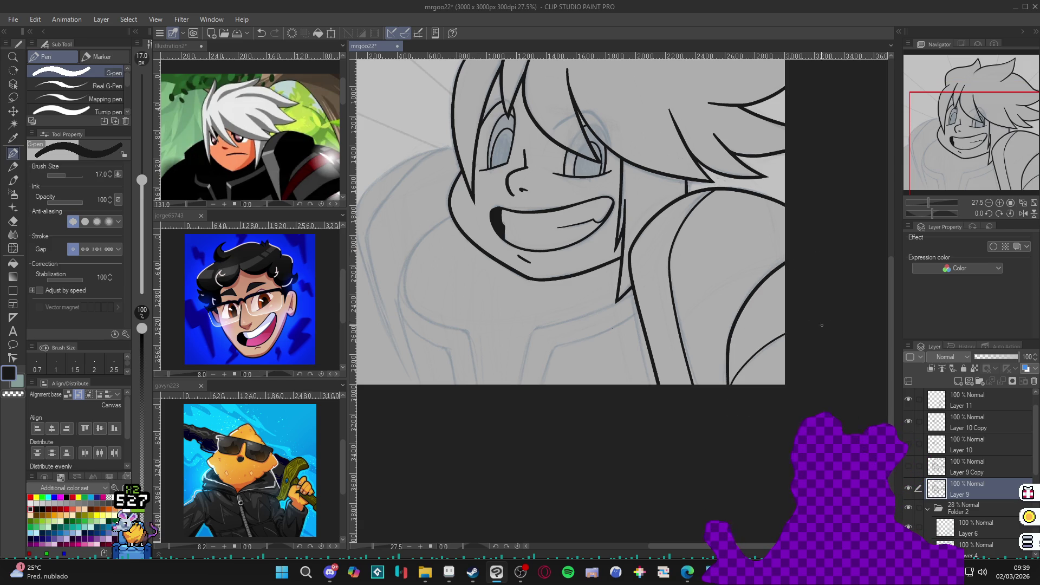
pyautogui.hotkey('ctrl', 's')
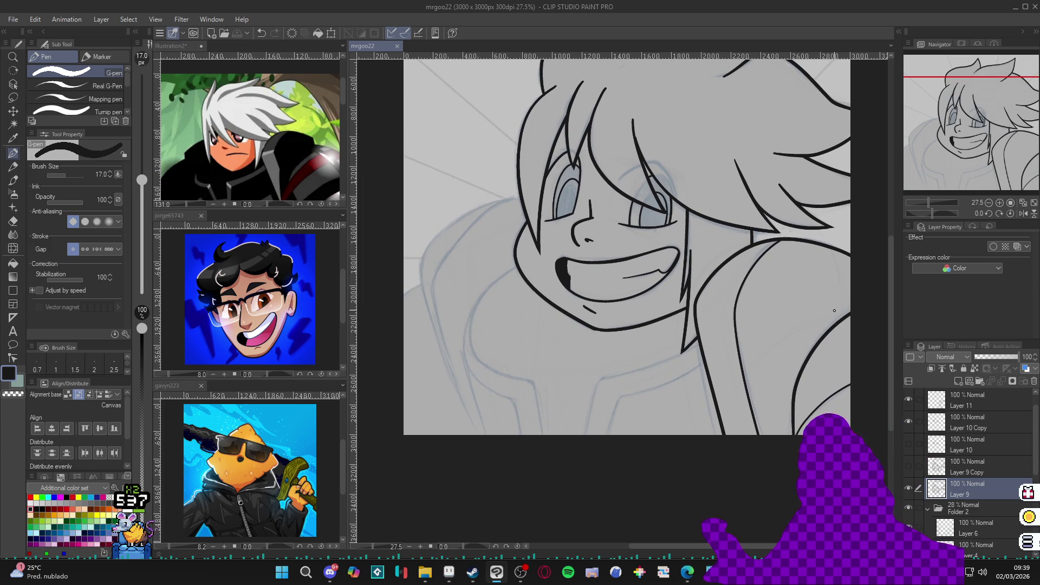
pyautogui.press(']')
pyautogui.press(']')
# On Layer 11, ink an arc from the hair down toward the left shoulder
pyautogui.doubleClick(909, 488)
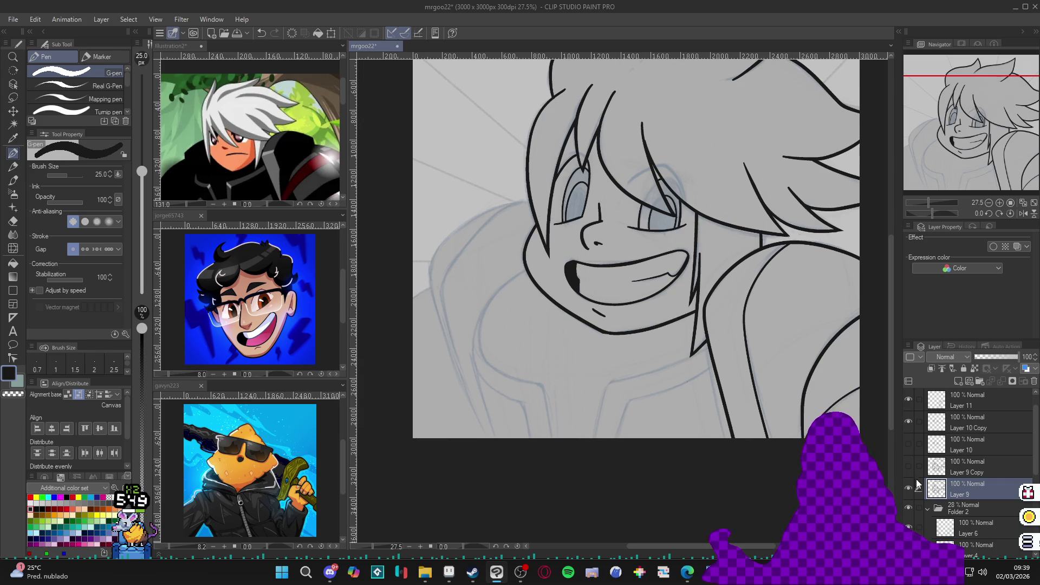
pyautogui.doubleClick(909, 399)
pyautogui.click(970, 401)
pyautogui.moveTo(603, 303); pyautogui.dragTo(652, 294)
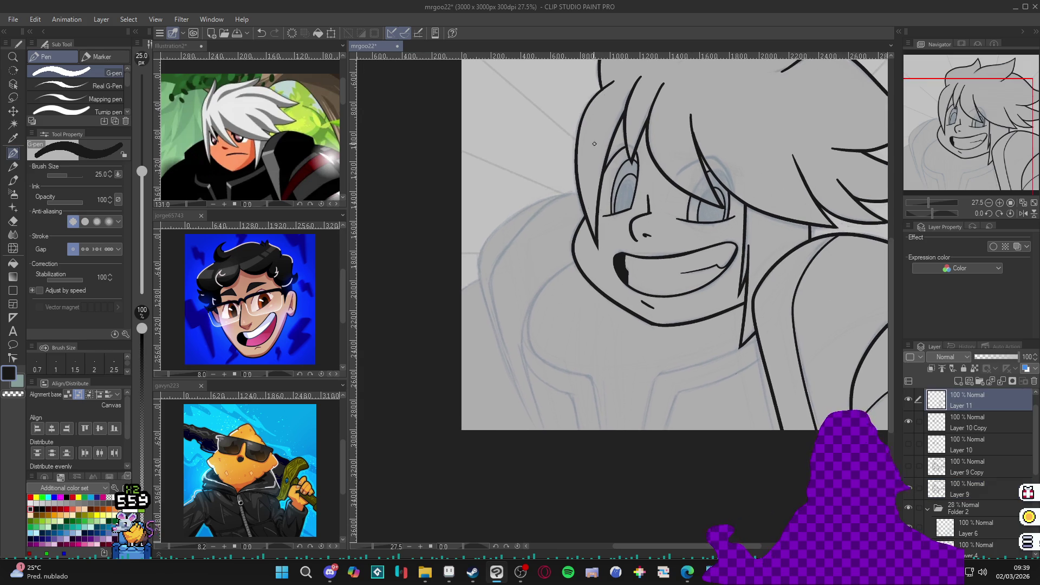
pyautogui.moveTo(546, 198)
pyautogui.mouseDown()
pyautogui.moveTo(488, 240)
pyautogui.moveTo(539, 431)
pyautogui.mouseUp()
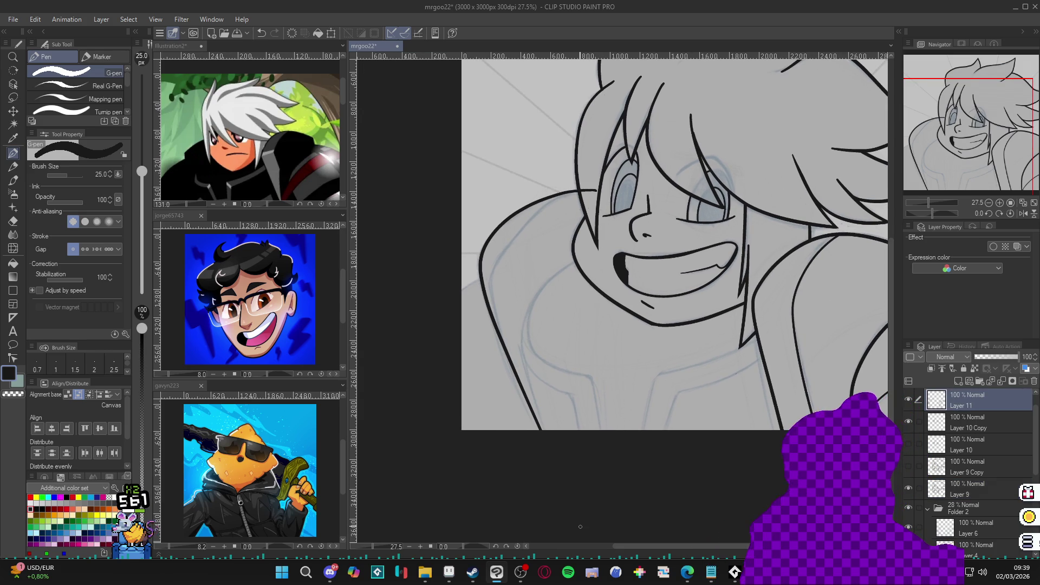
pyautogui.moveTo(687, 298)
pyautogui.mouseDown()
pyautogui.moveTo(678, 323)
pyautogui.moveTo(712, 347)
pyautogui.mouseUp()
pyautogui.hotkey('ctrl', 'z')
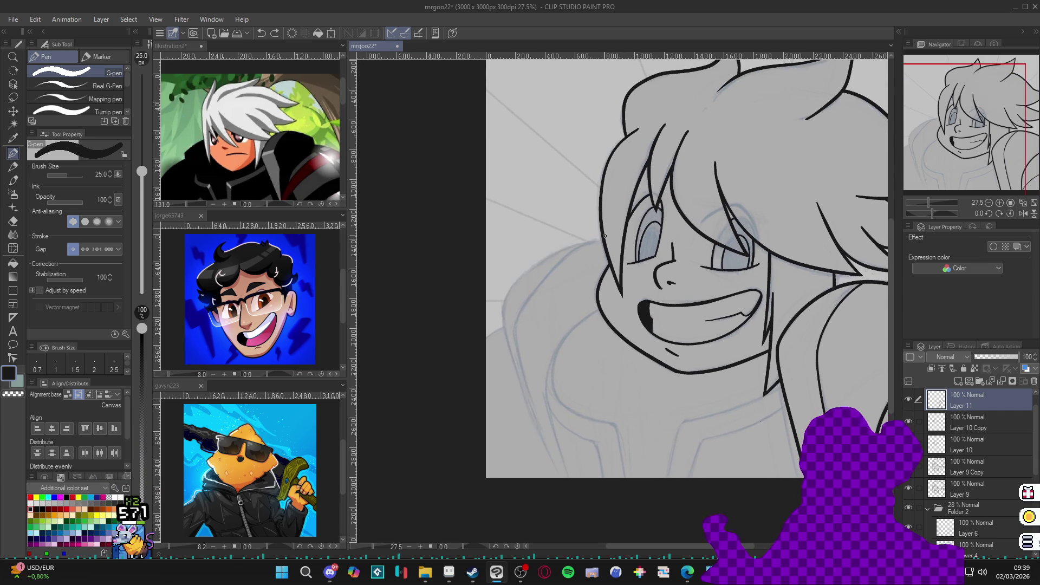
pyautogui.moveTo(612, 237)
pyautogui.mouseDown()
pyautogui.moveTo(577, 242)
pyautogui.moveTo(509, 293)
pyautogui.moveTo(507, 360)
pyautogui.moveTo(589, 545)
pyautogui.mouseUp()
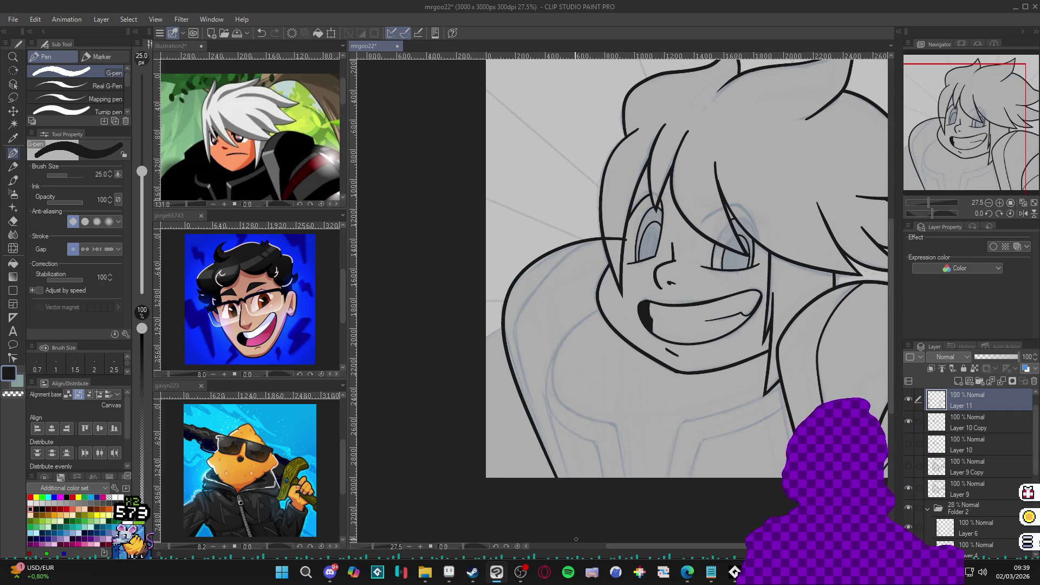
# Extend the line down along the cheek and neck, erasing and redrawing to clean it up
pyautogui.moveTo(613, 240); pyautogui.dragTo(622, 228)
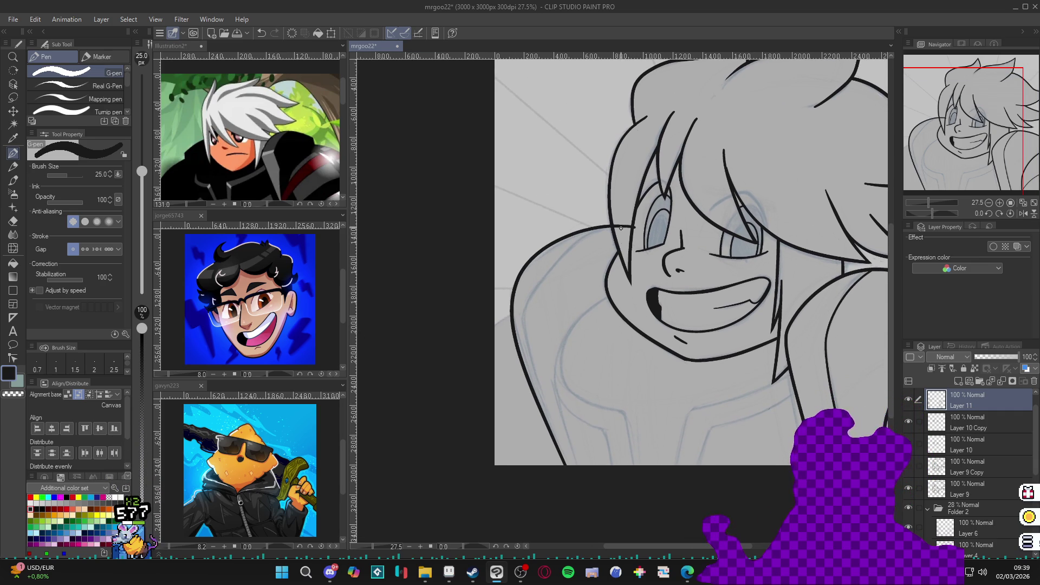
pyautogui.press('e')
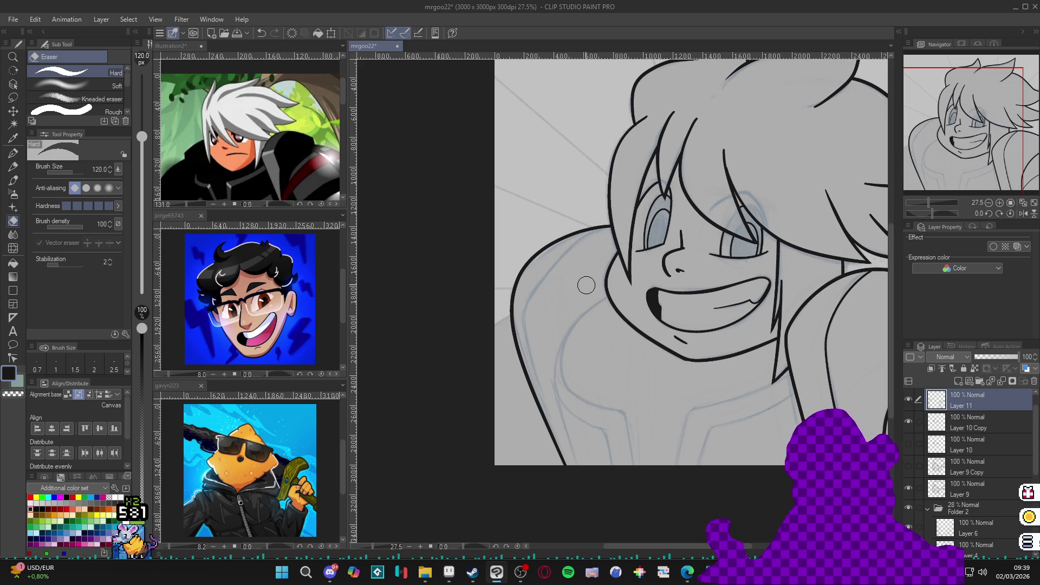
pyautogui.press('p')
pyautogui.scroll(-2, 610, 263)
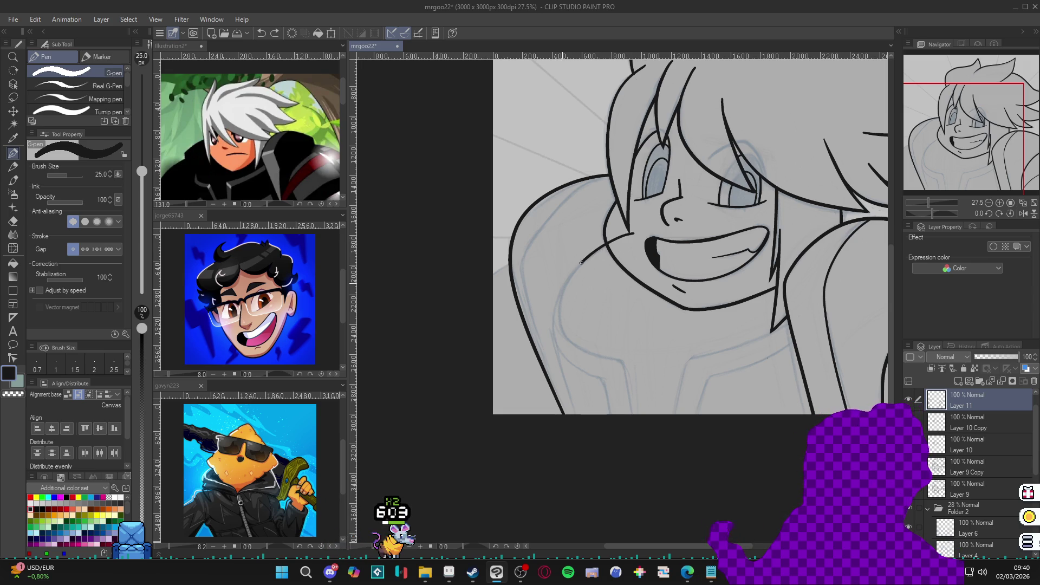
pyautogui.moveTo(581, 263); pyautogui.dragTo(553, 329)
pyautogui.press('e')
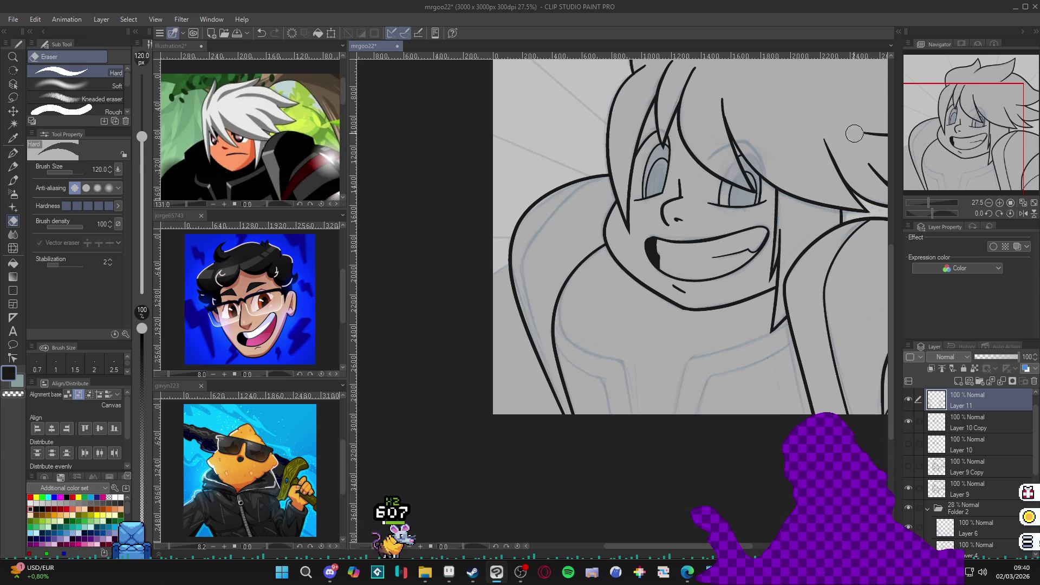
pyautogui.press('p')
pyautogui.hscroll(-3, 732, 302)
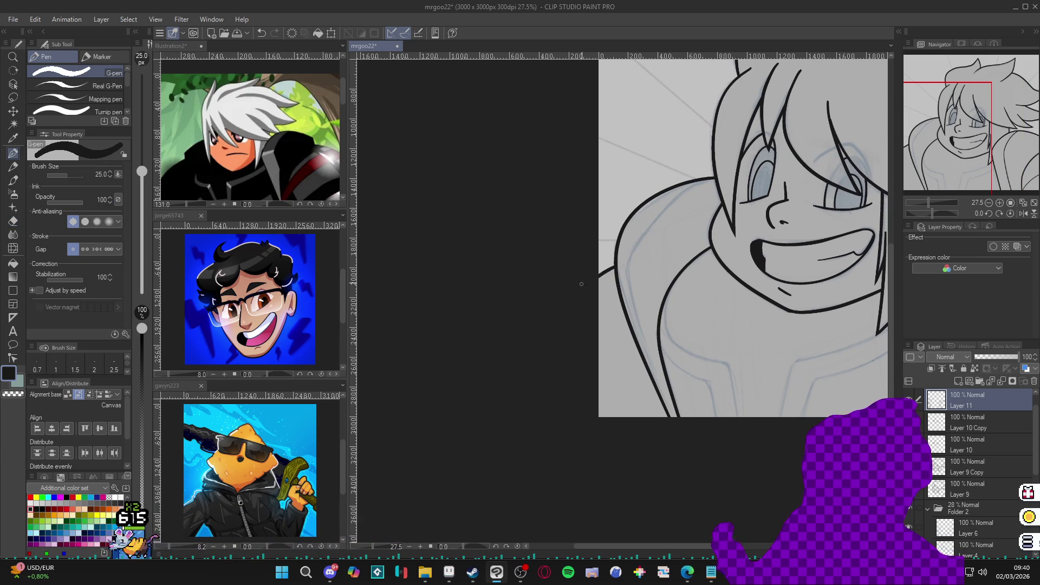
pyautogui.hscroll(1, 769, 256)
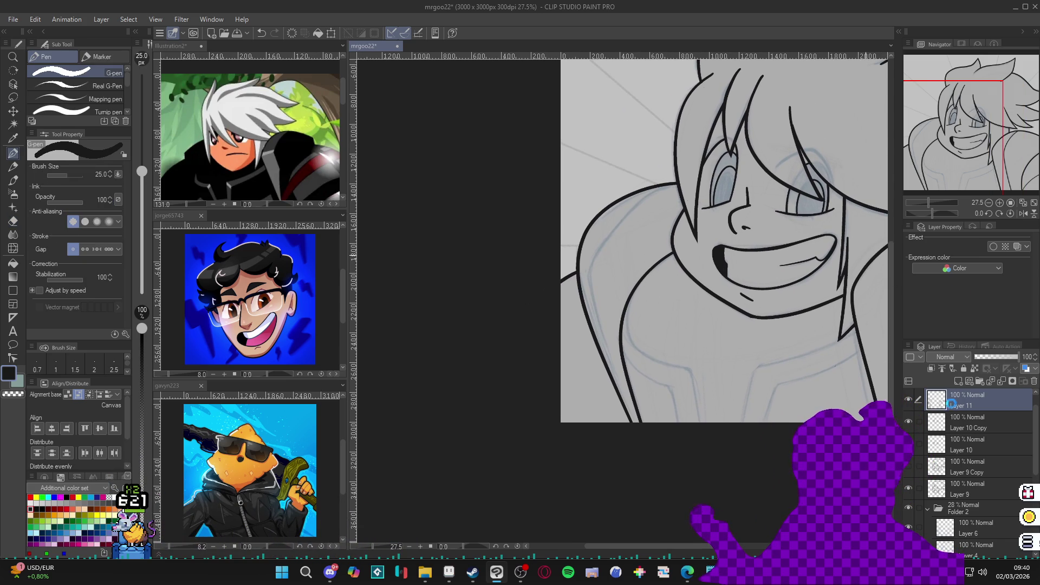
# Test-select the enclosed shoulder area, then link Layer 10 Copy and Layer 9 to Layer 11
pyautogui.click(909, 400)
pyautogui.click(909, 400)
pyautogui.press('w')
pyautogui.click(637, 277)
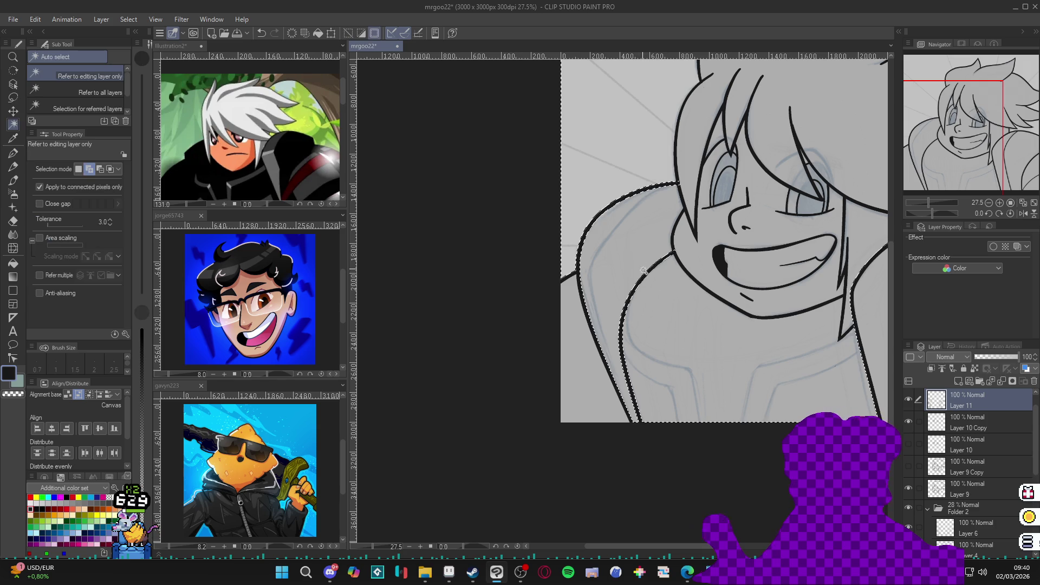
pyautogui.hotkey('ctrl', 'd')
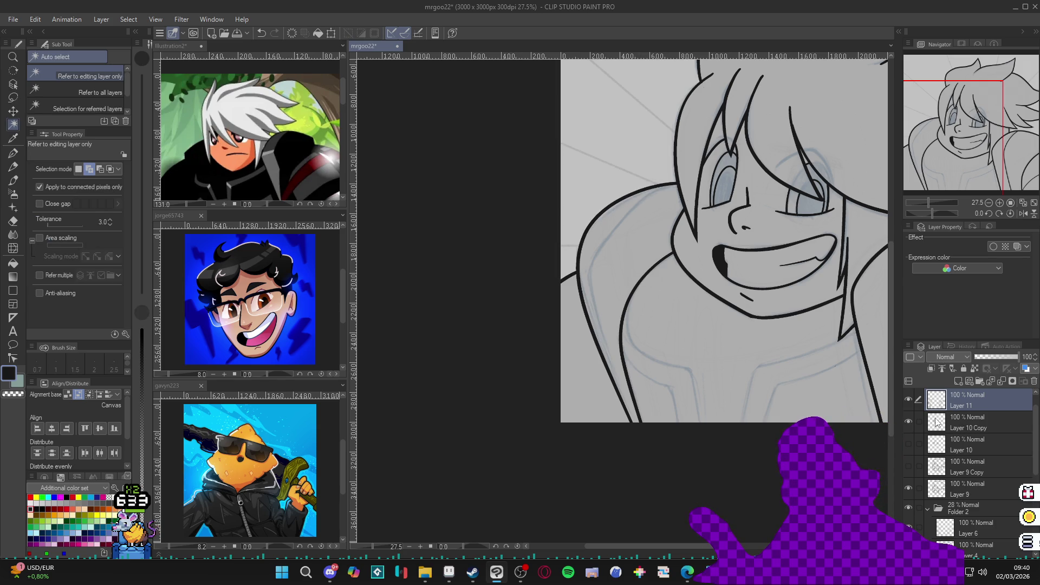
pyautogui.click(909, 422)
pyautogui.keyDown('ctrl'); pyautogui.click(962, 426); pyautogui.keyUp('ctrl')
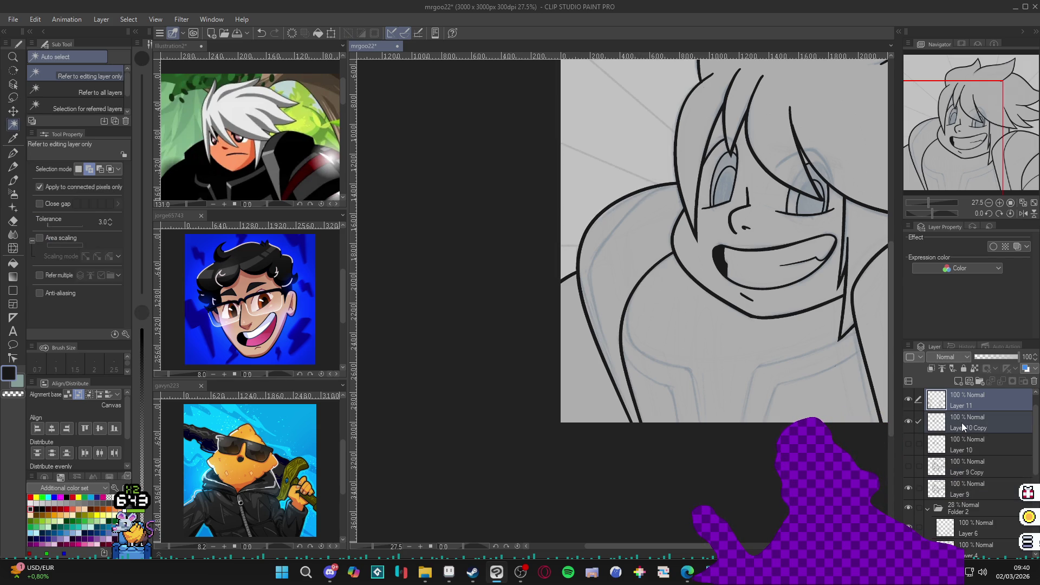
pyautogui.keyDown('ctrl'); pyautogui.click(967, 489); pyautogui.keyUp('ctrl')
pyautogui.click(942, 368)
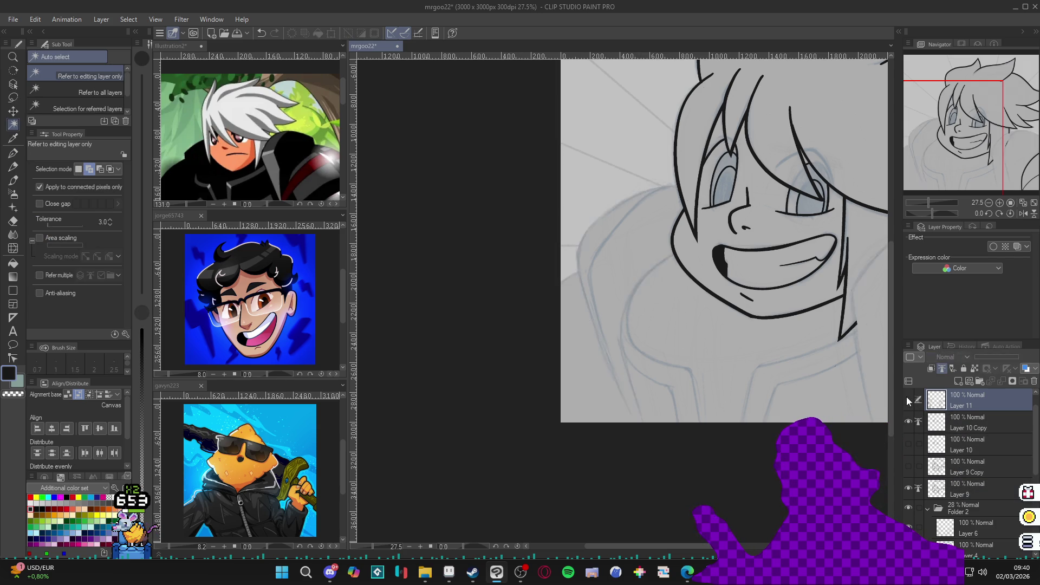
# Test-select the shoulder and shirt area across the linked layers, then deselect and return to the pen
pyautogui.click(634, 244)
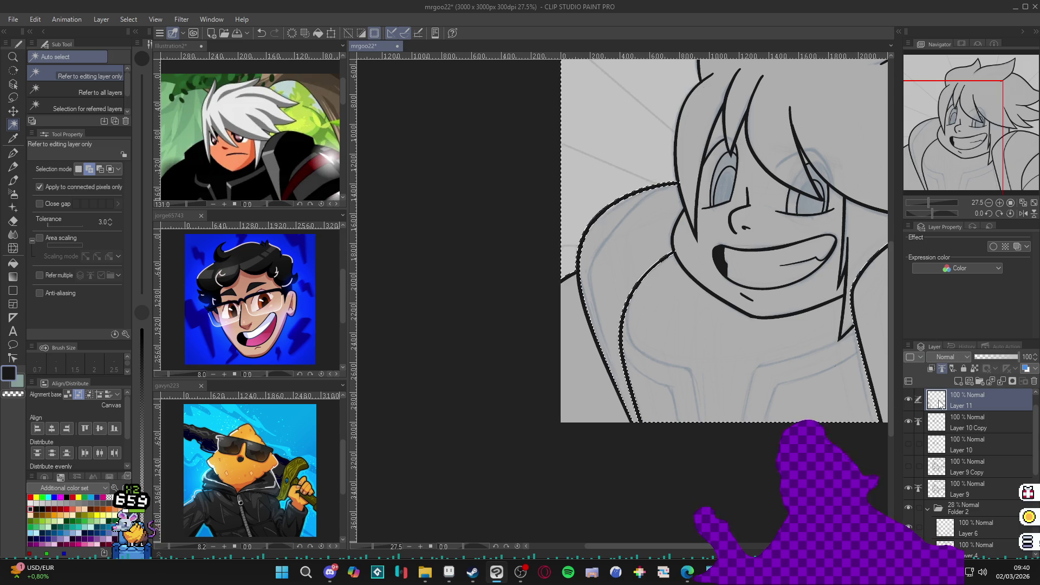
pyautogui.hotkey('ctrl', 'd')
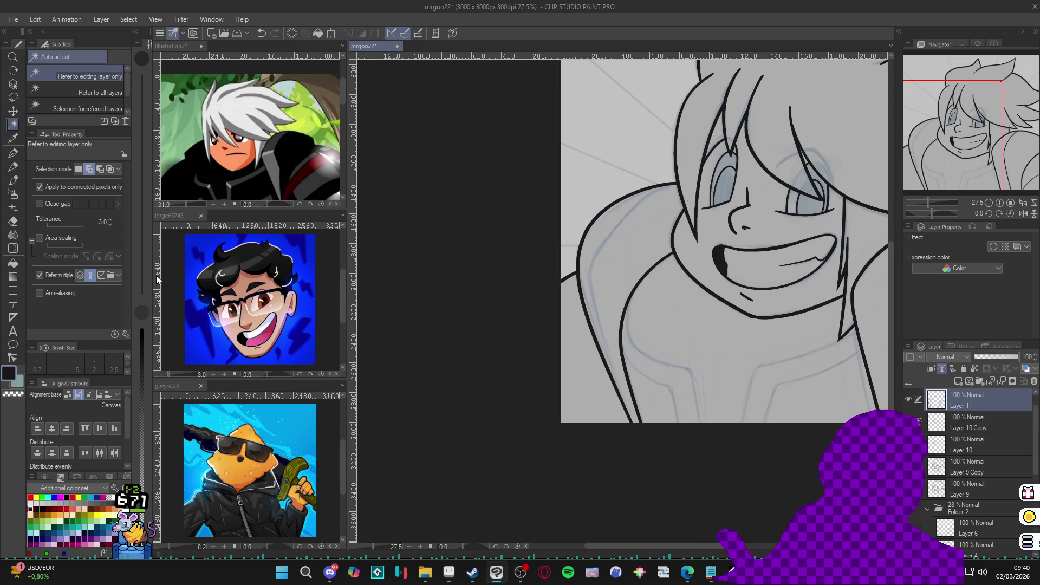
pyautogui.hotkey('ctrl', 'z')
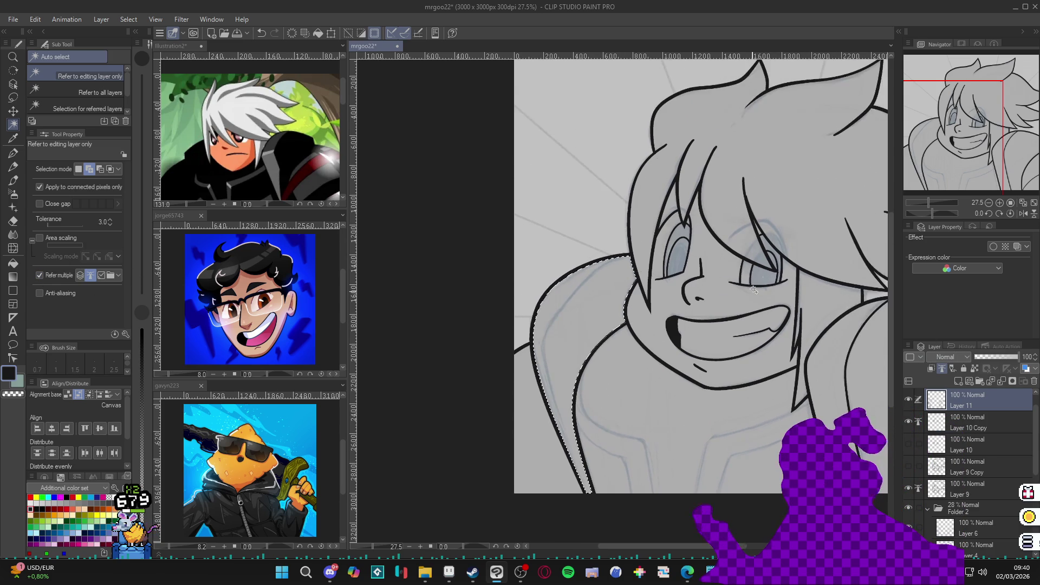
pyautogui.hotkey('ctrl', 'd')
pyautogui.press('p')
# Auto-select the shirt and neck area to check it is closed
pyautogui.hscroll(3, 728, 304)
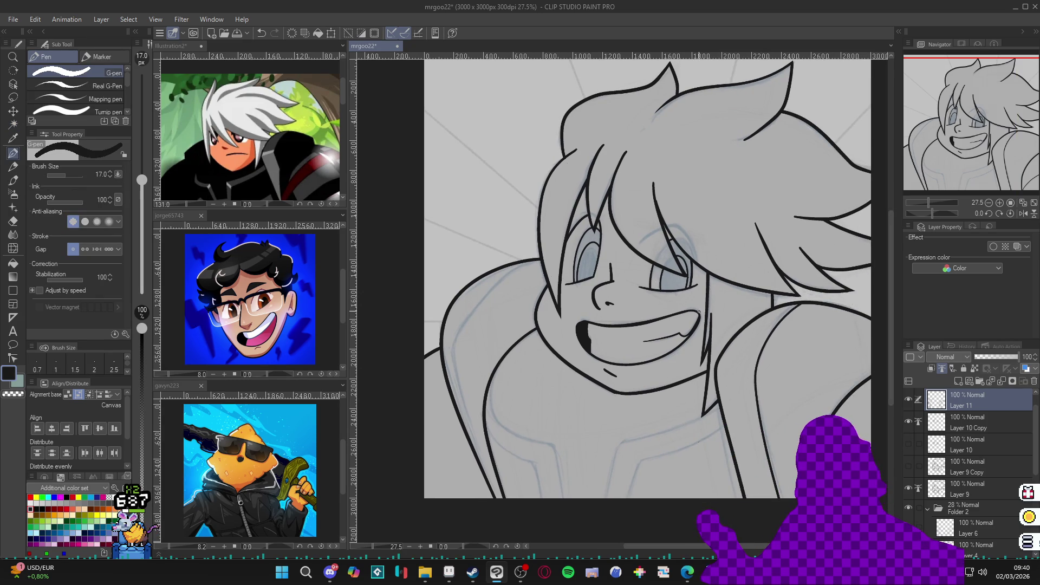
pyautogui.hscroll(-2, 642, 297)
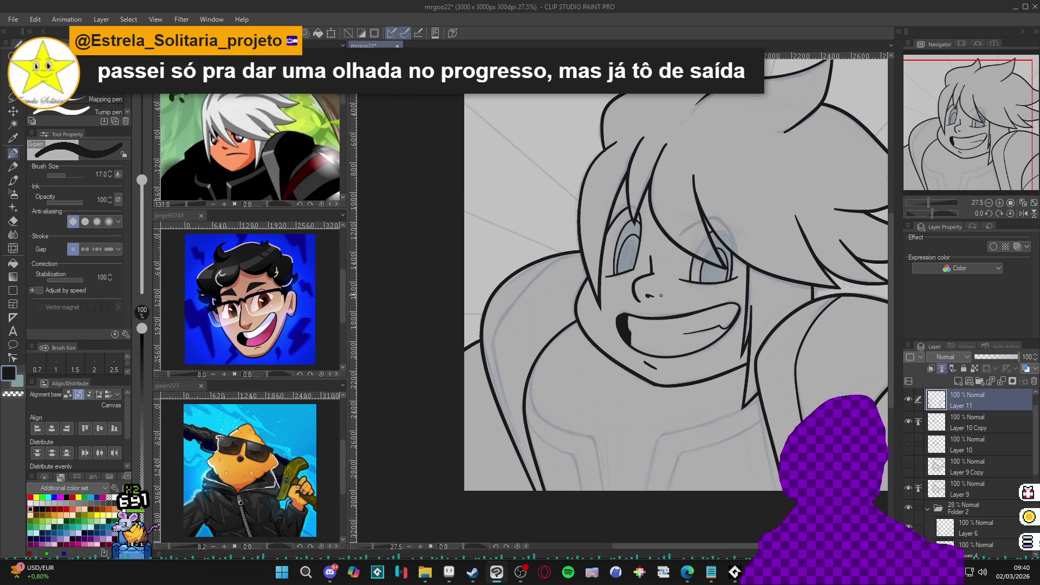
pyautogui.hscroll(-3, 661, 295)
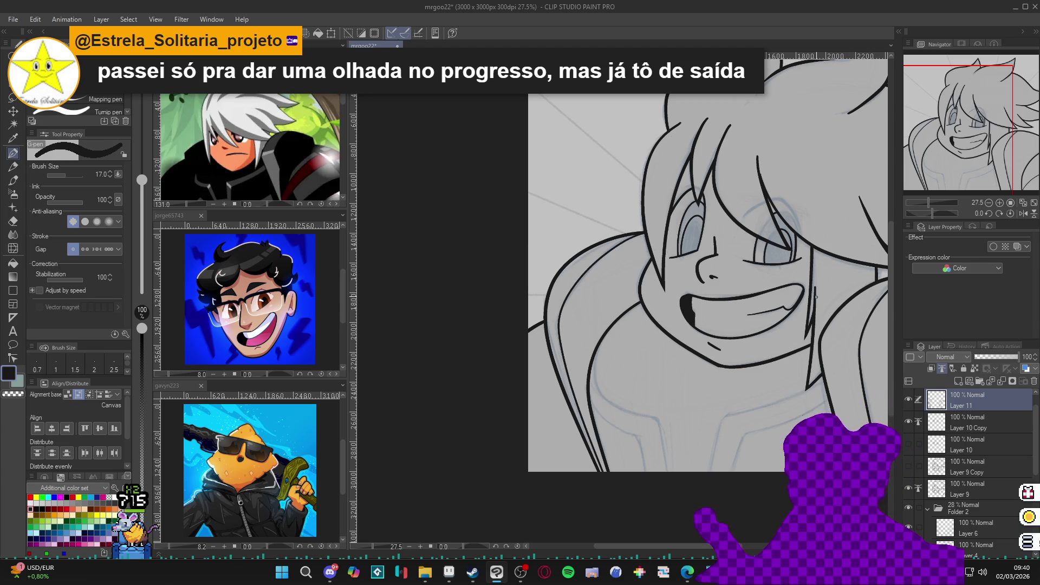
pyautogui.moveTo(816, 296); pyautogui.dragTo(735, 250)
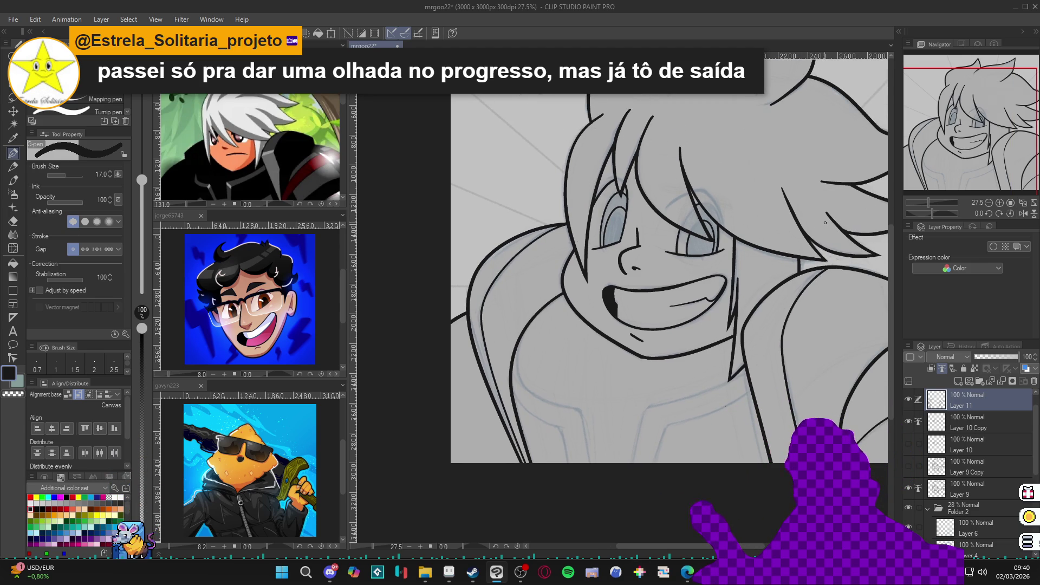
pyautogui.moveTo(607, 317); pyautogui.dragTo(660, 350)
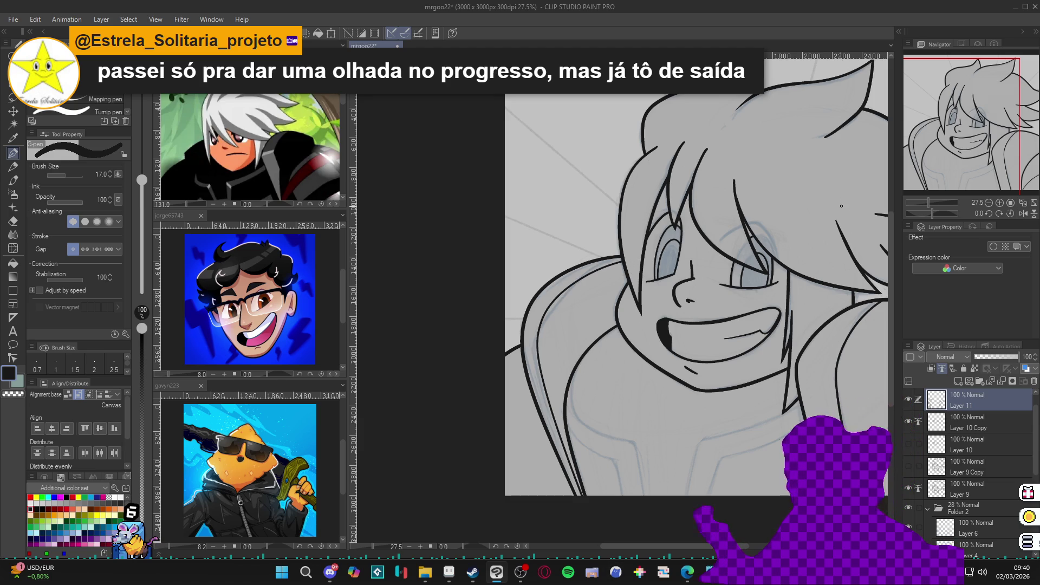
pyautogui.moveTo(780, 303)
pyautogui.mouseDown()
pyautogui.moveTo(740, 295)
pyautogui.moveTo(749, 290)
pyautogui.mouseUp()
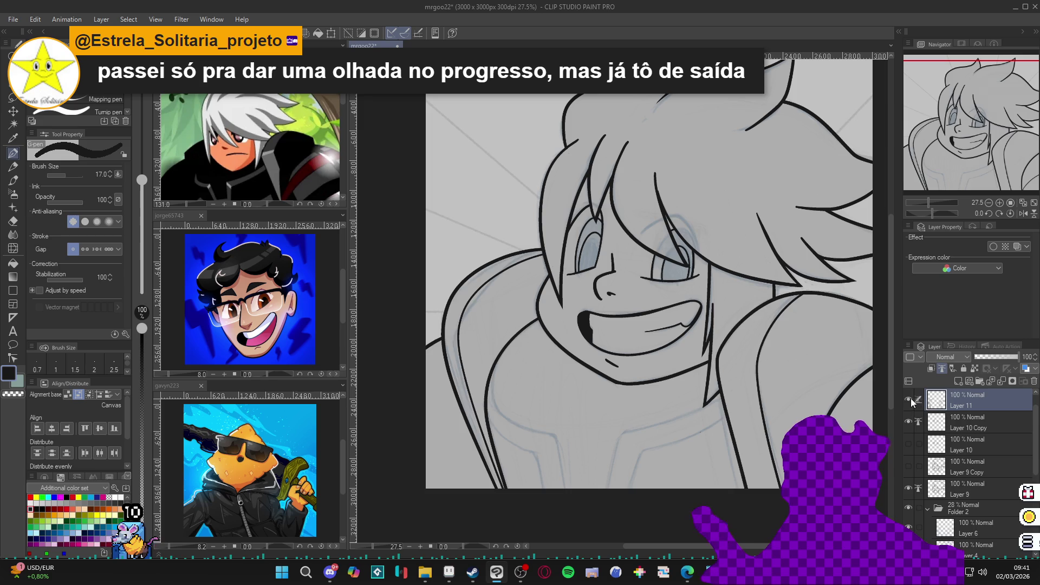
pyautogui.moveTo(678, 433); pyautogui.dragTo(665, 425)
pyautogui.press('w')
pyautogui.click(665, 419)
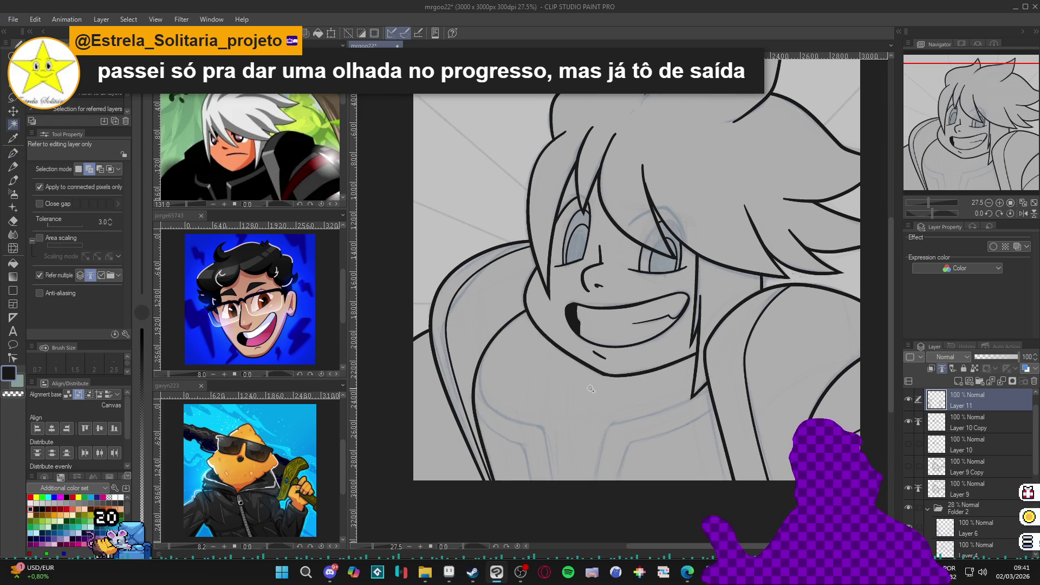
# Rotate the canvas view and ink a curved line down from the hair
pyautogui.hotkey('ctrl', 'd')
pyautogui.press('p')
pyautogui.moveTo(706, 353); pyautogui.dragTo(578, 332)
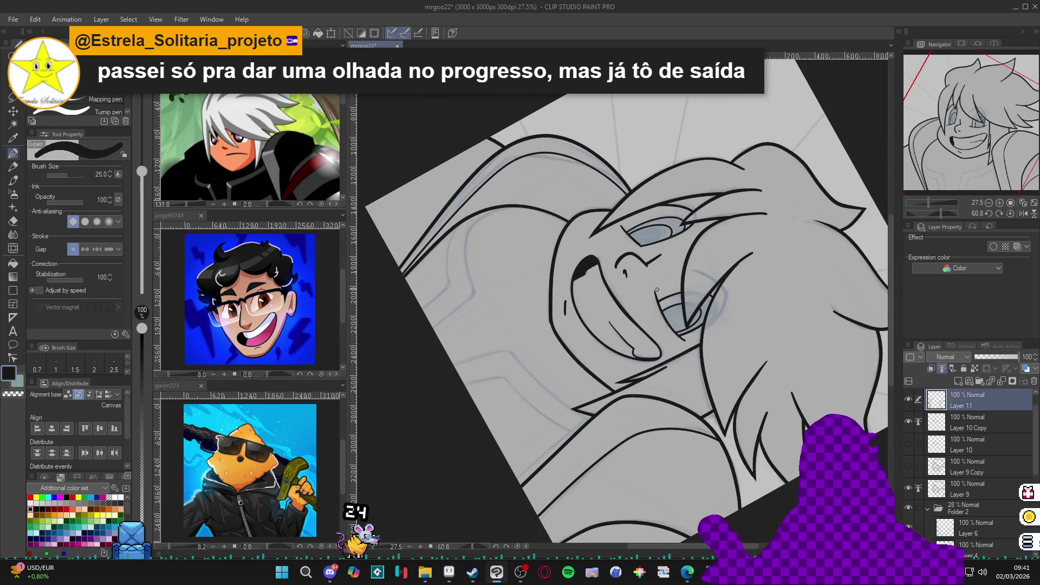
pyautogui.moveTo(626, 292); pyautogui.dragTo(656, 299)
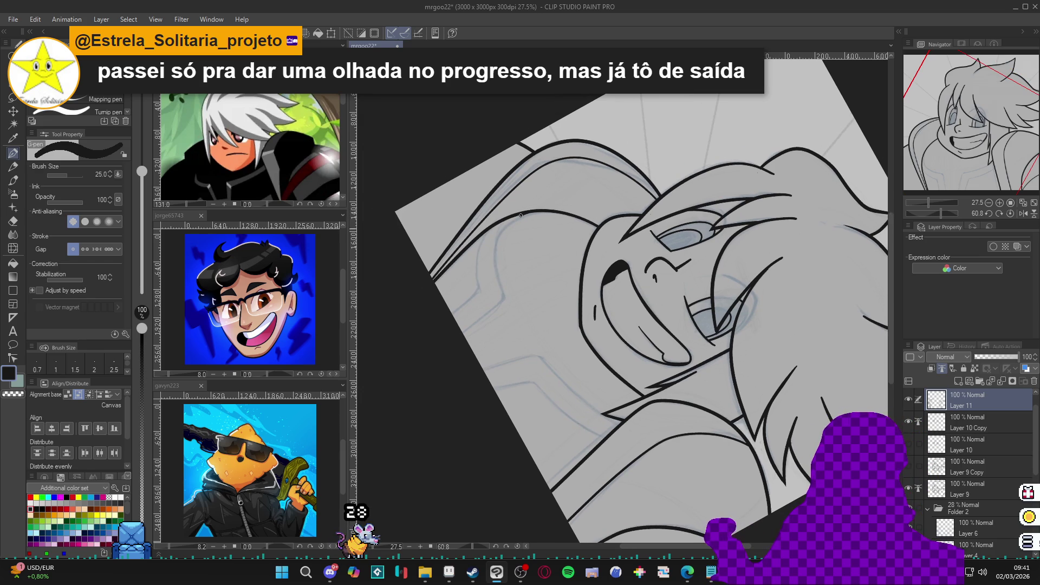
pyautogui.moveTo(522, 215)
pyautogui.mouseDown()
pyautogui.moveTo(493, 266)
pyautogui.moveTo(502, 301)
pyautogui.moveTo(462, 332)
pyautogui.mouseUp()
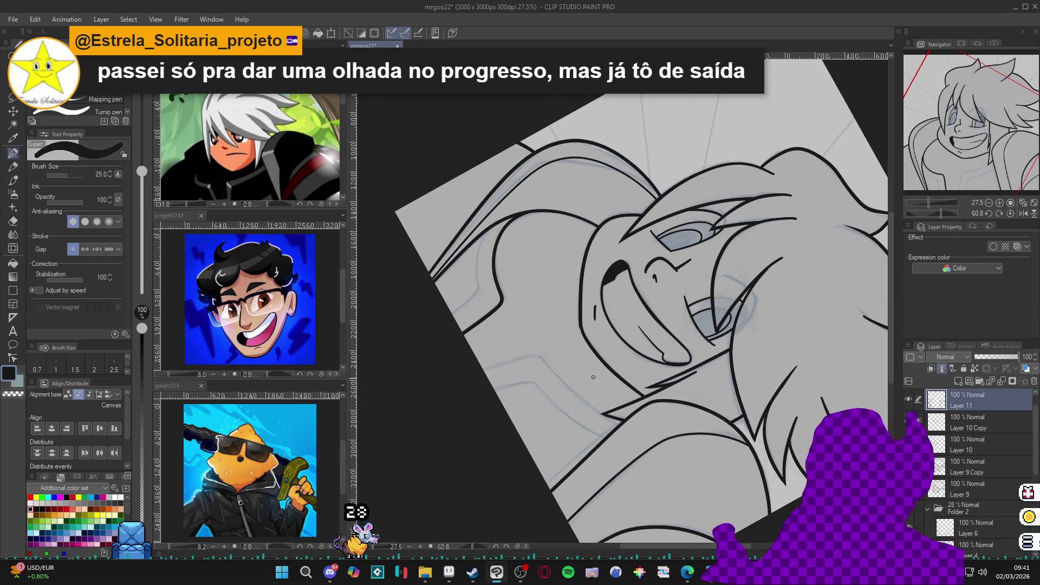
# Turn the view upright and test-select the collar region below the chin
pyautogui.press('r')
pyautogui.moveTo(732, 428); pyautogui.dragTo(524, 351)
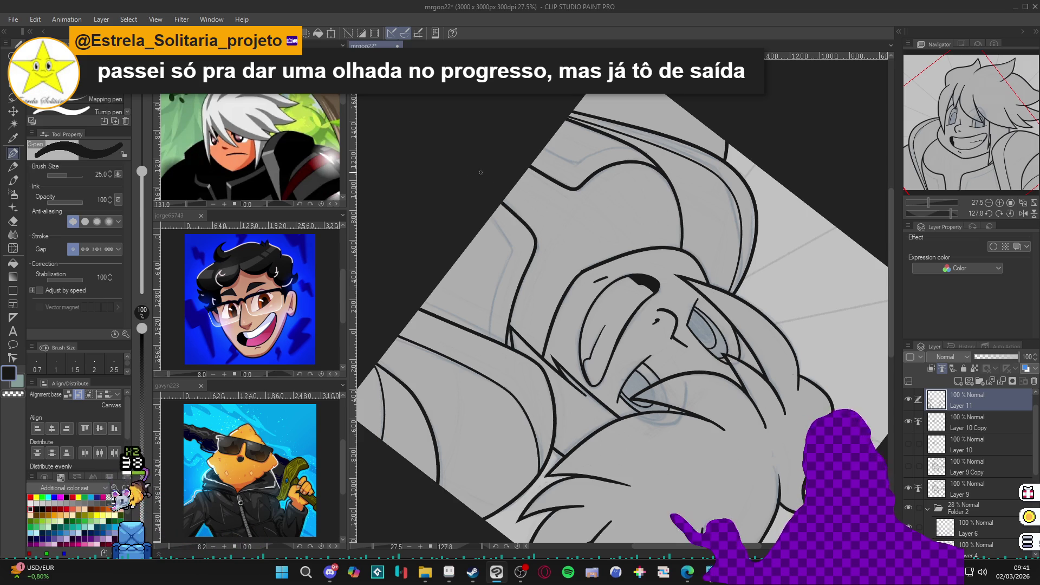
pyautogui.press('r')
pyautogui.moveTo(515, 299); pyautogui.dragTo(653, 150)
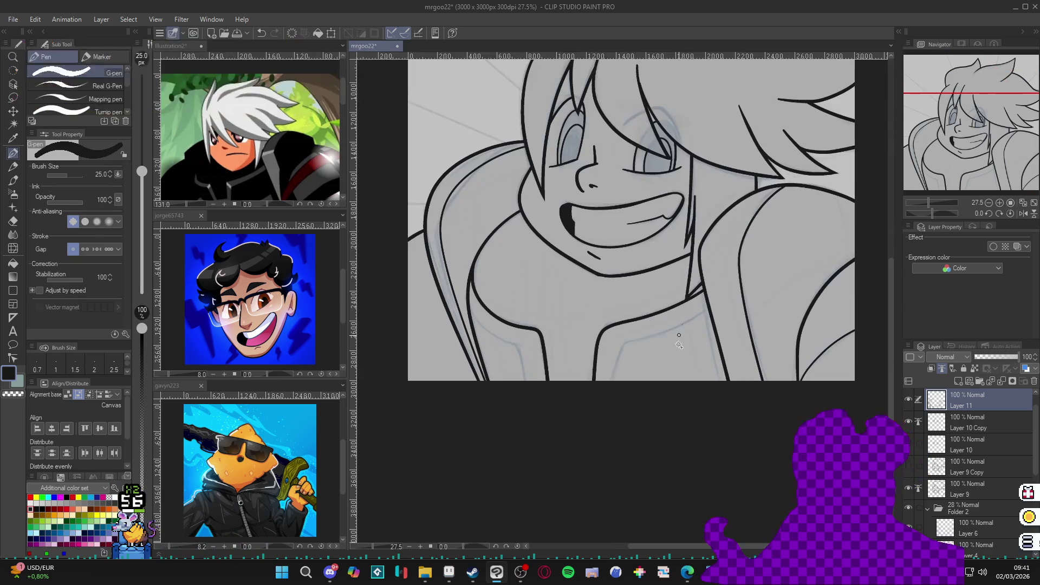
pyautogui.press('w')
pyautogui.click(535, 349)
pyautogui.hotkey('ctrl', 'd')
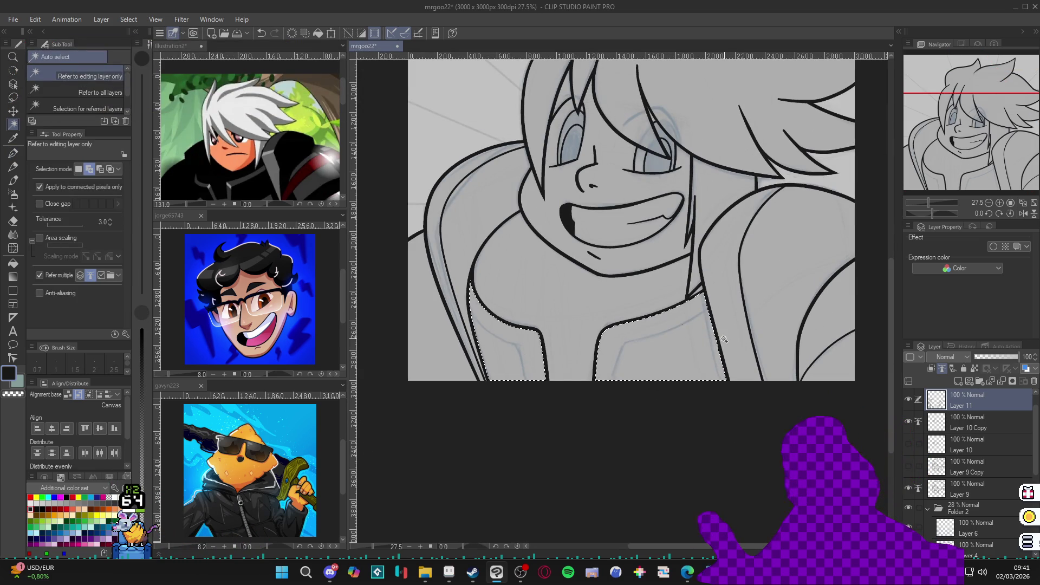
pyautogui.press('p')
# At pen size 17, redraw thin lines near the mouth and left side, then reset rotation
pyautogui.press('[')
pyautogui.press('[')
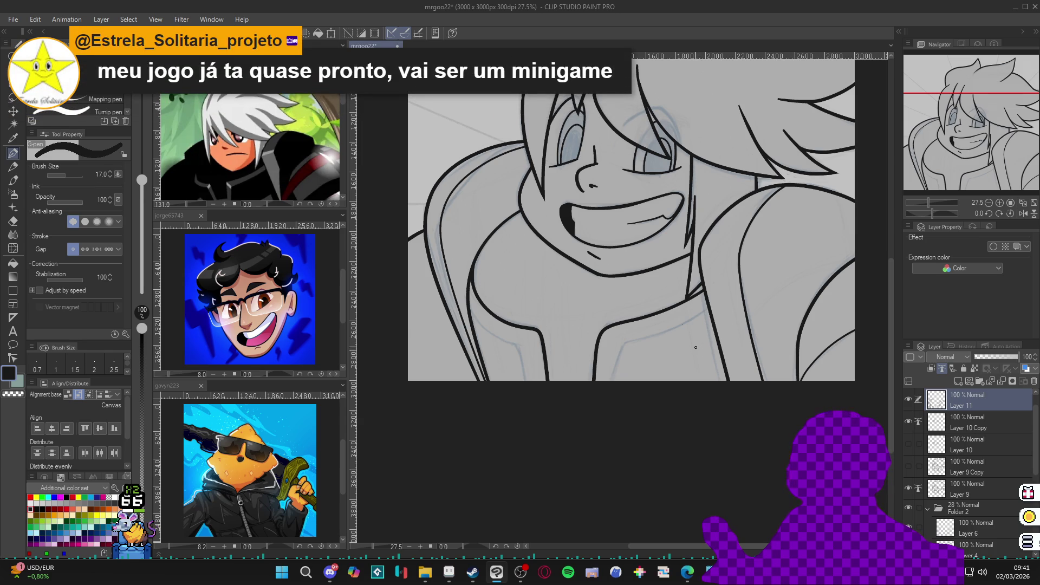
pyautogui.moveTo(699, 339)
pyautogui.mouseDown()
pyautogui.moveTo(687, 355)
pyautogui.moveTo(661, 282)
pyautogui.moveTo(681, 191)
pyautogui.mouseUp()
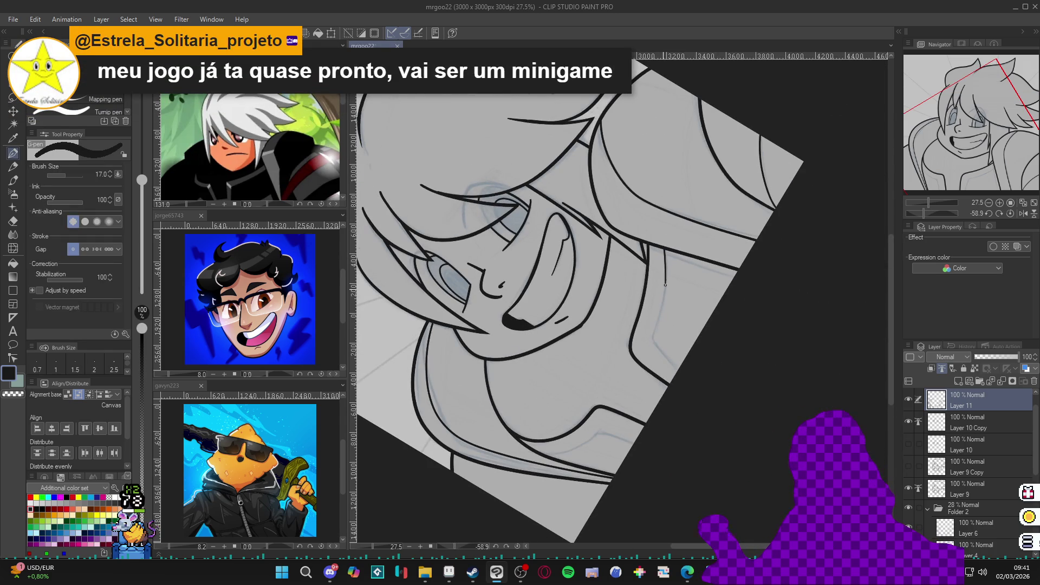
pyautogui.moveTo(665, 284)
pyautogui.mouseDown()
pyautogui.moveTo(668, 249)
pyautogui.moveTo(656, 348)
pyautogui.mouseUp()
pyautogui.moveTo(723, 413)
pyautogui.mouseDown()
pyautogui.moveTo(735, 431)
pyautogui.moveTo(519, 150)
pyautogui.mouseUp()
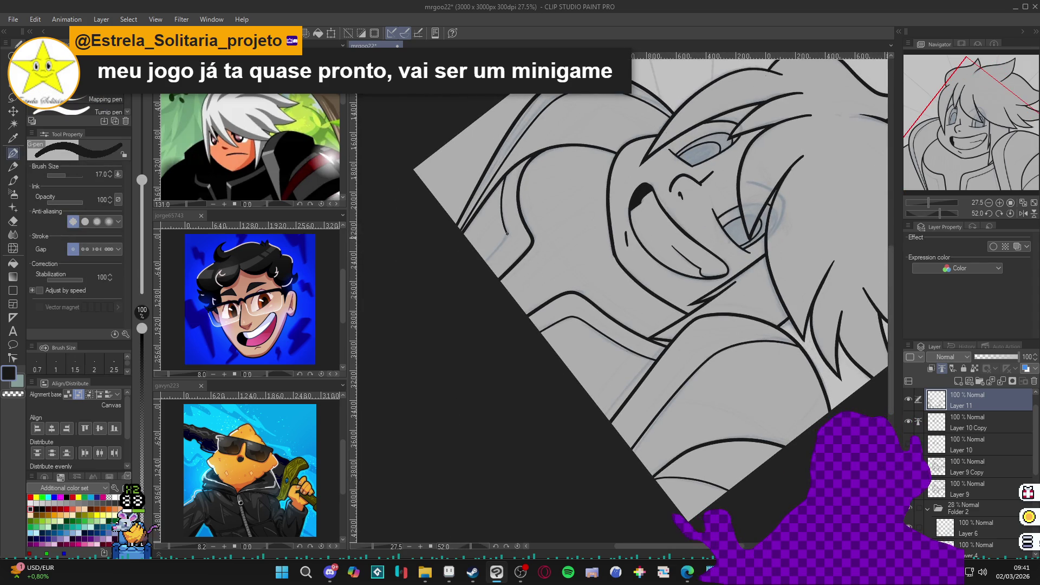
pyautogui.press('r')
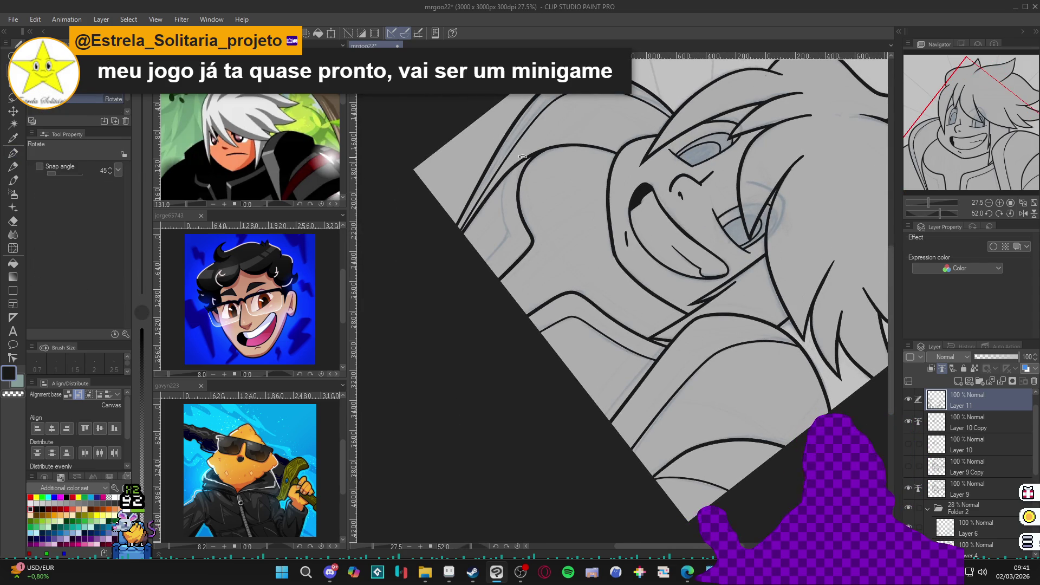
pyautogui.moveTo(622, 240); pyautogui.dragTo(612, 247)
pyautogui.press('p')
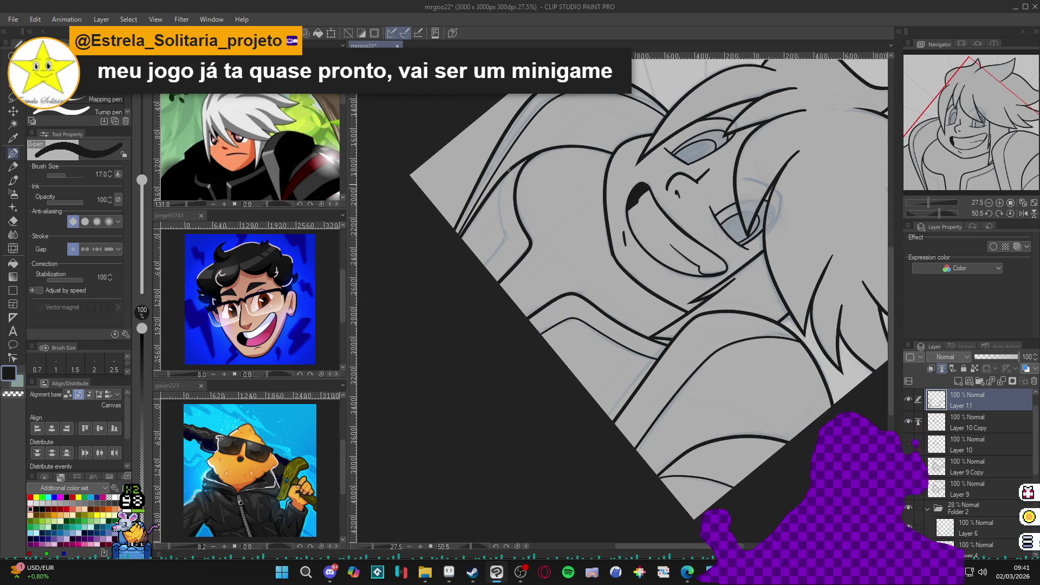
pyautogui.moveTo(505, 174)
pyautogui.mouseDown()
pyautogui.moveTo(506, 241)
pyautogui.moveTo(483, 263)
pyautogui.mouseUp()
pyautogui.hotkey('ctrl', '@')
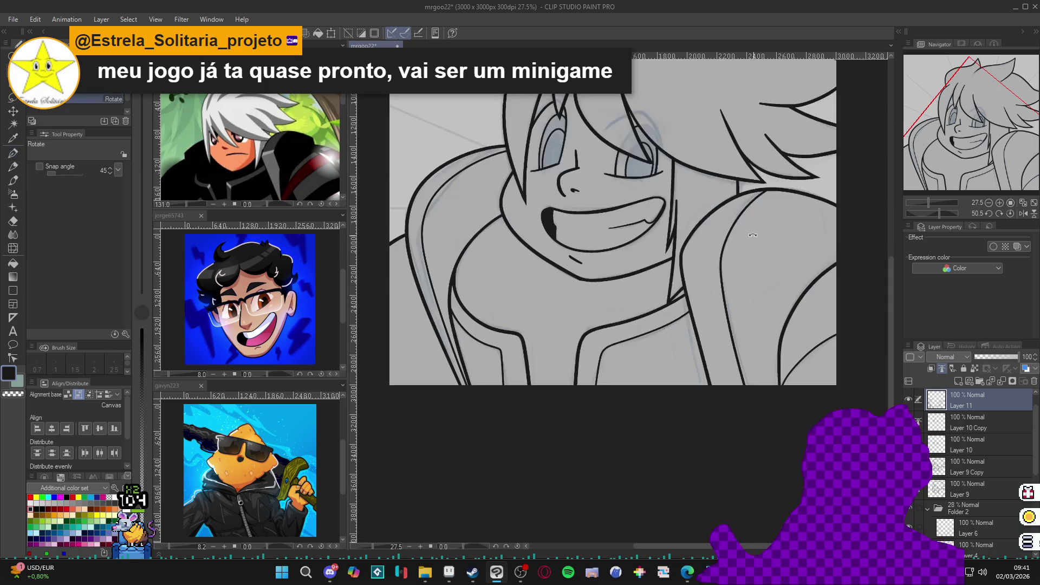
# Zoom out and recentre to review the whole portrait, then save with Ctrl+S
pyautogui.scroll(-2, 705, 346)
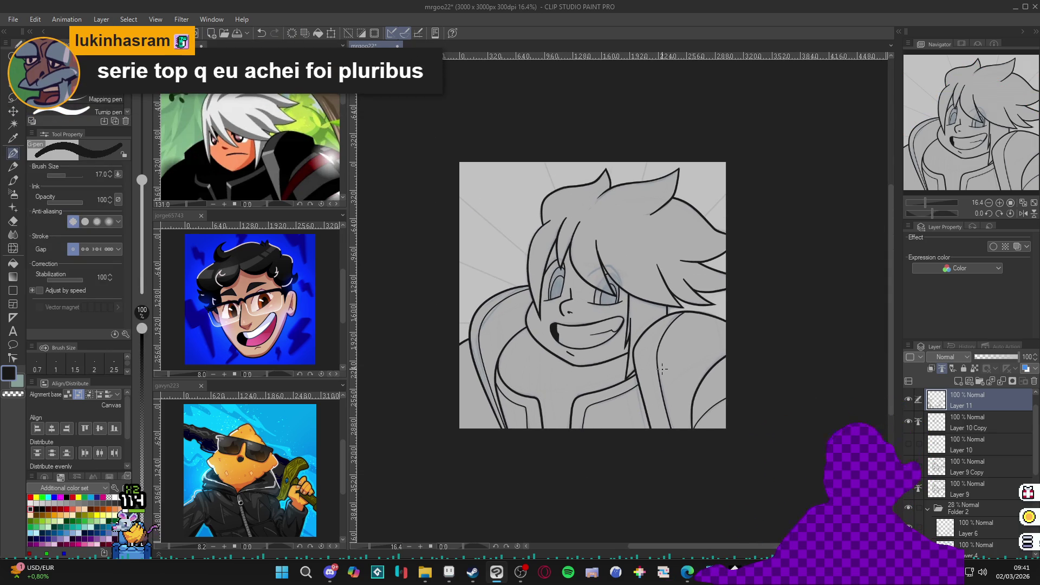
pyautogui.scroll(1, 610, 326)
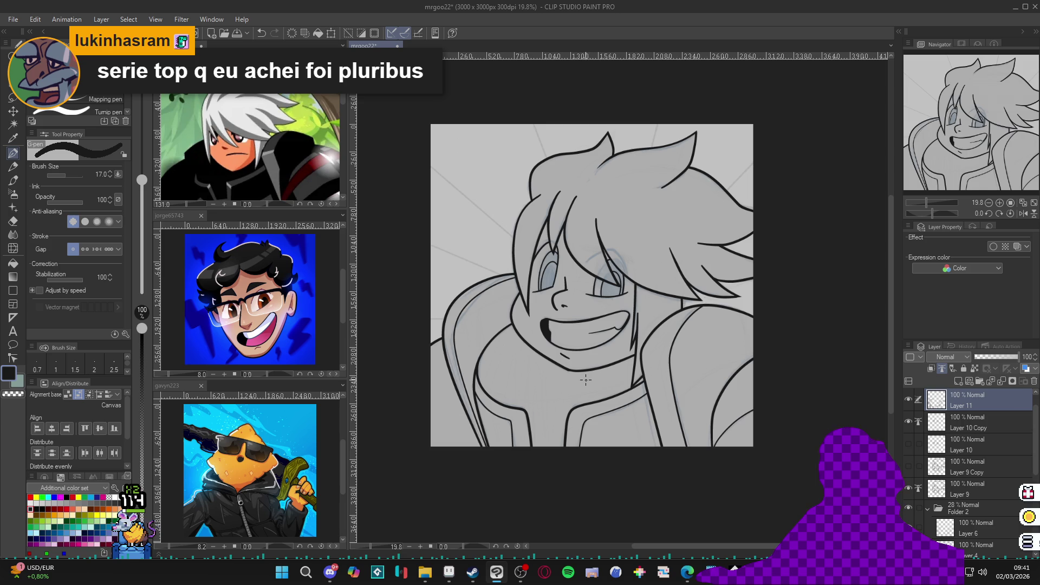
pyautogui.scroll(-1, 571, 387)
pyautogui.moveTo(565, 390); pyautogui.dragTo(556, 426)
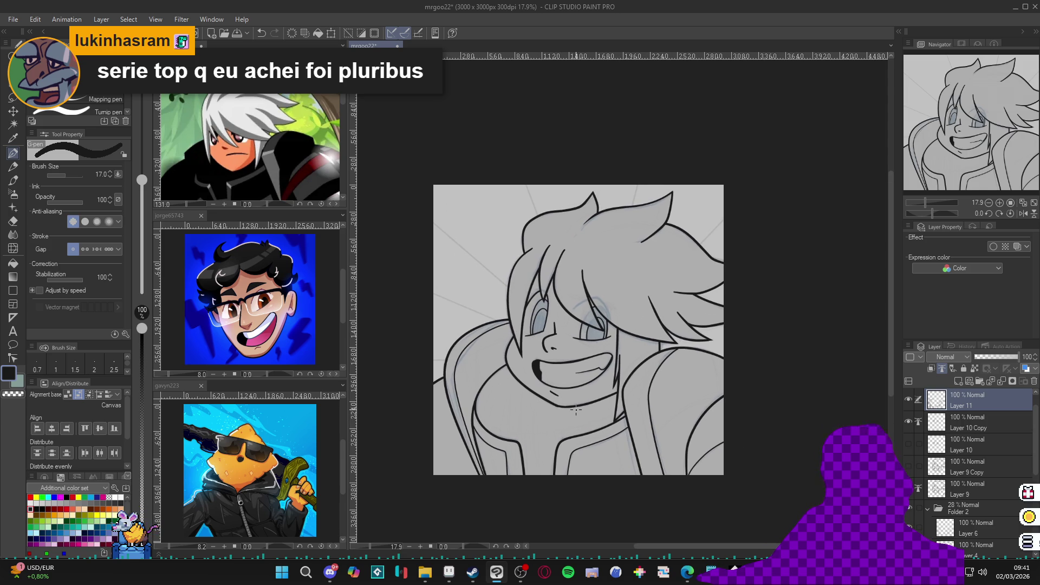
pyautogui.scroll(-1, 579, 405)
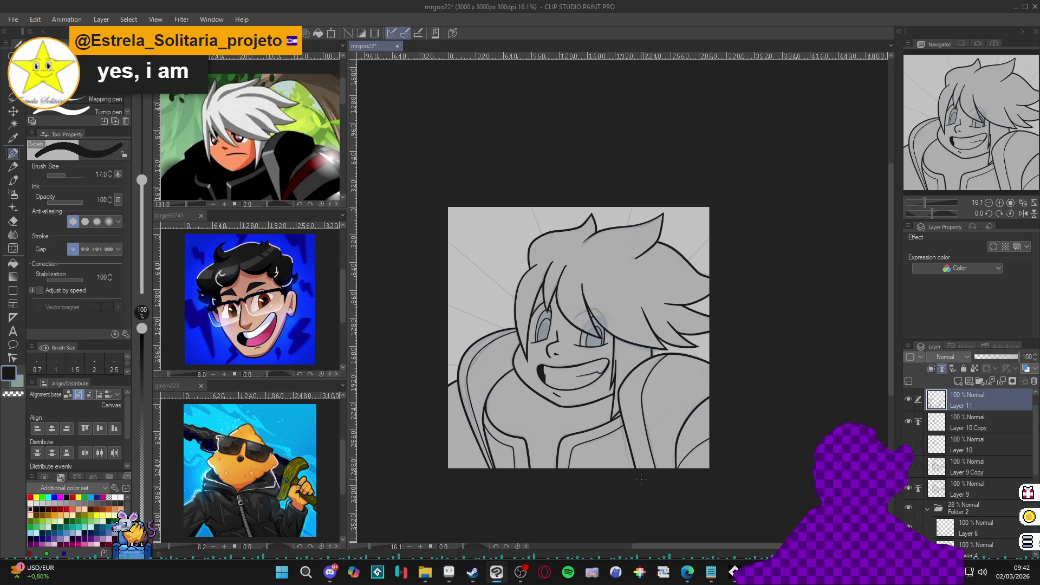
pyautogui.hotkey('alt', 'Tab')
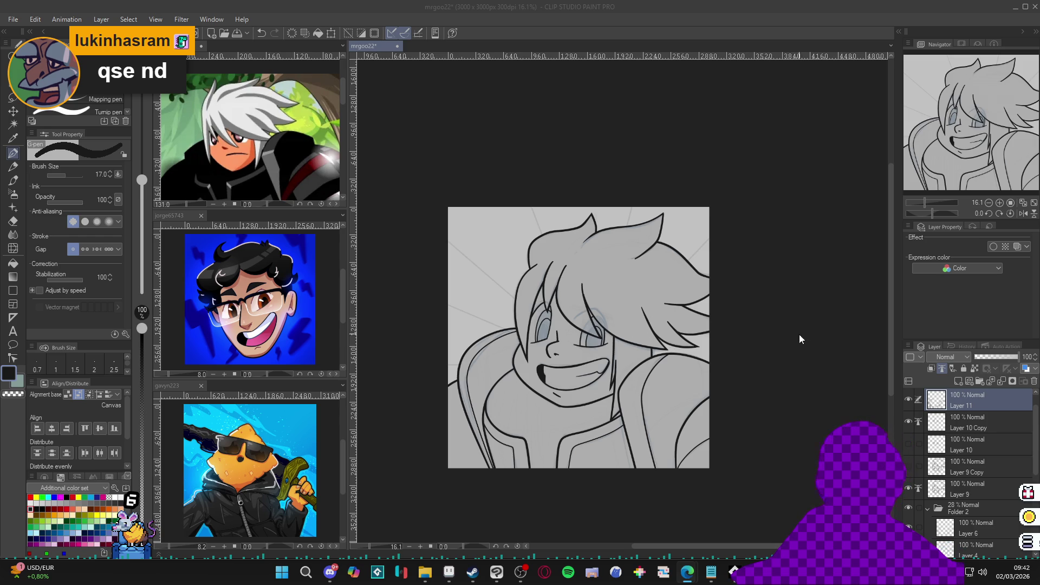
pyautogui.scroll(3, 593, 434)
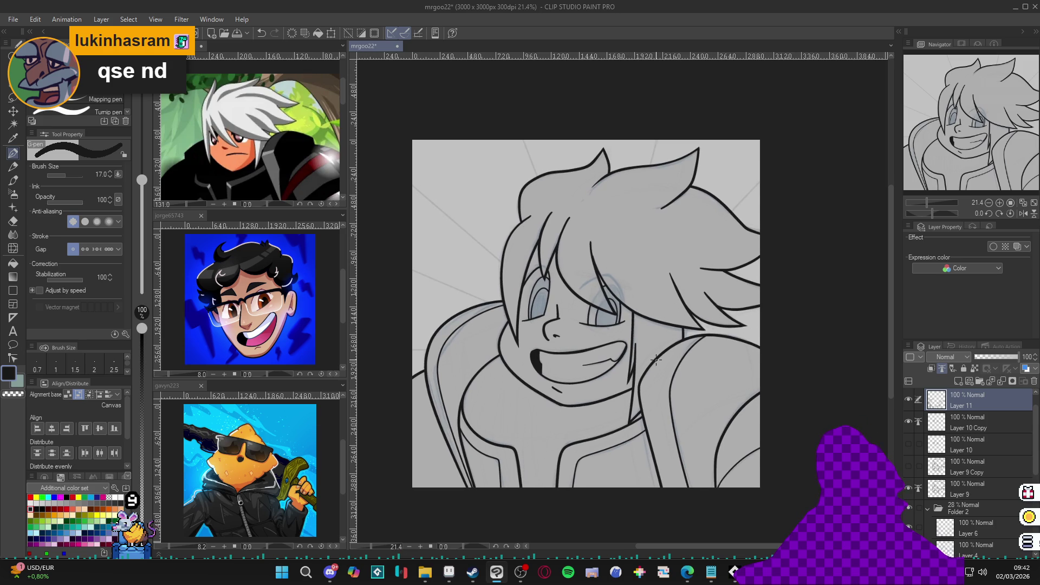
pyautogui.moveTo(655, 359); pyautogui.dragTo(667, 360)
pyautogui.hotkey('ctrl', 's')
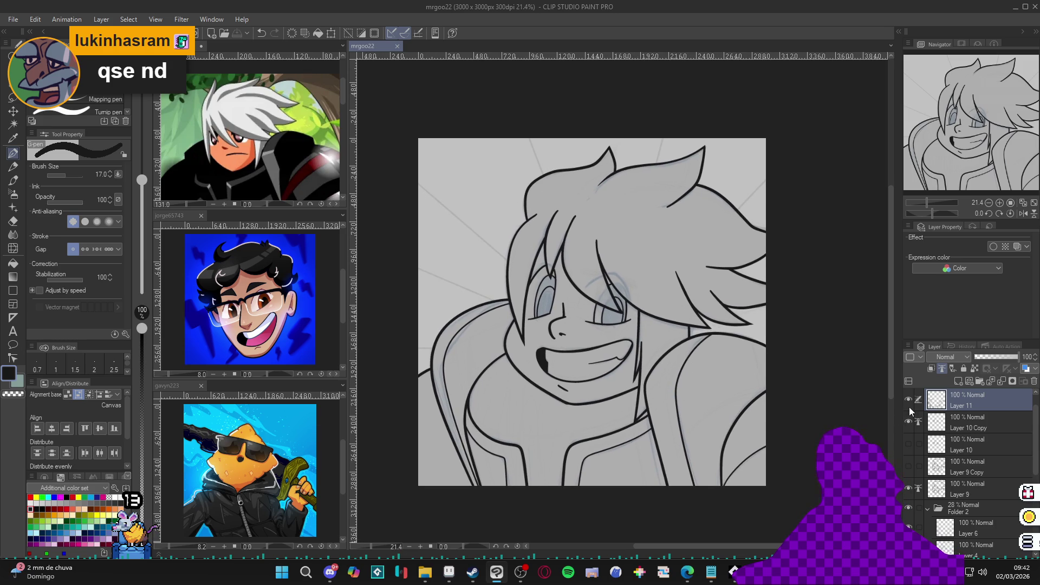
# Select only Layer 9, create Layer 12, and move it beneath Layer 9
pyautogui.keyDown('ctrl'); pyautogui.click(971, 423); pyautogui.keyUp('ctrl')
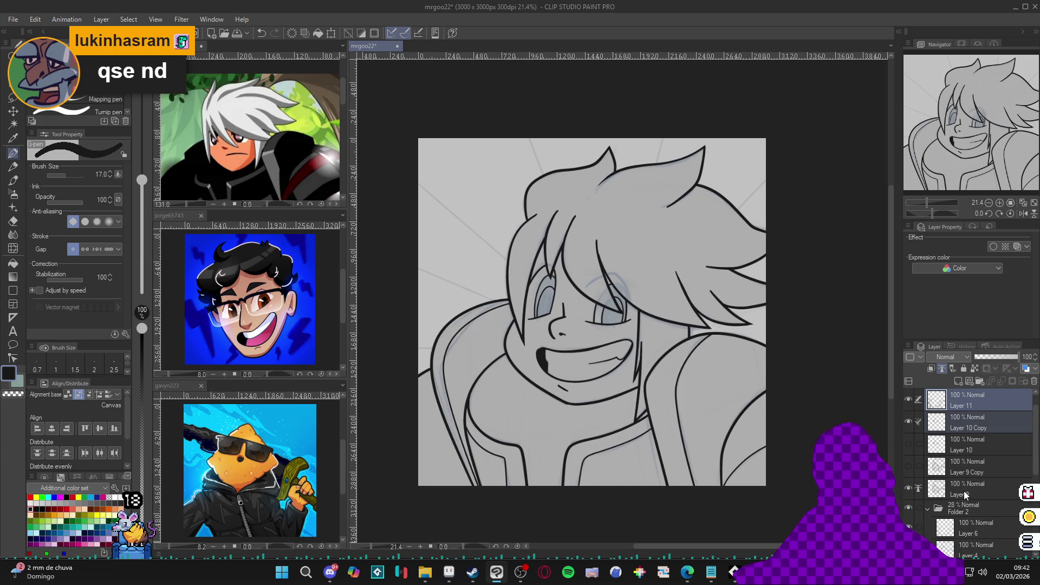
pyautogui.keyDown('shift'); pyautogui.click(964, 491); pyautogui.keyUp('shift')
pyautogui.click(963, 408)
pyautogui.keyDown('ctrl'); pyautogui.click(964, 420); pyautogui.keyUp('ctrl')
pyautogui.keyDown('ctrl'); pyautogui.click(971, 493); pyautogui.keyUp('ctrl')
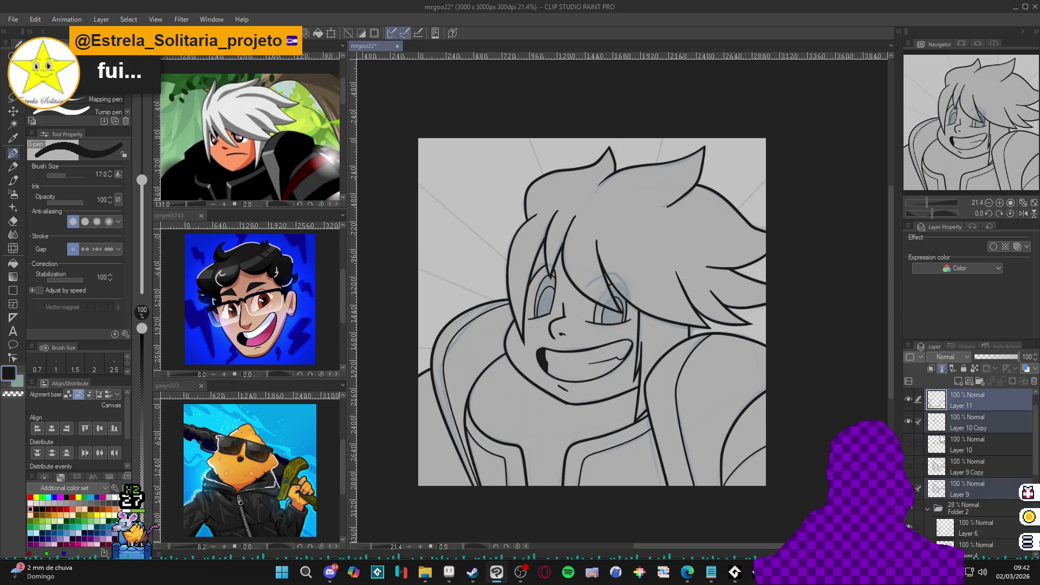
pyautogui.click(964, 487)
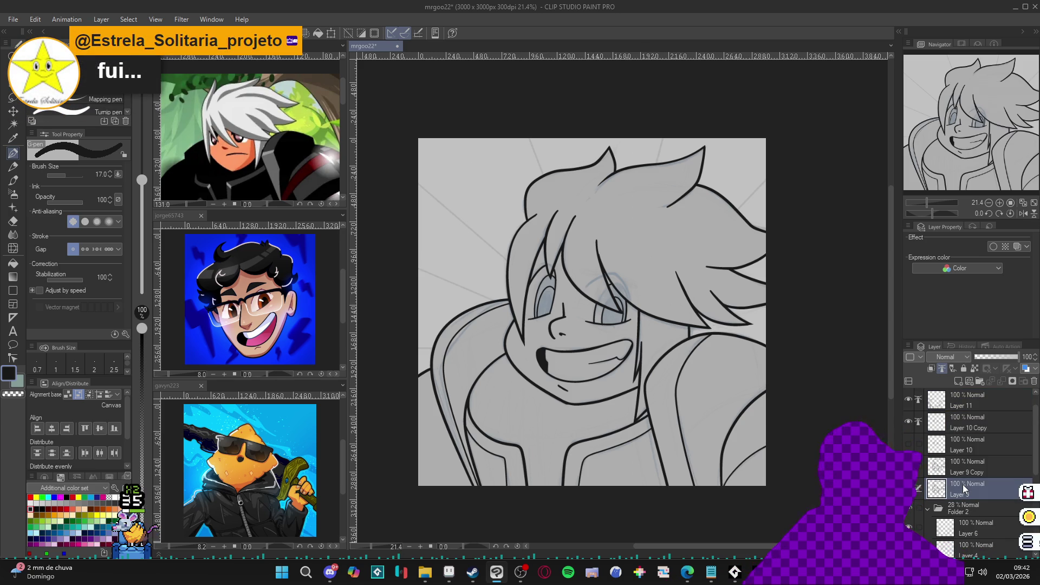
pyautogui.hotkey('ctrl', 'shift', 'n')
pyautogui.moveTo(963, 487)
pyautogui.mouseDown()
pyautogui.moveTo(994, 524)
pyautogui.moveTo(947, 507)
pyautogui.mouseUp()
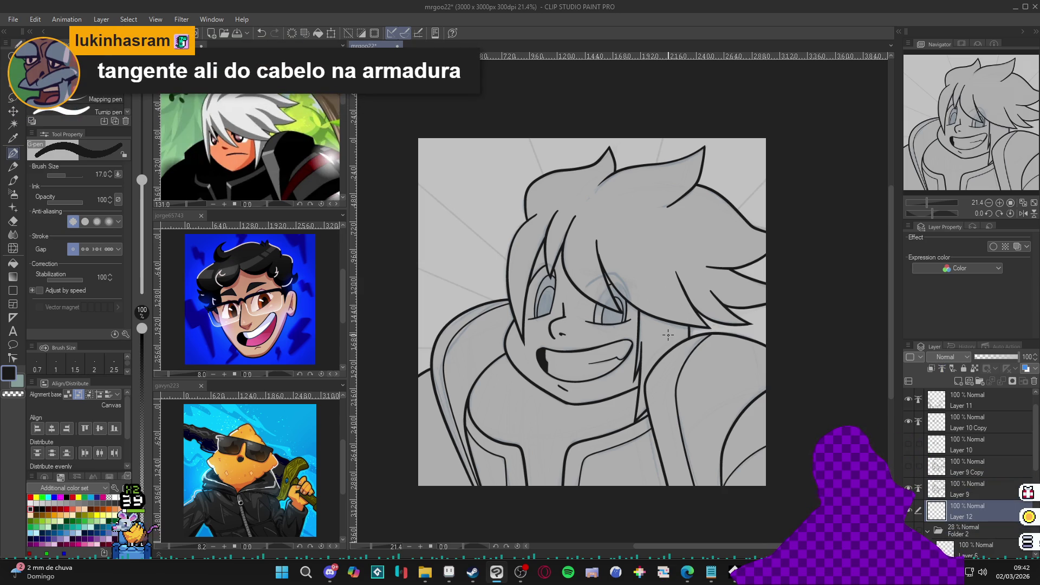
# Fill a region of the drawing, then return to inking on Layer 9 with the view rotated about 111°
pyautogui.press('g')
pyautogui.moveTo(682, 373); pyautogui.dragTo(726, 369)
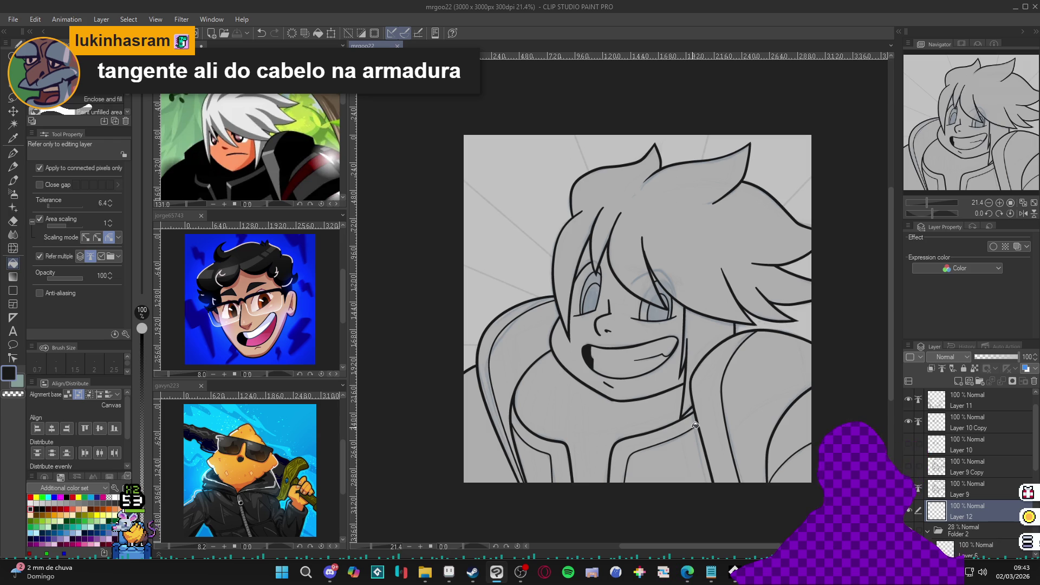
pyautogui.scroll(4, 694, 424)
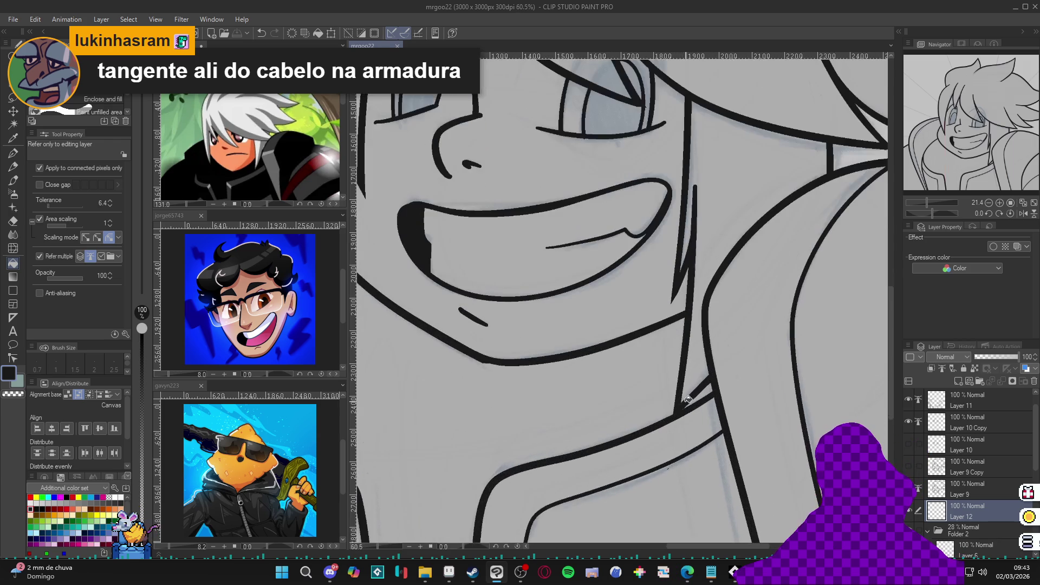
pyautogui.scroll(-2, 696, 412)
pyautogui.click(697, 403)
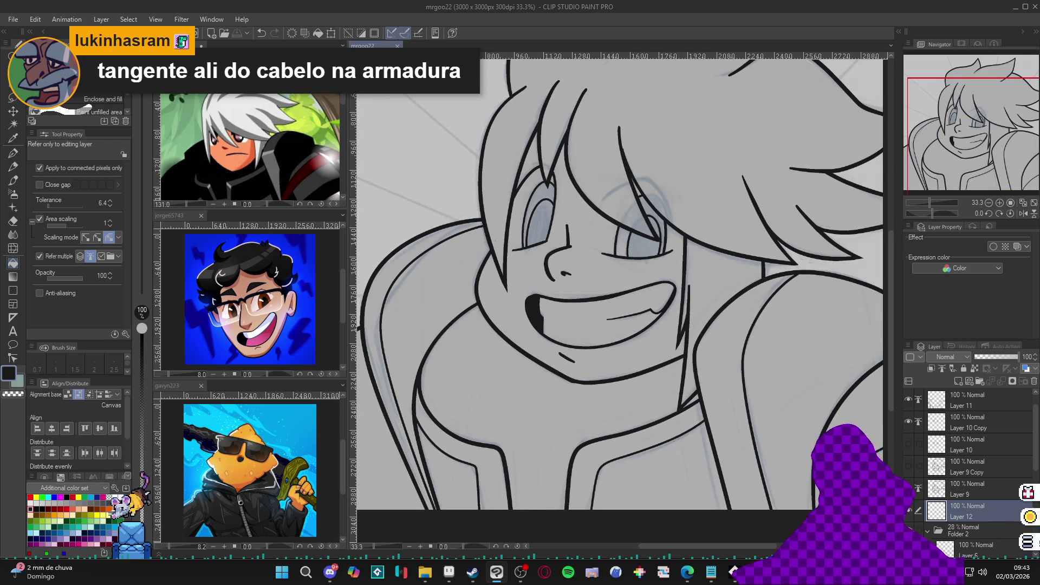
pyautogui.click(967, 488)
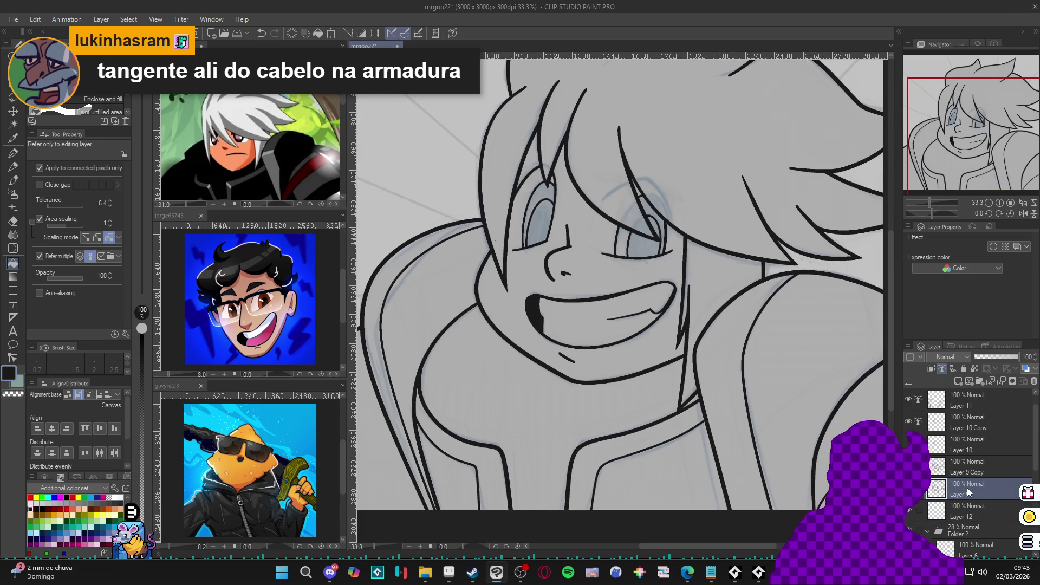
pyautogui.press('p')
pyautogui.moveTo(719, 376)
pyautogui.mouseDown()
pyautogui.moveTo(647, 417)
pyautogui.moveTo(550, 325)
pyautogui.mouseUp()
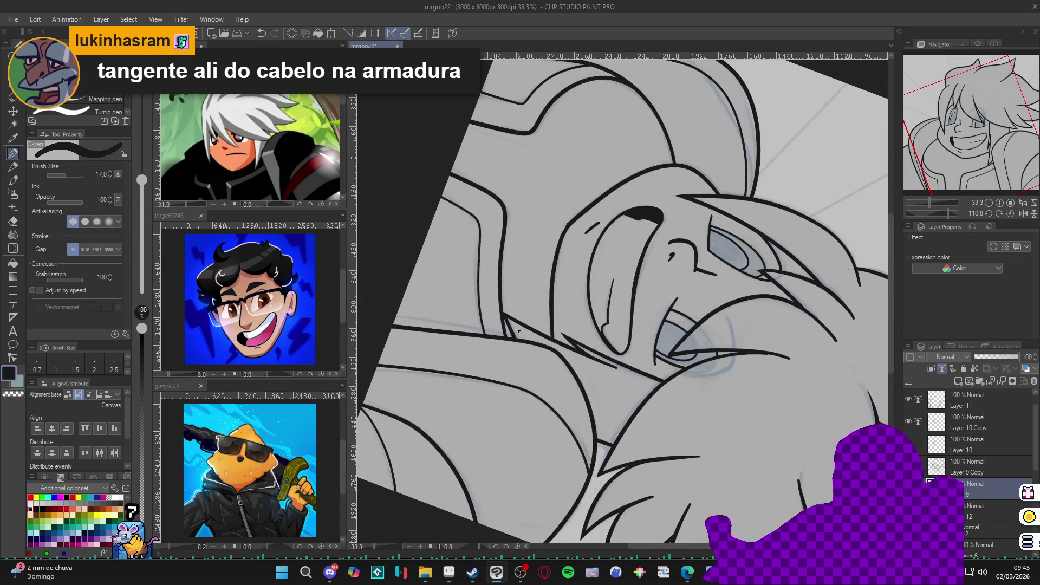
# Draw new hair strokes over the armour and soften them with the eraser
pyautogui.hotkey('ctrl', 'z')
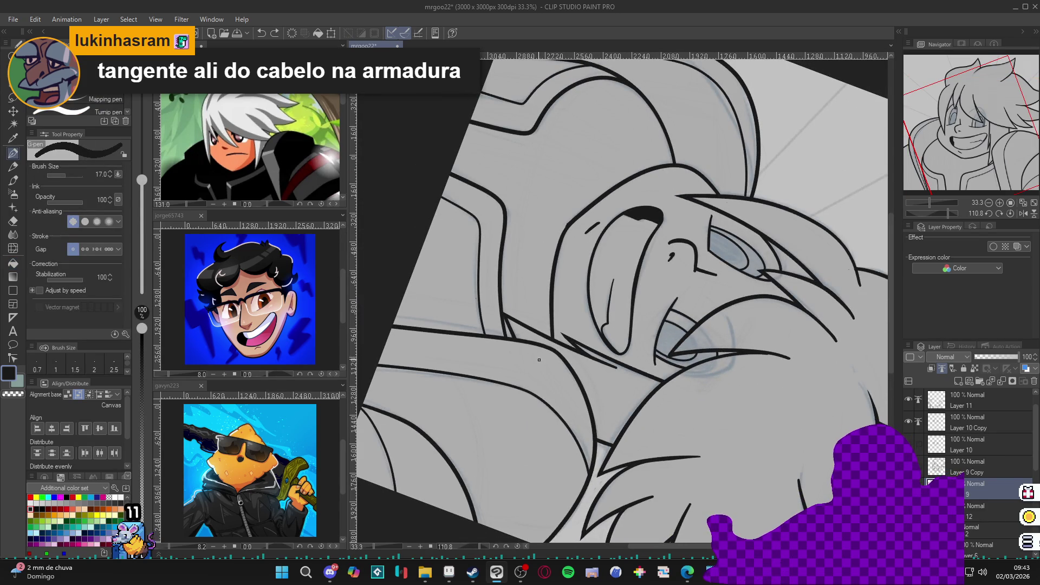
pyautogui.moveTo(540, 360); pyautogui.dragTo(508, 283)
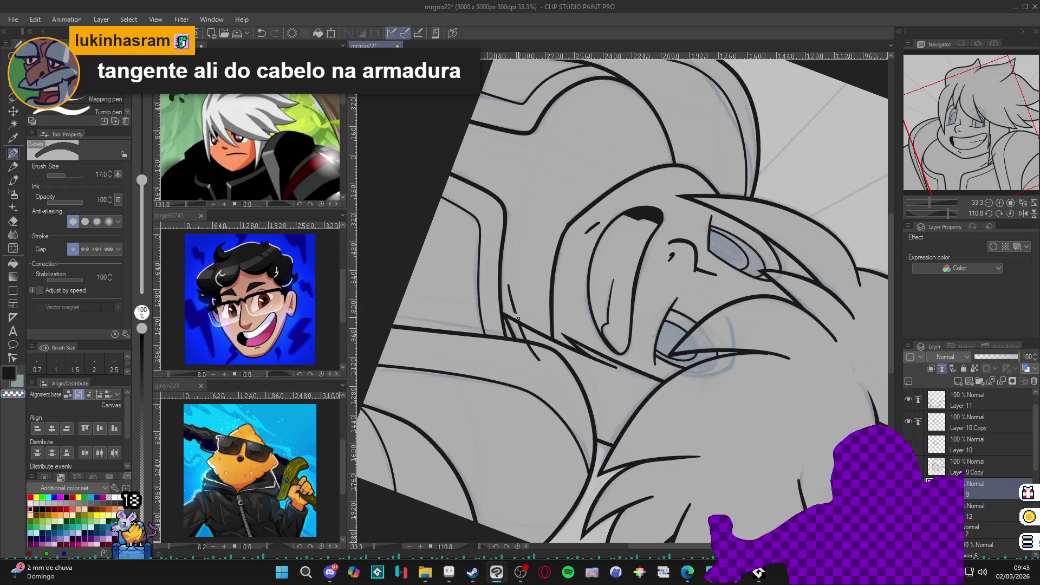
pyautogui.press('e')
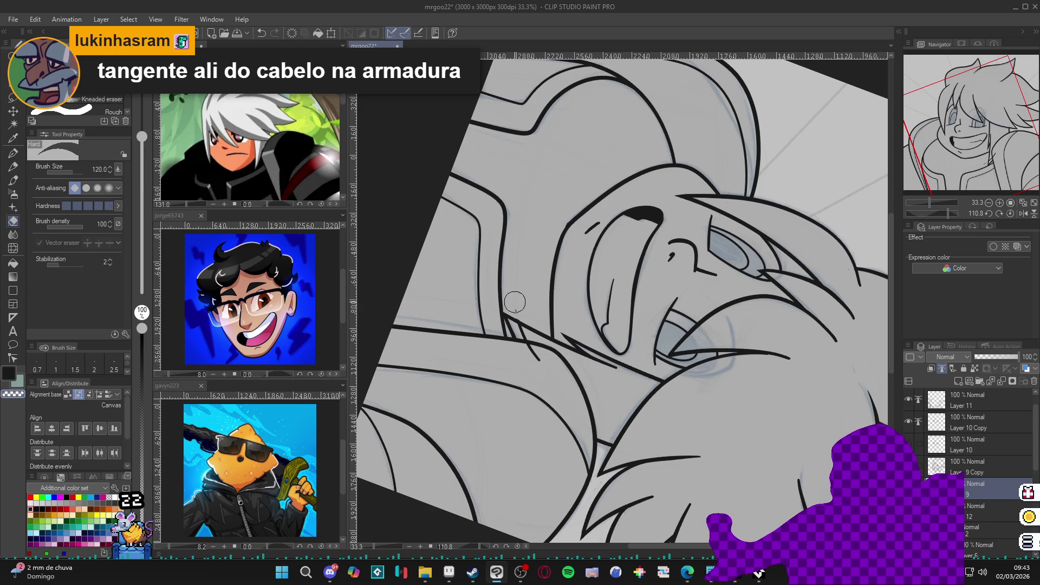
pyautogui.moveTo(512, 299)
pyautogui.mouseDown()
pyautogui.moveTo(517, 334)
pyautogui.moveTo(507, 297)
pyautogui.mouseUp()
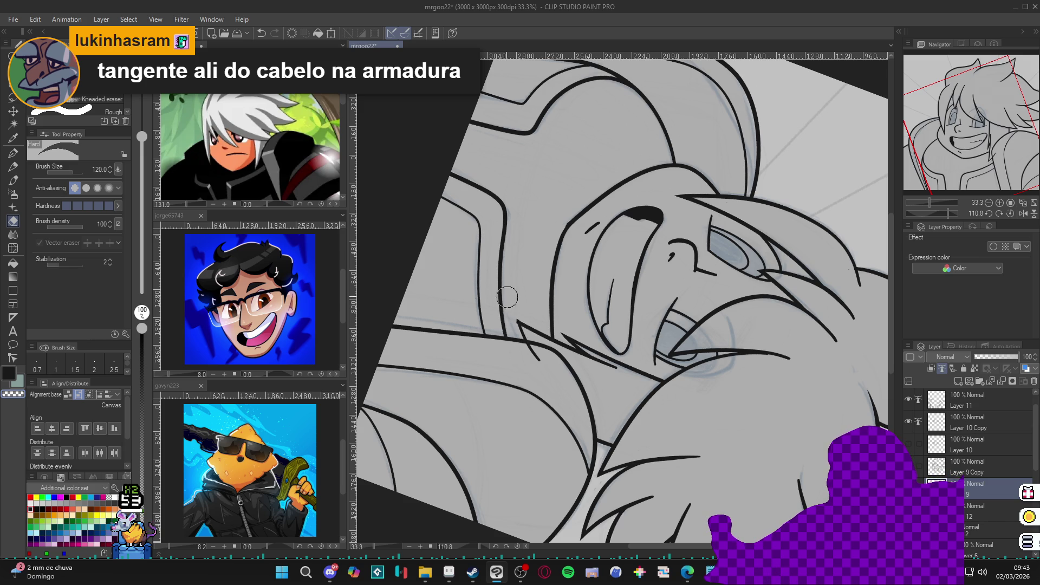
pyautogui.moveTo(534, 353); pyautogui.dragTo(528, 359)
# Reset the view upright, recentre the drawing, and save it
pyautogui.hotkey('ctrl', '@')
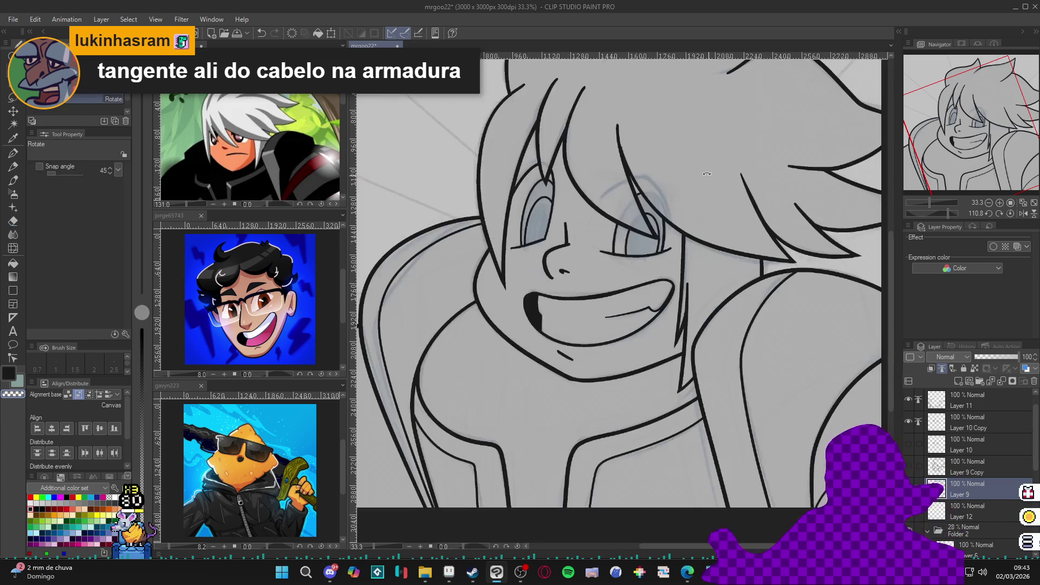
pyautogui.scroll(-3, 578, 319)
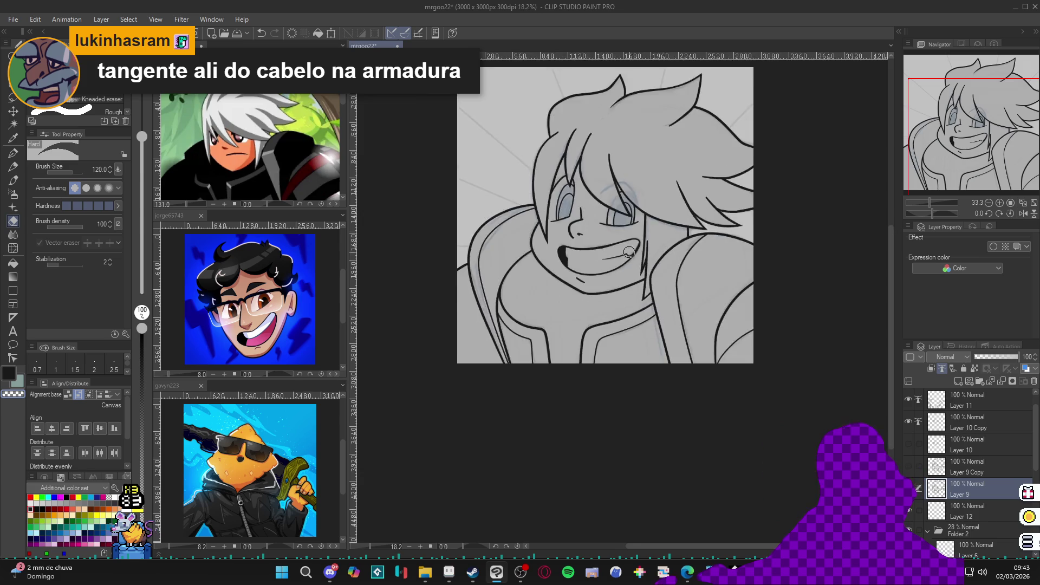
pyautogui.moveTo(541, 321); pyautogui.dragTo(595, 333)
pyautogui.hotkey('ctrl', 's')
pyautogui.scroll(1, 563, 328)
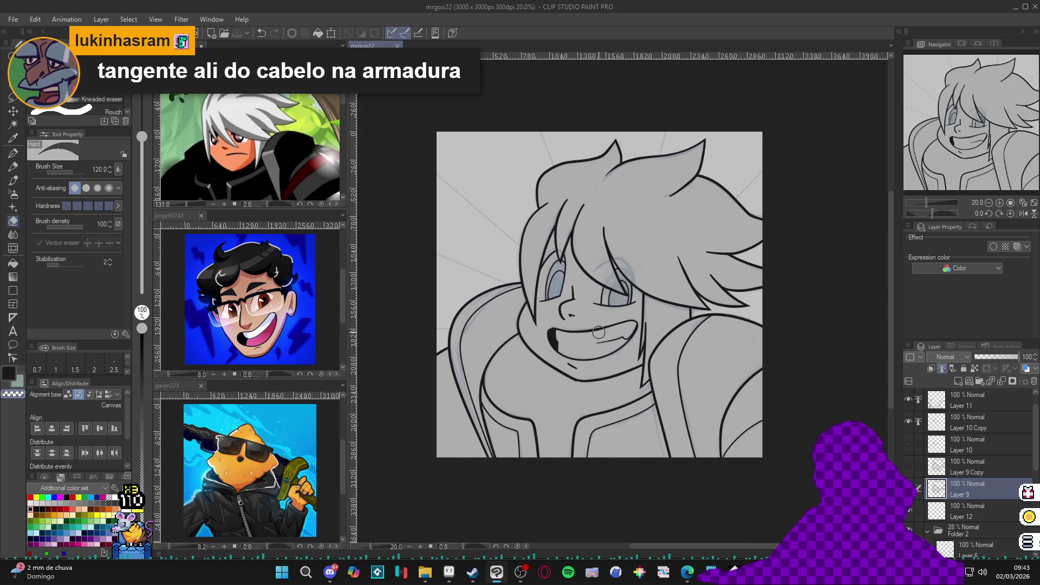
pyautogui.moveTo(555, 375)
pyautogui.mouseDown()
pyautogui.moveTo(544, 373)
pyautogui.moveTo(519, 422)
pyautogui.moveTo(535, 416)
pyautogui.mouseUp()
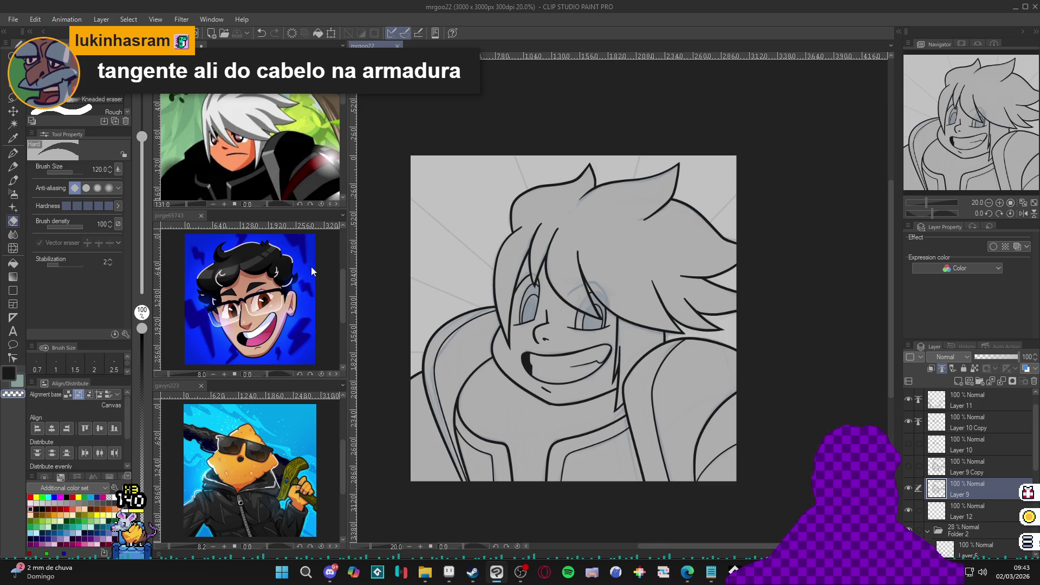
pyautogui.scroll(2, 734, 396)
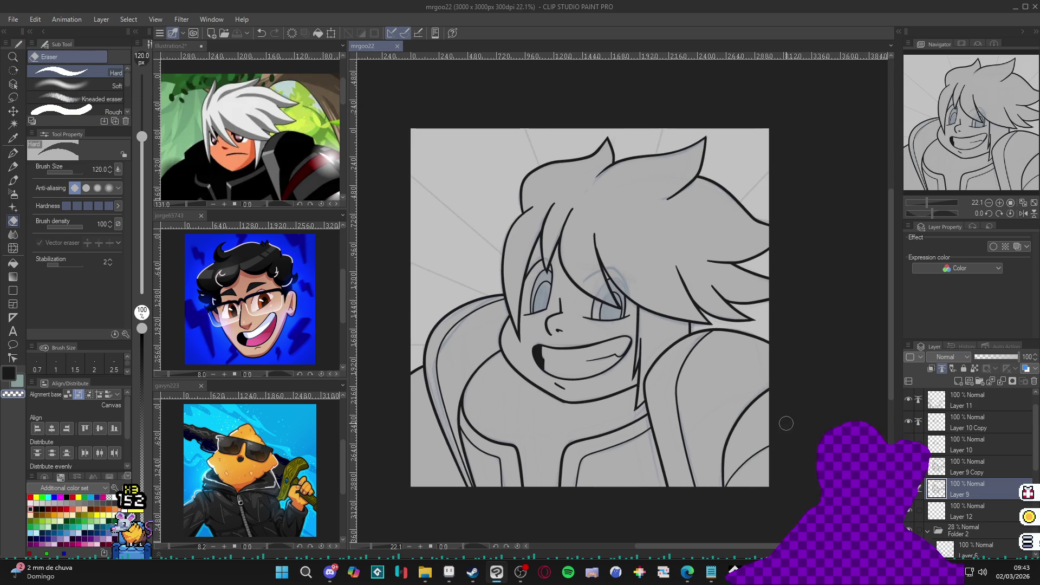
# On Layer 12, fill the face with skin colour picked from the reference
pyautogui.click(919, 519)
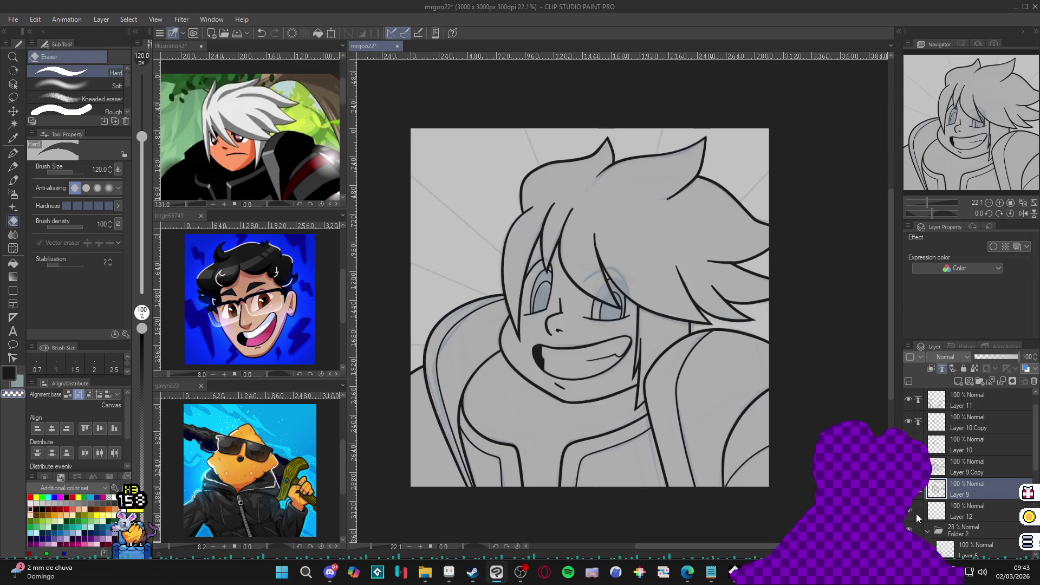
pyautogui.click(916, 512)
pyautogui.press('g')
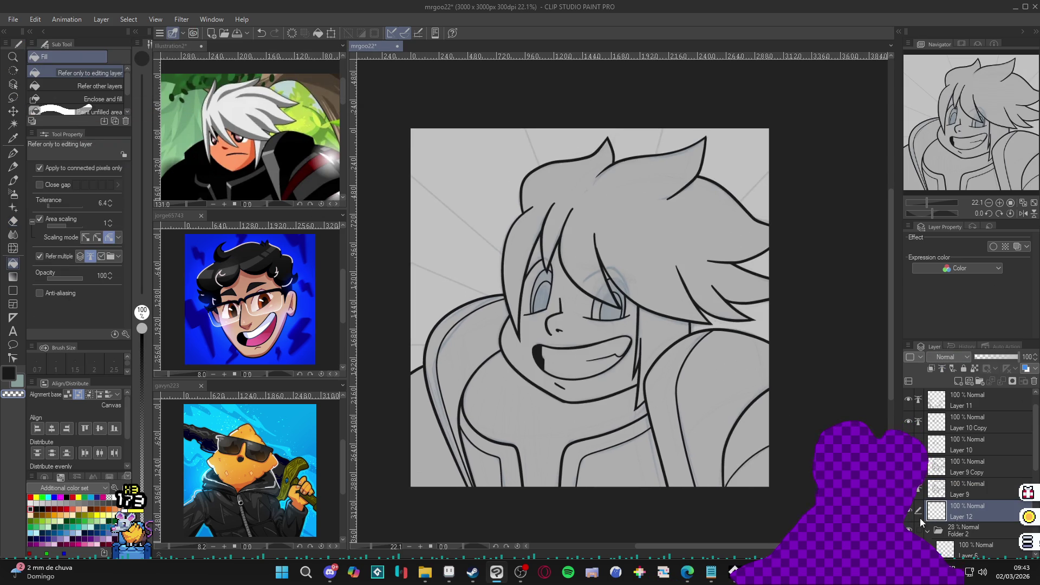
pyautogui.hotkey('ctrl', 's')
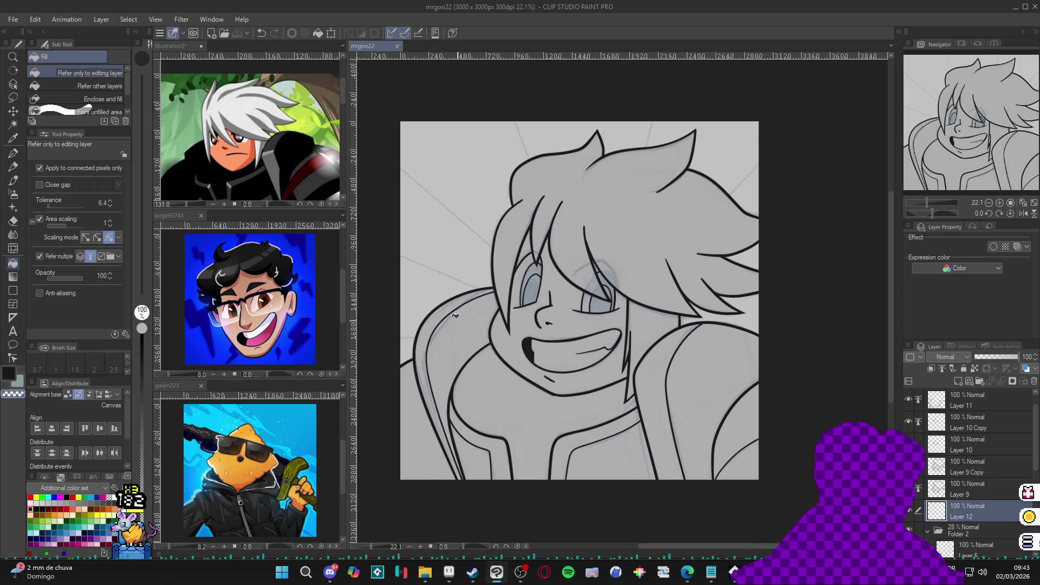
pyautogui.keyDown('alt'); pyautogui.click(234, 158); pyautogui.keyUp('alt')
pyautogui.click(566, 323)
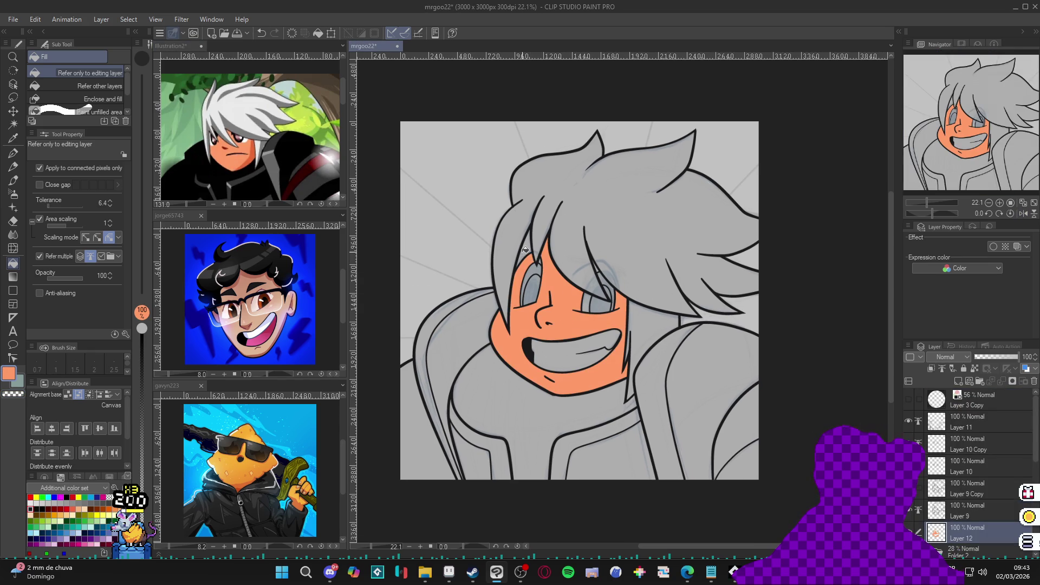
# Fill the hair, the strand by the neck, and the teeth with white
pyautogui.keyDown('alt'); pyautogui.click(219, 146); pyautogui.keyUp('alt')
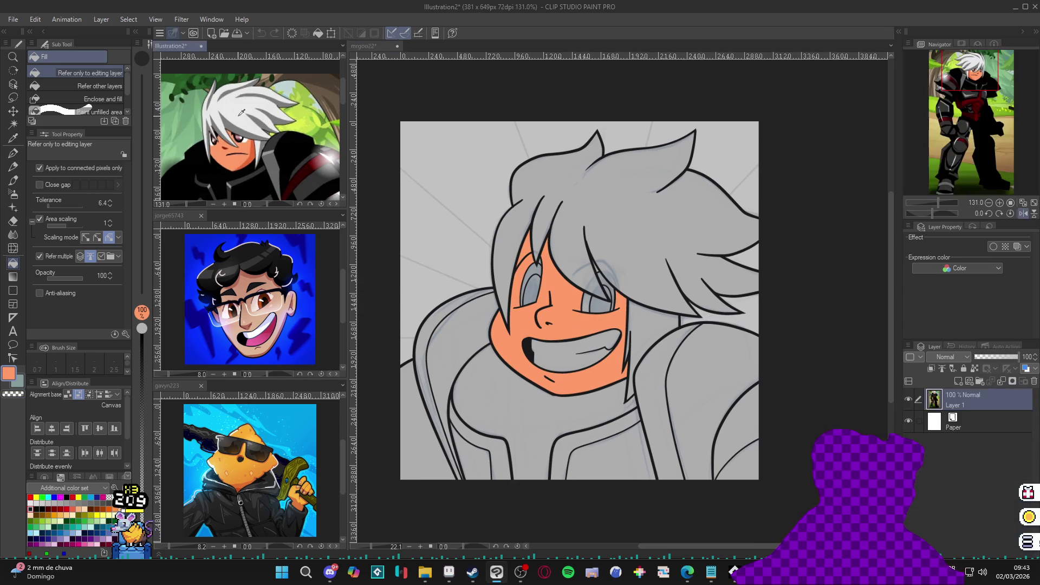
pyautogui.click(660, 227)
pyautogui.click(637, 331)
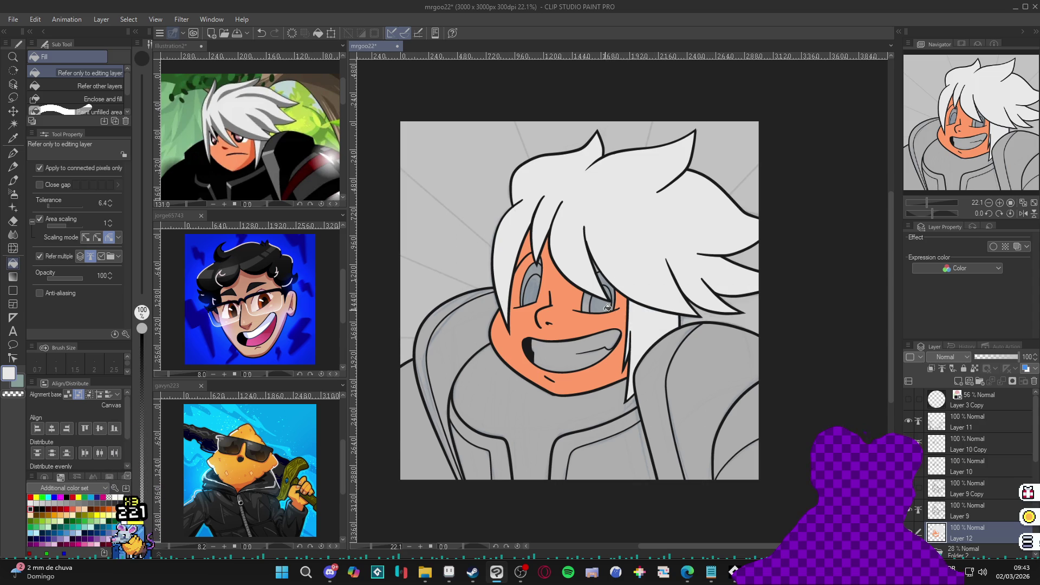
pyautogui.scroll(6, 594, 272)
pyautogui.keyDown('alt'); pyautogui.click(595, 268); pyautogui.keyUp('alt')
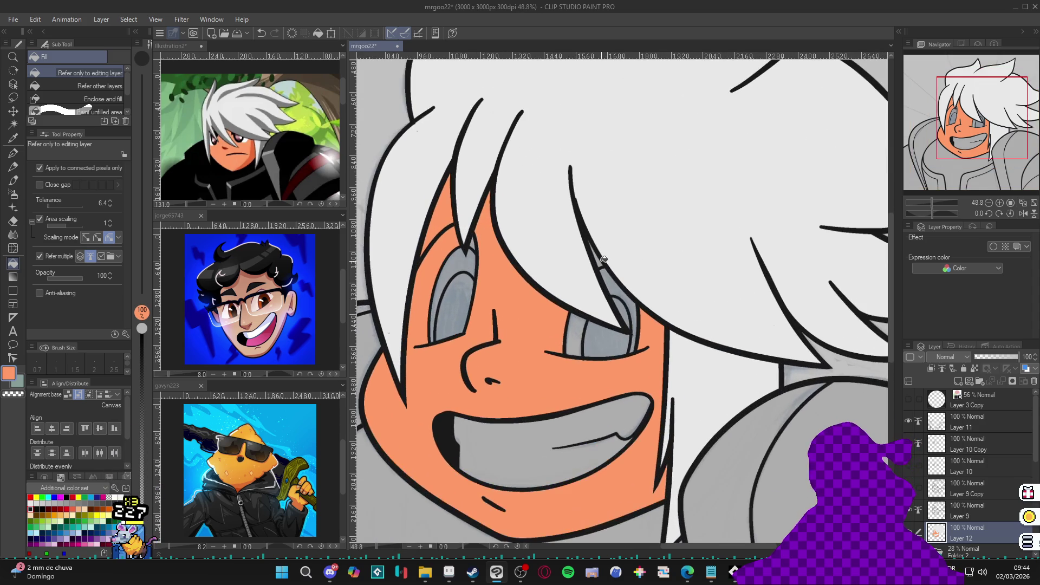
pyautogui.scroll(-6, 601, 259)
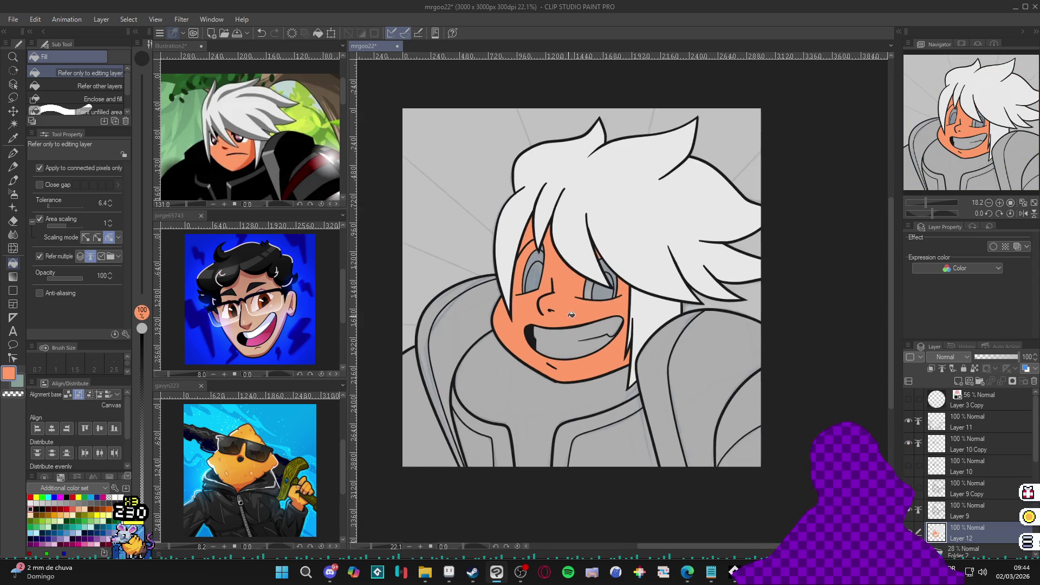
pyautogui.keyDown('alt'); pyautogui.click(608, 249); pyautogui.keyUp('alt')
pyautogui.click(551, 335)
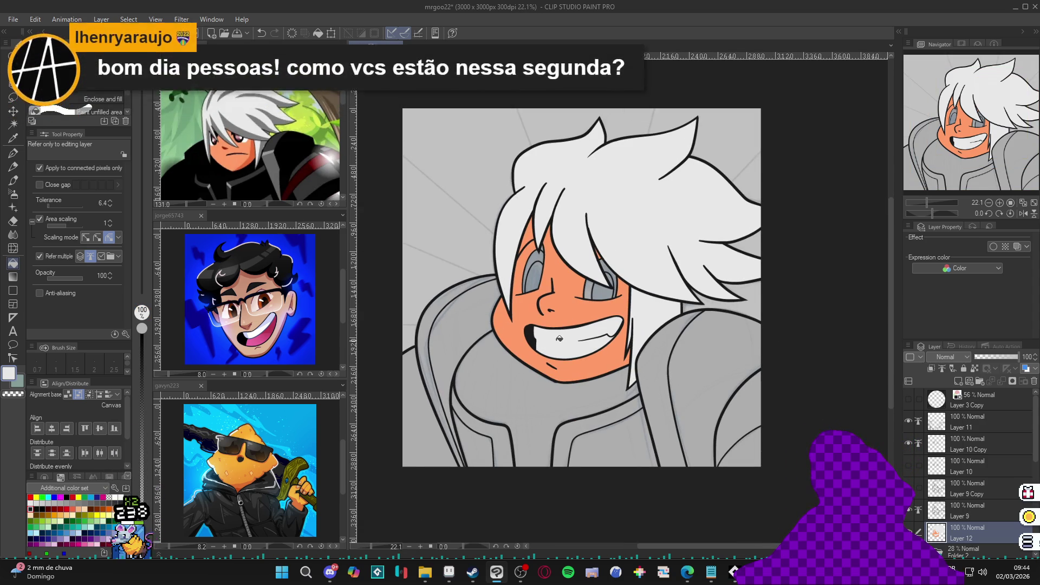
# Sample dark maroon from the zoomed reference eye and fill the right eye's pupil, redoing the fill once
pyautogui.click(234, 142)
pyautogui.scroll(8, 237, 143)
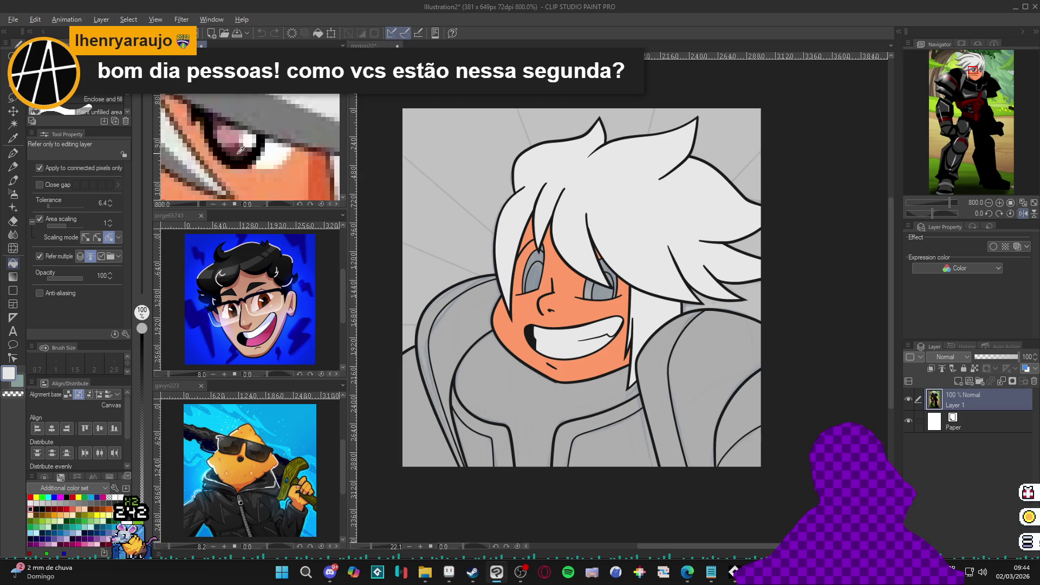
pyautogui.keyDown('alt'); pyautogui.click(239, 152); pyautogui.keyUp('alt')
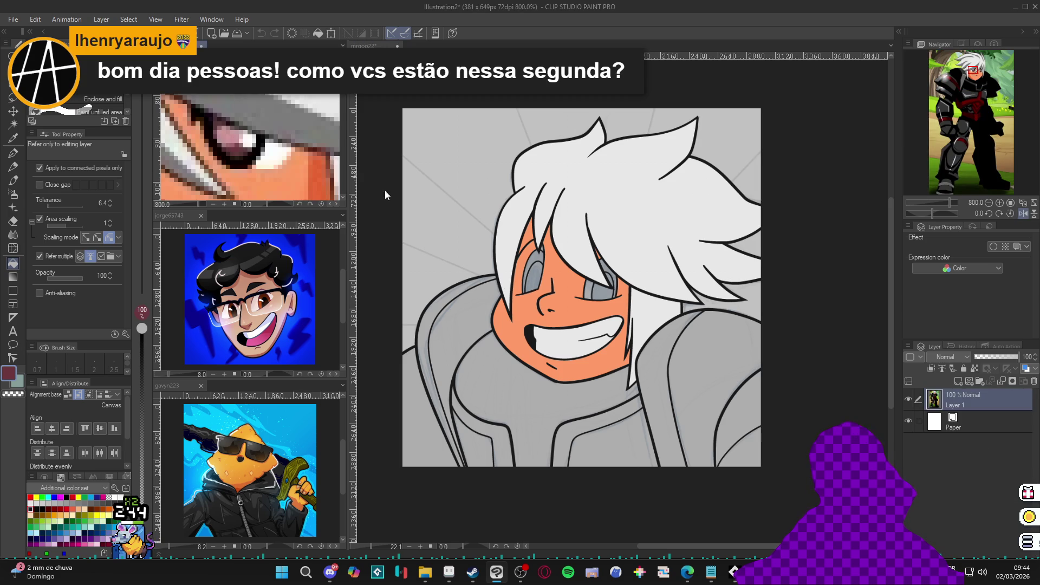
pyautogui.click(601, 289)
pyautogui.click(602, 287)
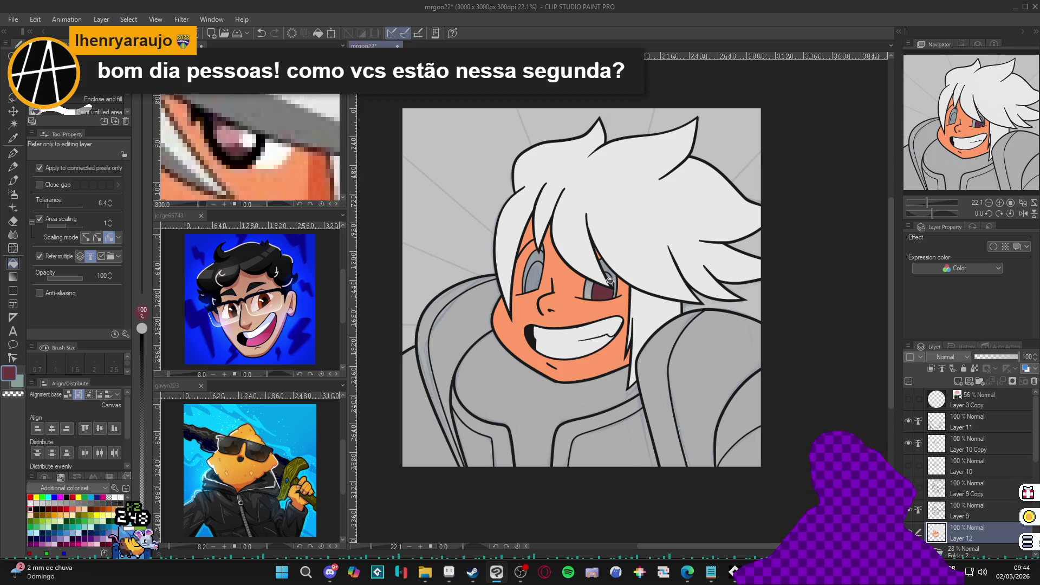
pyautogui.scroll(2, 588, 284)
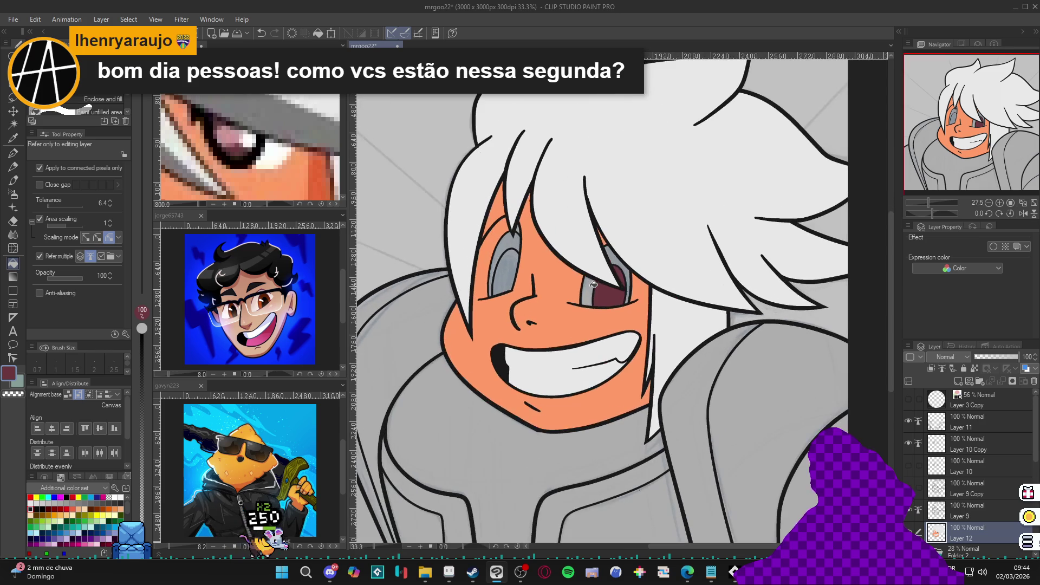
pyautogui.click(243, 168)
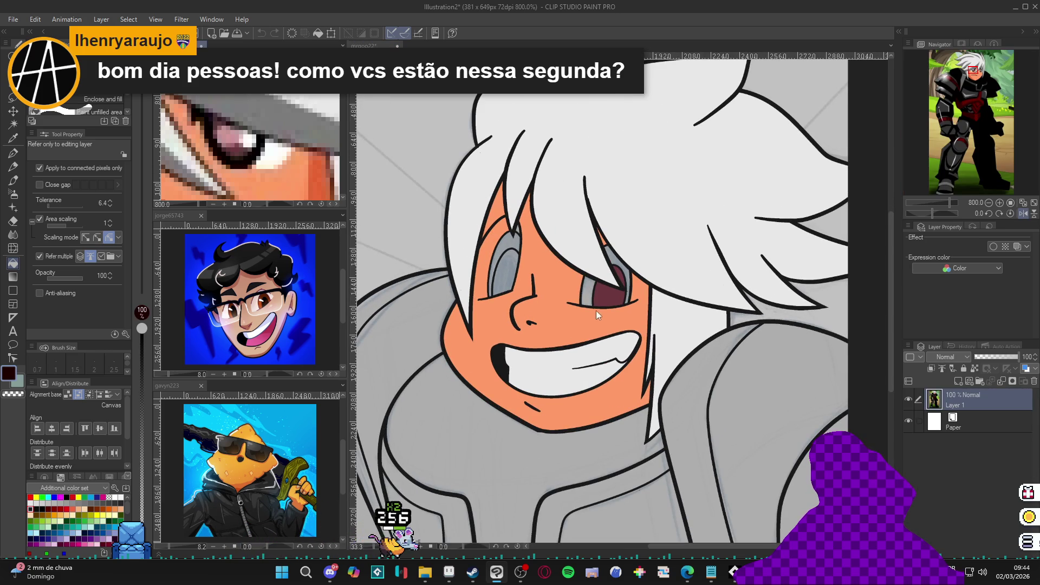
pyautogui.click(590, 294)
pyautogui.scroll(-3, 610, 285)
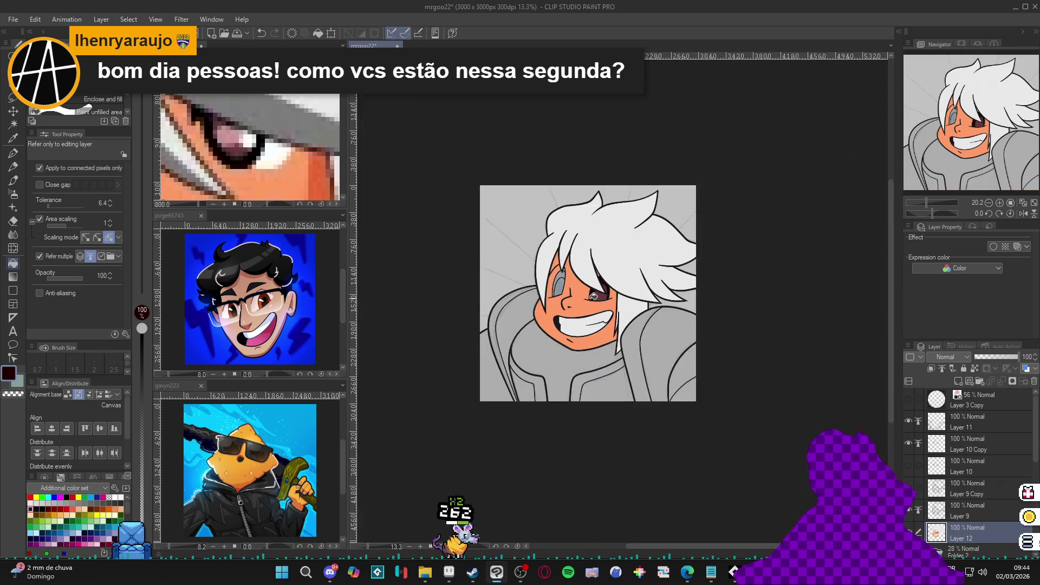
pyautogui.scroll(2, 599, 297)
pyautogui.hotkey('ctrl', 'z')
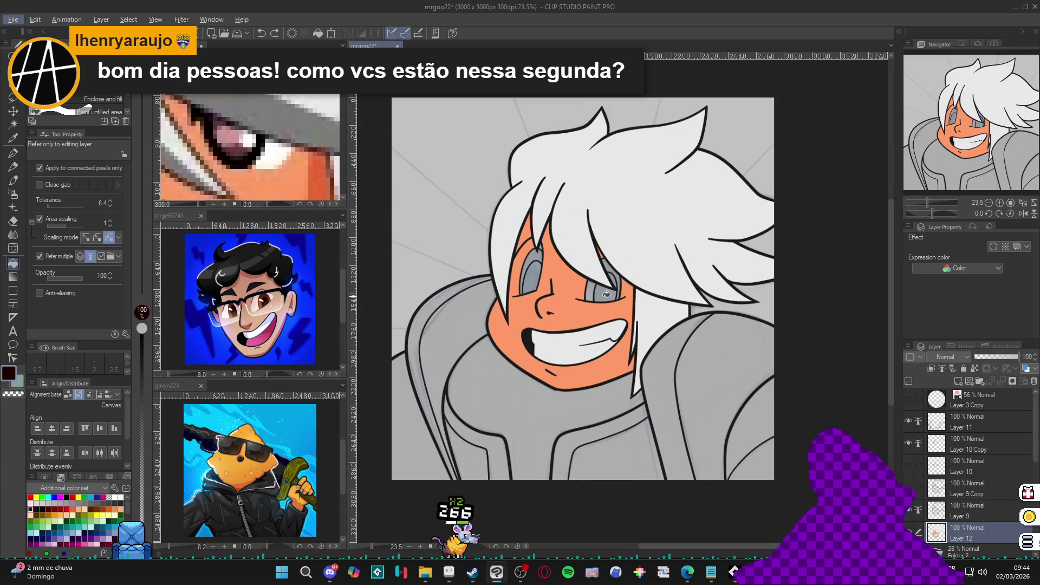
pyautogui.click(606, 294)
# Sample pink from the reference eye and fill the right iris rim and the left eye
pyautogui.scroll(3, 606, 294)
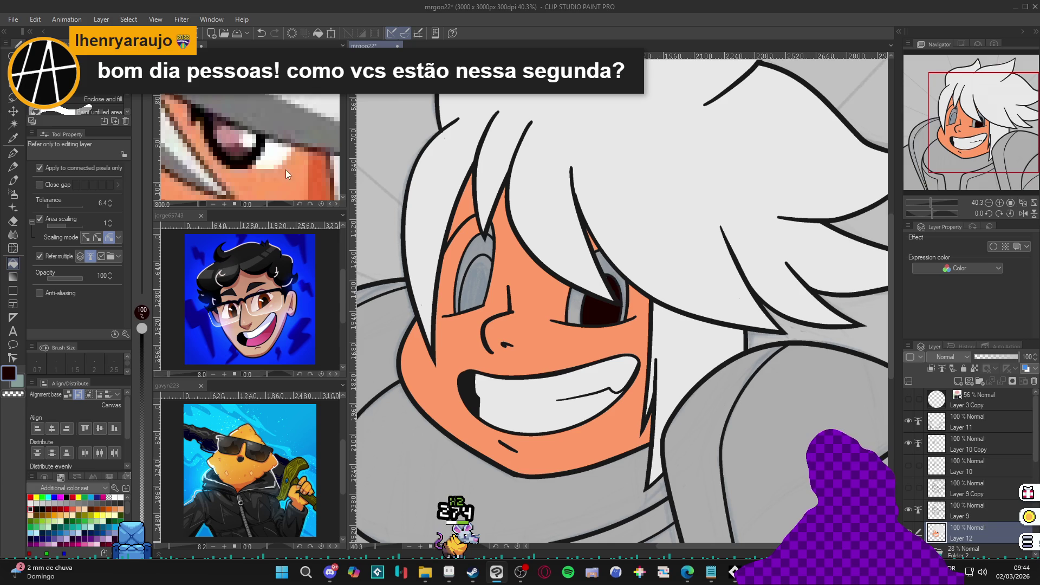
pyautogui.click(224, 138)
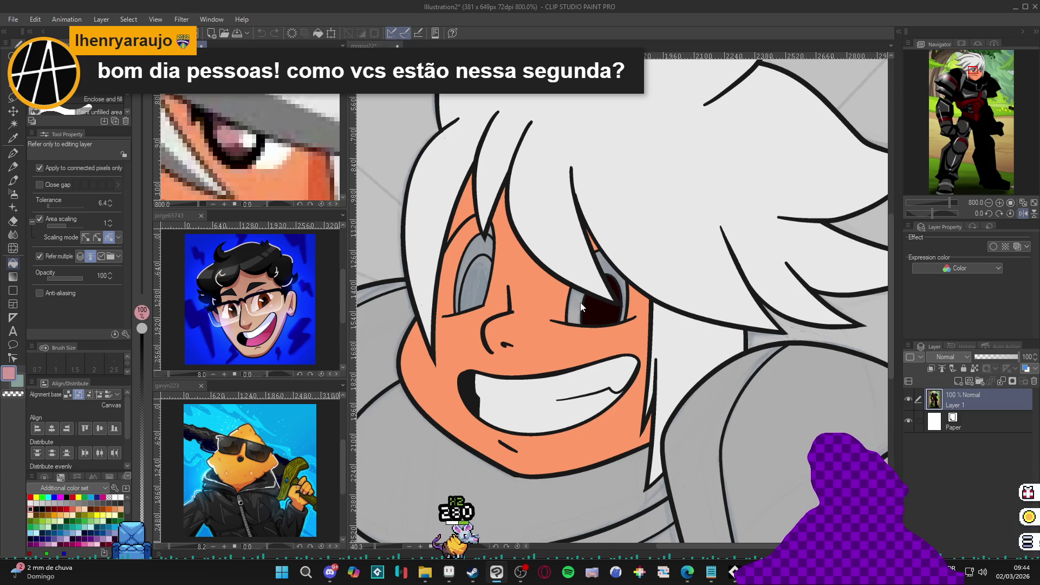
pyautogui.click(609, 262)
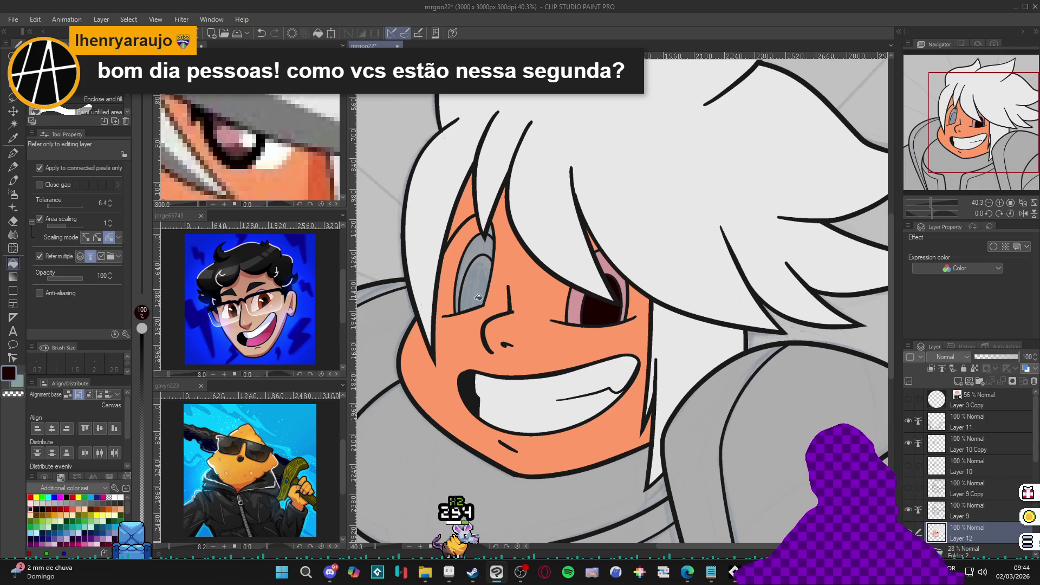
pyautogui.click(475, 268)
pyautogui.scroll(-4, 480, 247)
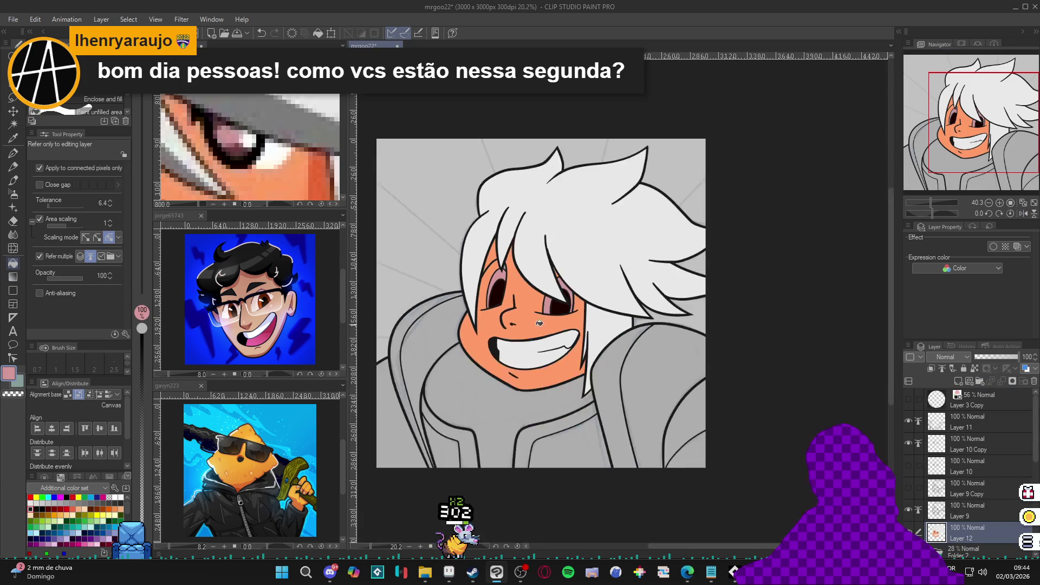
pyautogui.scroll(3, 628, 367)
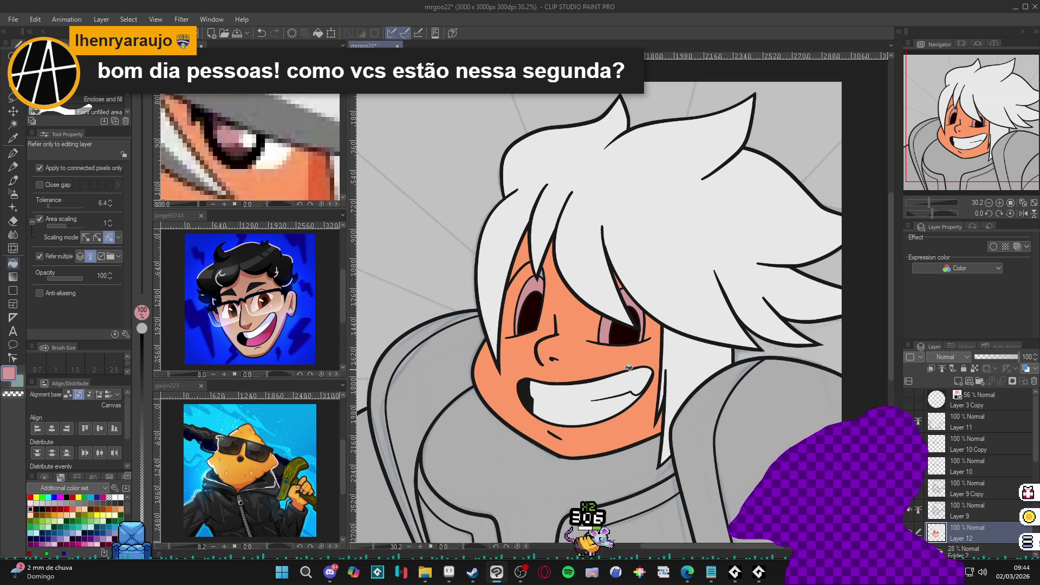
# Add a white pen highlight at the eye's edge, undoing a stray white stroke on the cheek
pyautogui.press('w')
pyautogui.press('p')
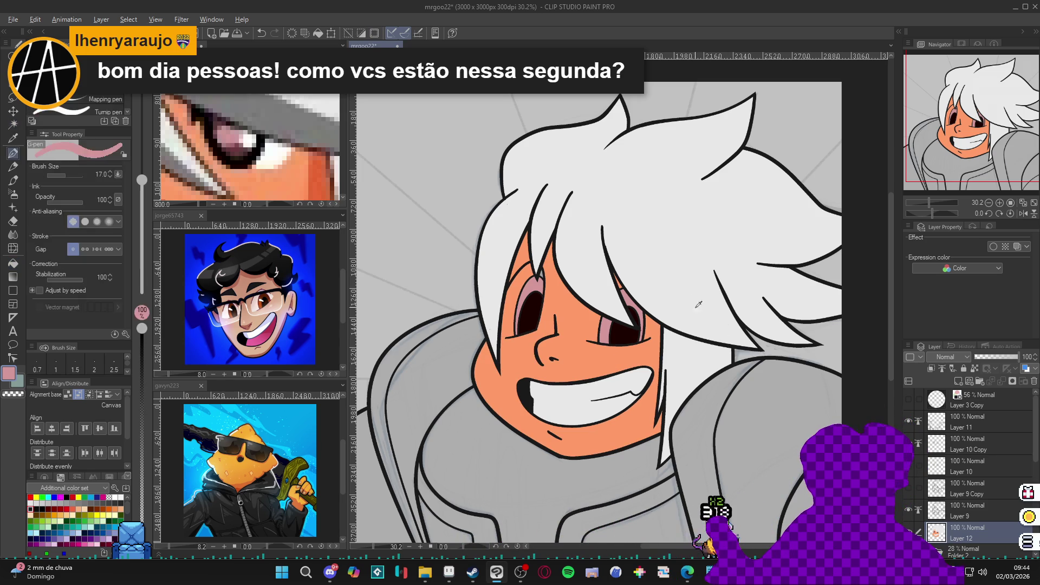
pyautogui.keyDown('alt'); pyautogui.click(595, 312); pyautogui.keyUp('alt')
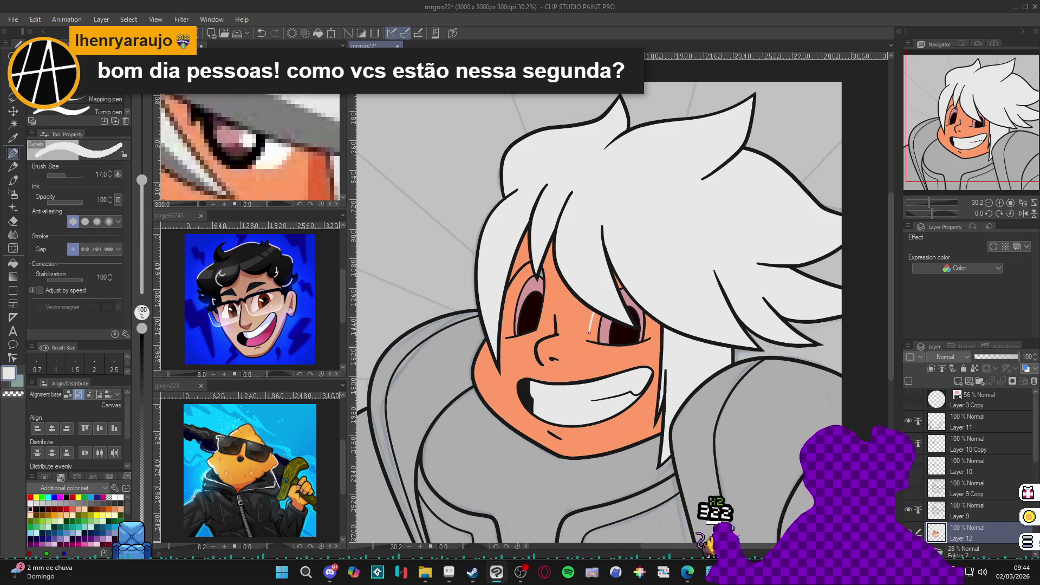
pyautogui.moveTo(590, 332); pyautogui.dragTo(589, 347)
pyautogui.hotkey('ctrl', 'z')
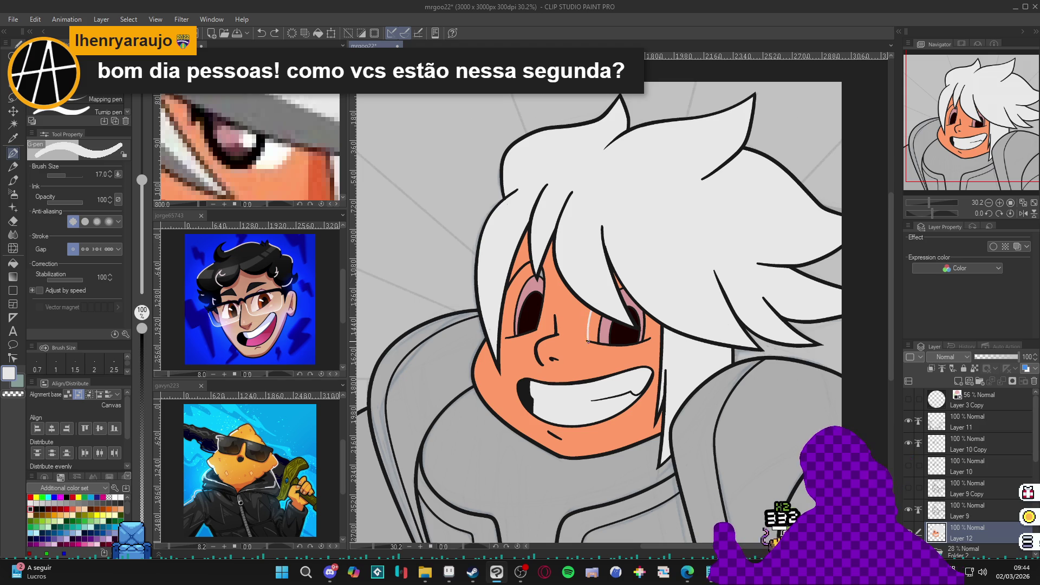
pyautogui.press('g')
pyautogui.press('p')
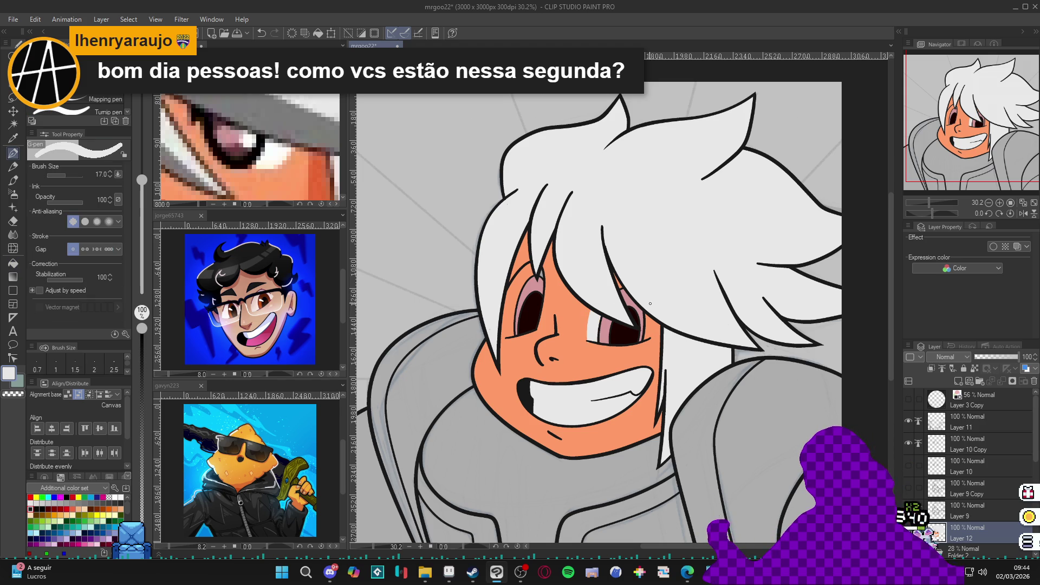
pyautogui.moveTo(652, 327); pyautogui.dragTo(650, 339)
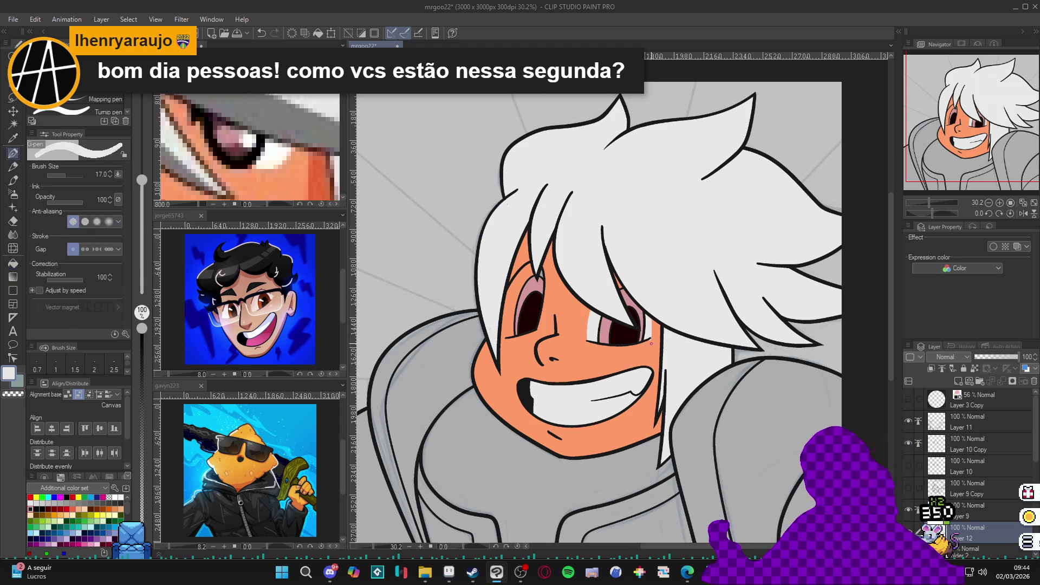
pyautogui.keyDown('alt'); pyautogui.click(650, 337); pyautogui.keyUp('alt')
pyautogui.keyDown('alt'); pyautogui.click(531, 265); pyautogui.keyUp('alt')
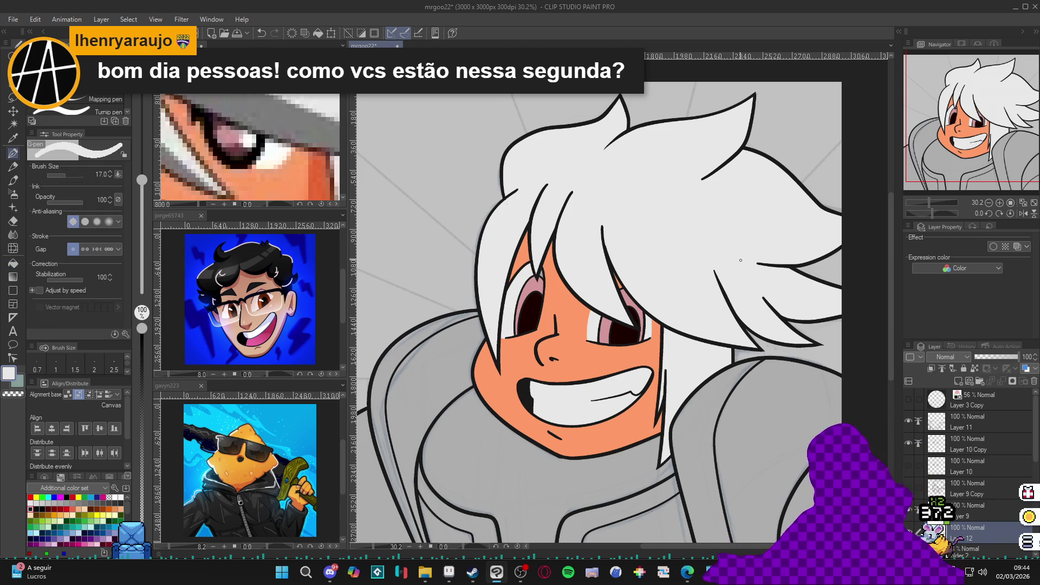
# Pick the skin colour from the face, return to the Fill tool with white, and zoom to check
pyautogui.keyDown('alt'); pyautogui.click(585, 342); pyautogui.keyUp('alt')
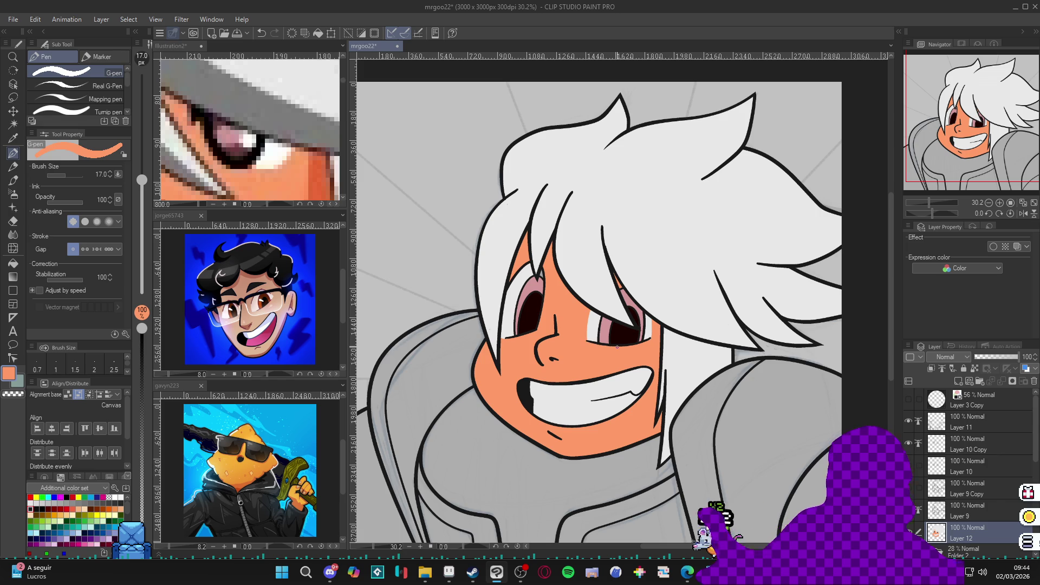
pyautogui.scroll(-2, 613, 349)
pyautogui.scroll(4, 603, 327)
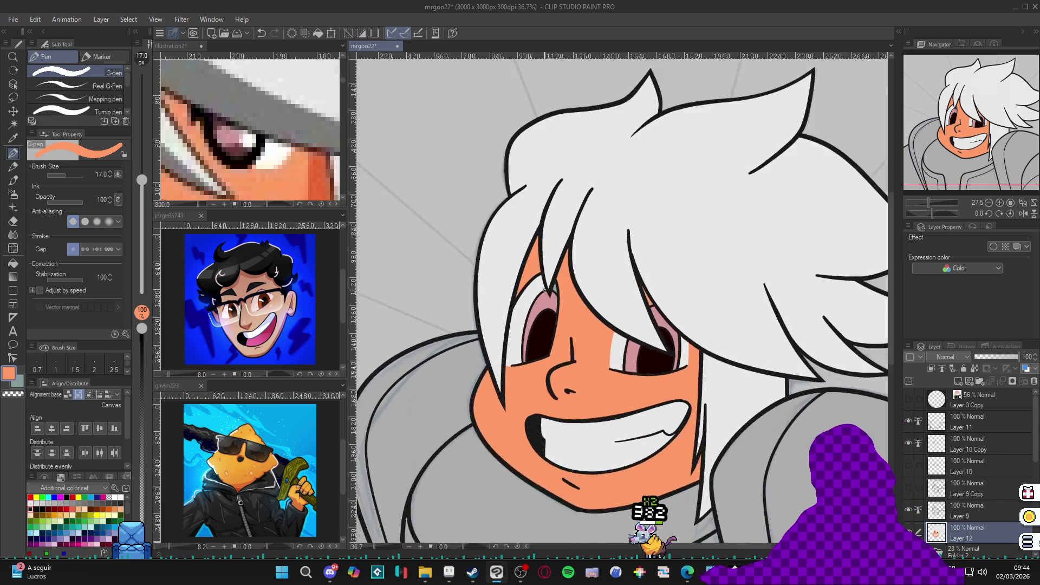
pyautogui.press('x')
pyautogui.press('g')
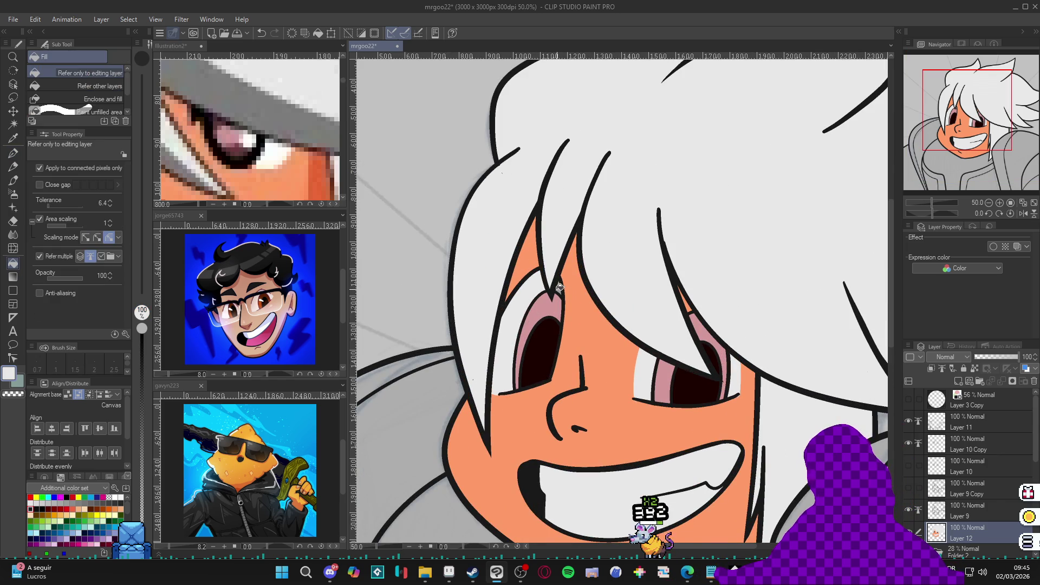
pyautogui.scroll(-1, 561, 287)
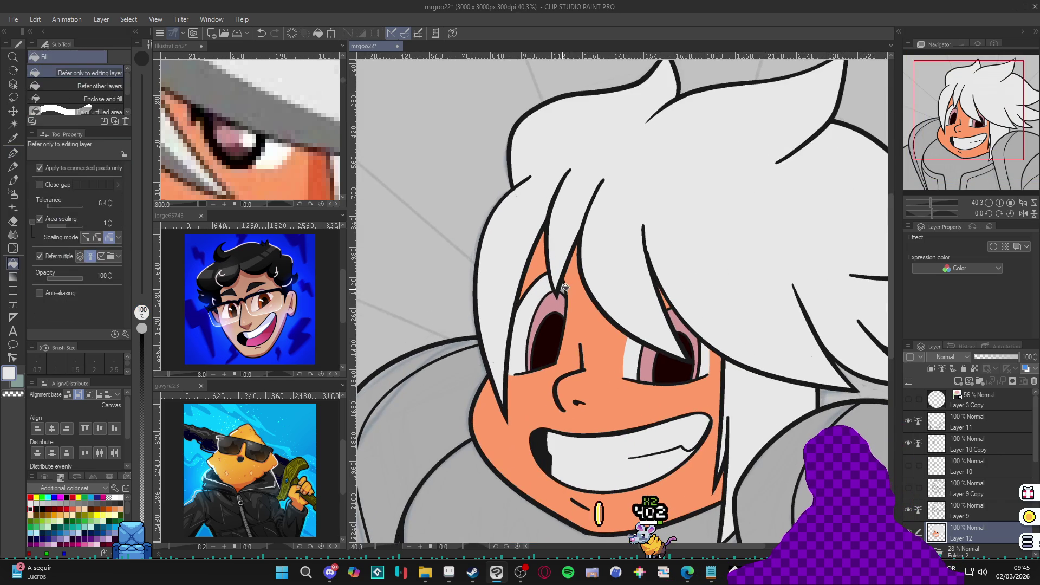
pyautogui.scroll(-1, 564, 288)
pyautogui.scroll(1, 561, 309)
pyautogui.scroll(-1, 560, 321)
pyautogui.scroll(1, 560, 321)
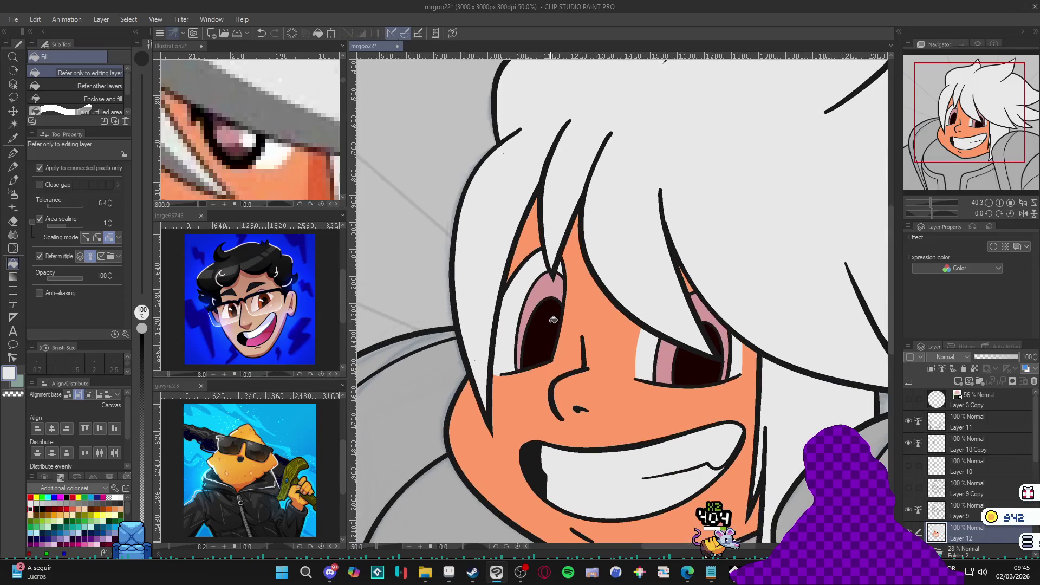
pyautogui.scroll(-2, 725, 378)
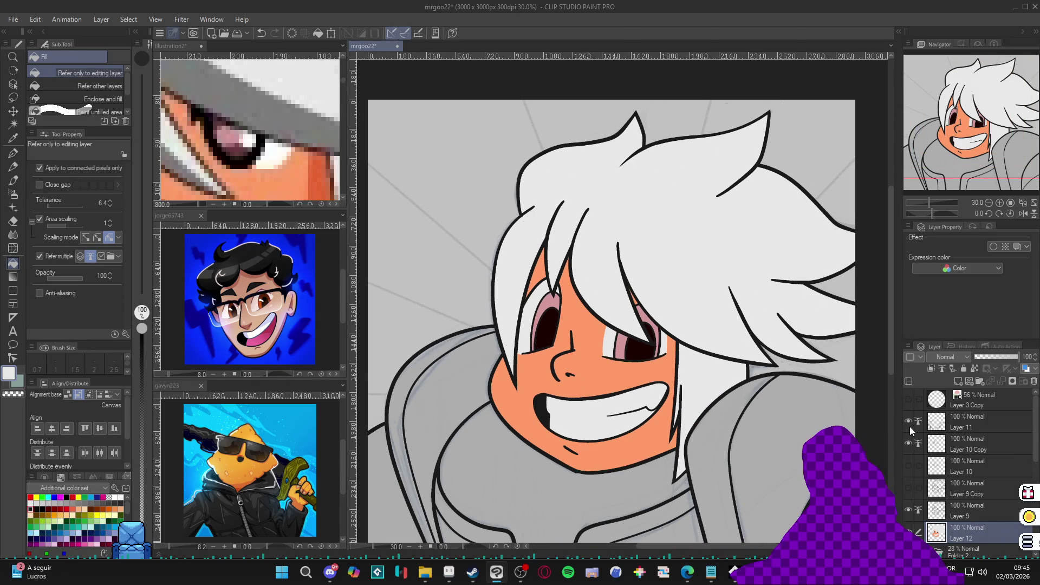
# Select line layers Layer 11, Layer 10 Copy and Layer 9, and set the drawing colour to black
pyautogui.click(910, 437)
pyautogui.click(910, 436)
pyautogui.click(909, 437)
pyautogui.click(910, 436)
pyautogui.scroll(-1, 946, 422)
pyautogui.scroll(1, 970, 404)
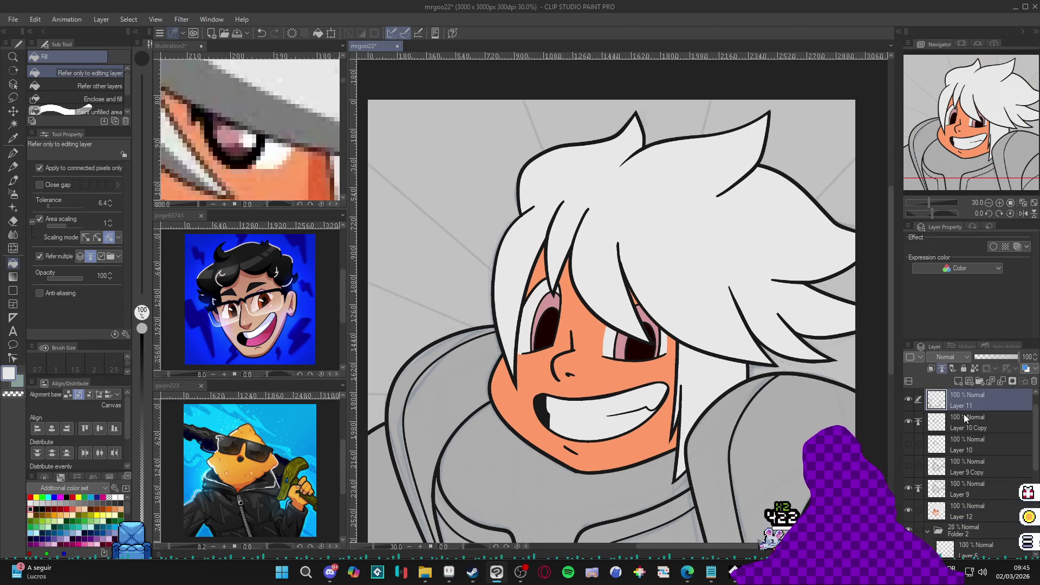
pyautogui.click(967, 405)
pyautogui.keyDown('ctrl'); pyautogui.click(965, 416); pyautogui.keyUp('ctrl')
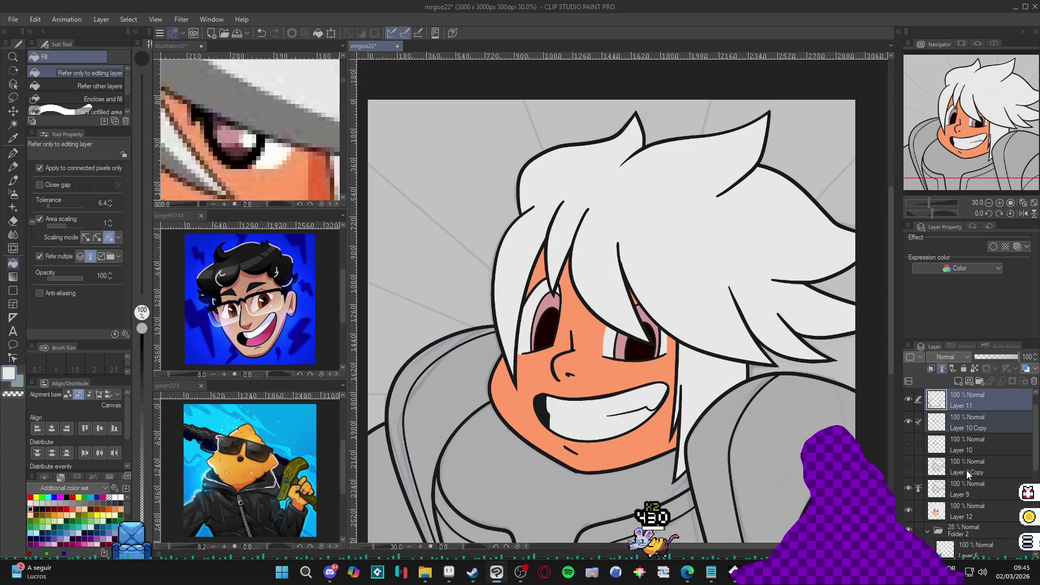
pyautogui.keyDown('ctrl'); pyautogui.click(970, 486); pyautogui.keyUp('ctrl')
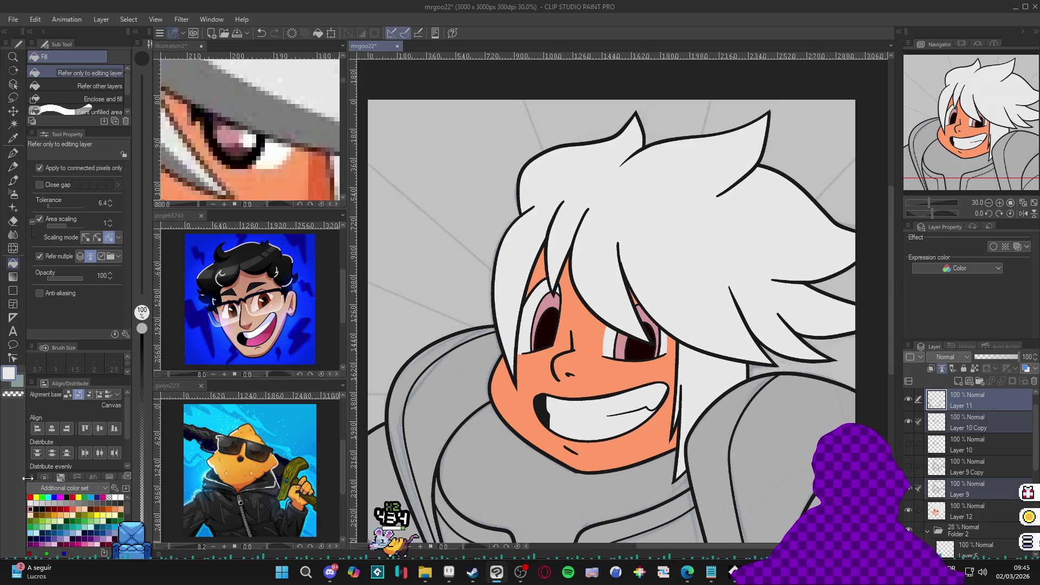
pyautogui.click(10, 381)
pyautogui.click(11, 381)
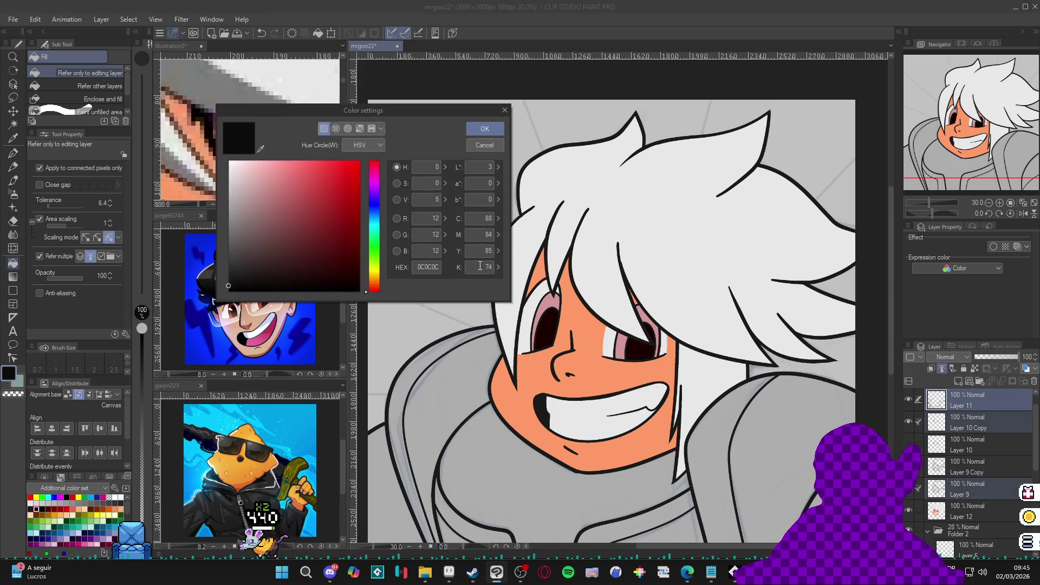
pyautogui.click(486, 130)
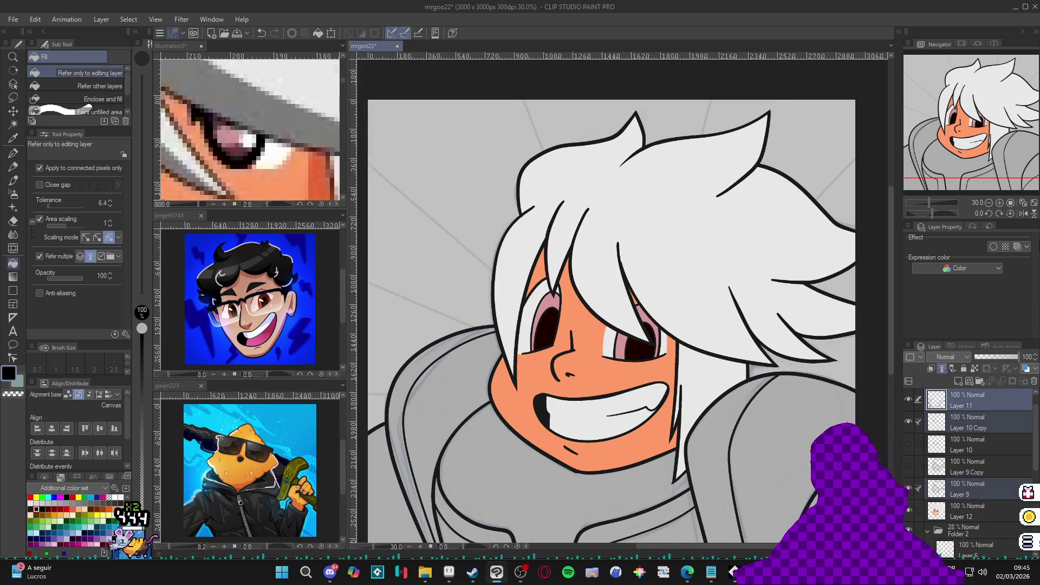
# Give the line layers a black Layer Color, including Layer 9 and Layer 10 Copy
pyautogui.click(1017, 247)
pyautogui.click(1024, 259)
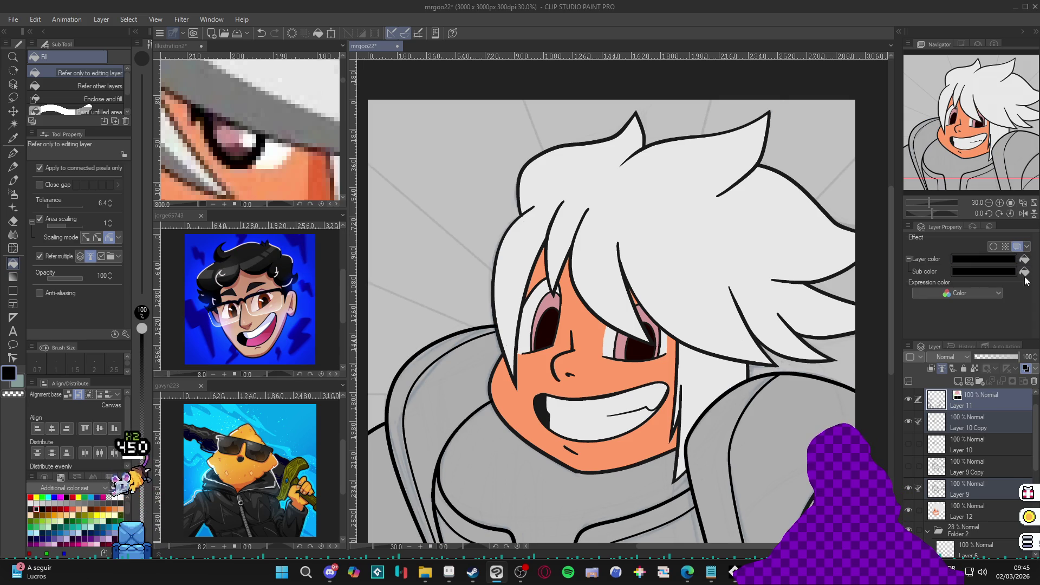
pyautogui.click(964, 492)
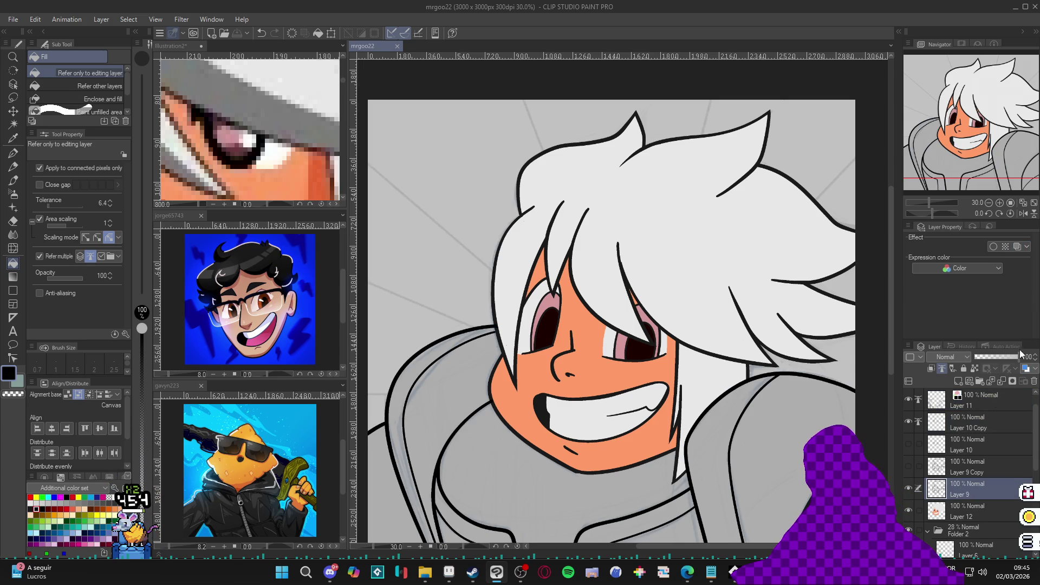
pyautogui.click(1018, 246)
pyautogui.click(1024, 259)
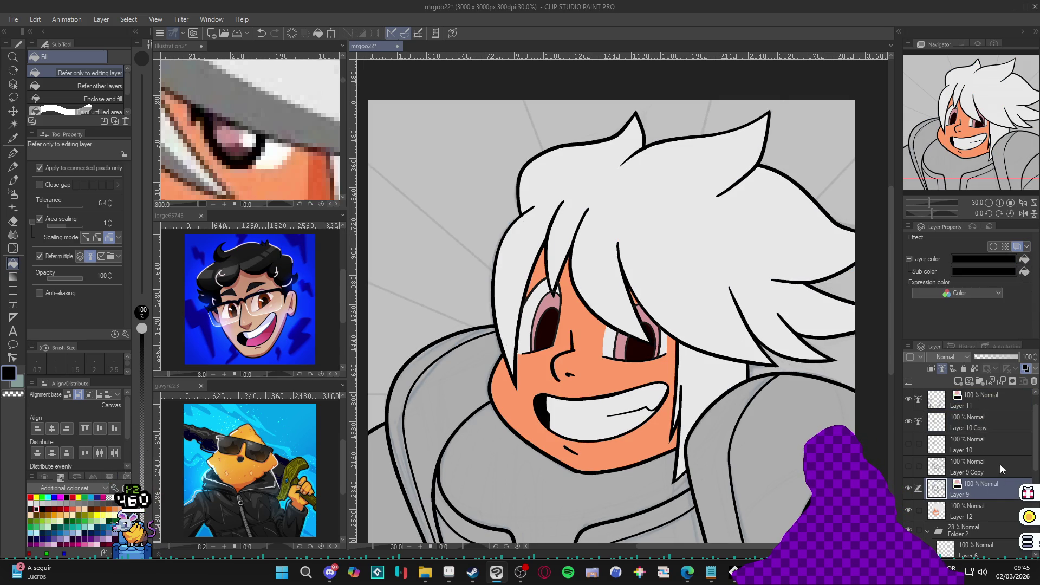
pyautogui.click(980, 421)
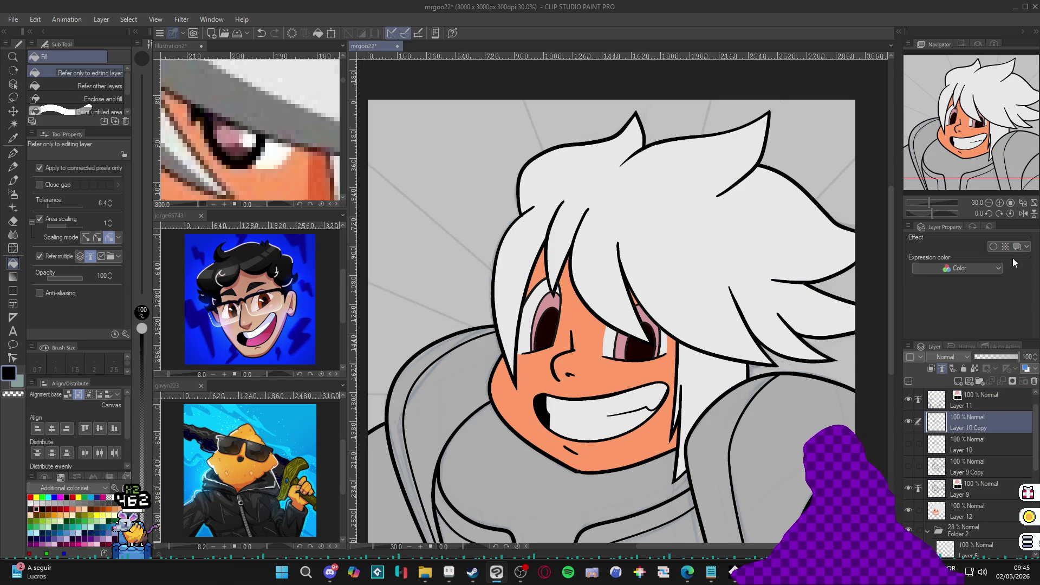
pyautogui.click(1018, 246)
pyautogui.click(1025, 259)
# Rasterize Layer 10 Copy, Layer 11 and Layer 9 into plain raster layers
pyautogui.rightClick(975, 422)
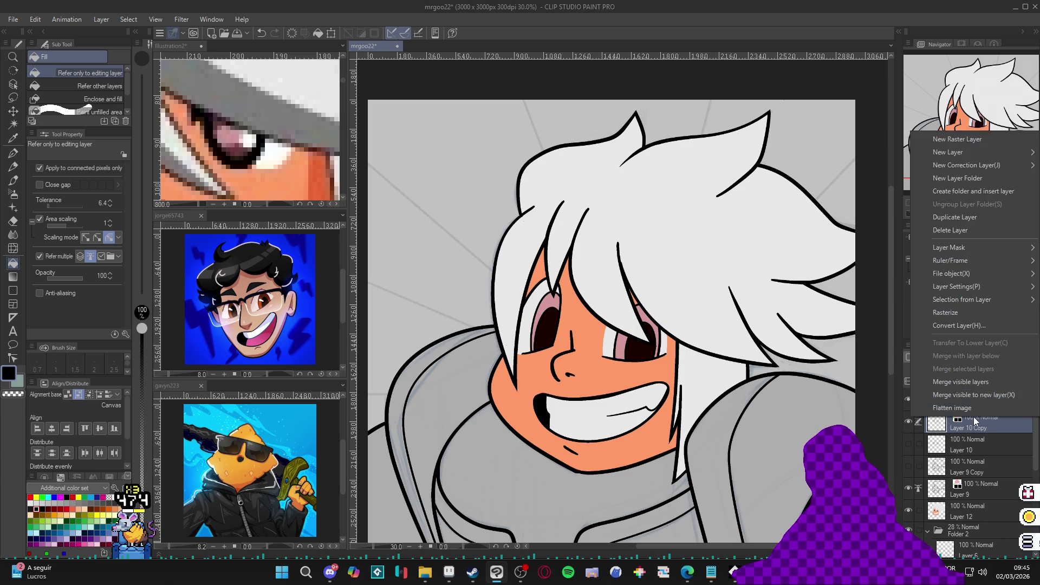
pyautogui.click(959, 313)
pyautogui.rightClick(967, 401)
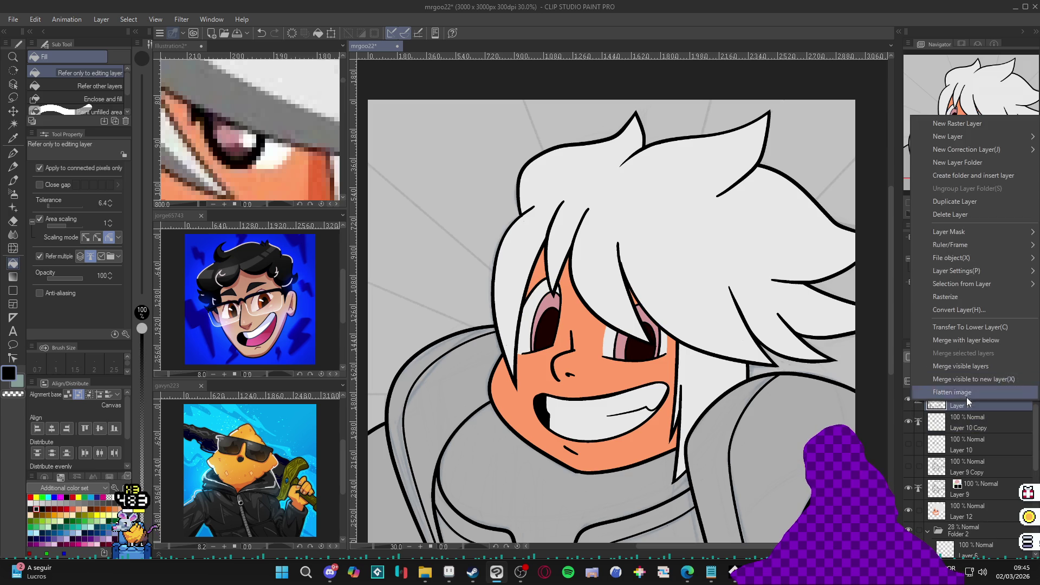
pyautogui.click(970, 298)
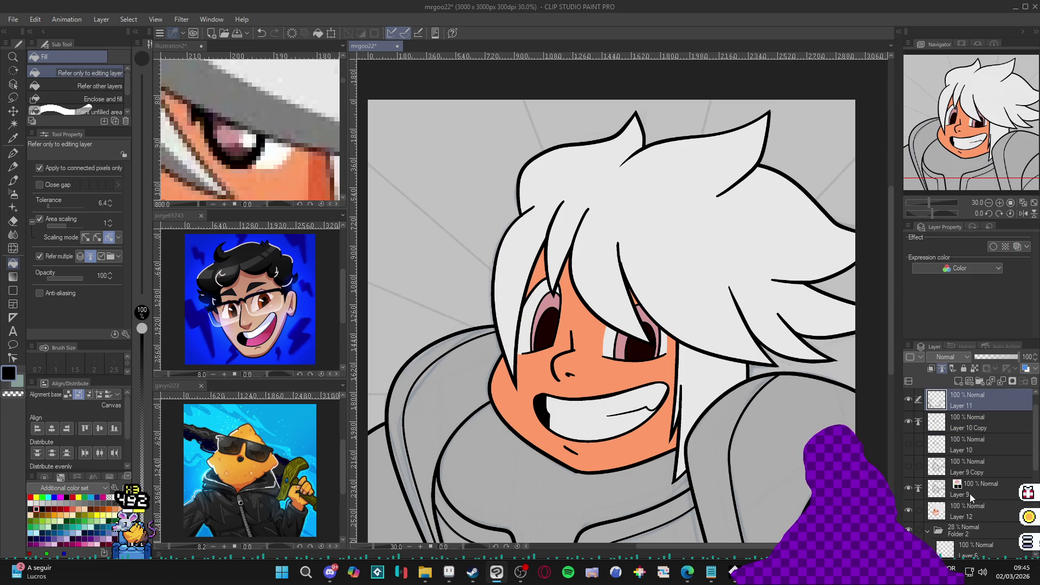
pyautogui.rightClick(969, 493)
pyautogui.click(965, 388)
# Save the drawing with Ctrl+S and recentre the portrait
pyautogui.scroll(-1, 695, 328)
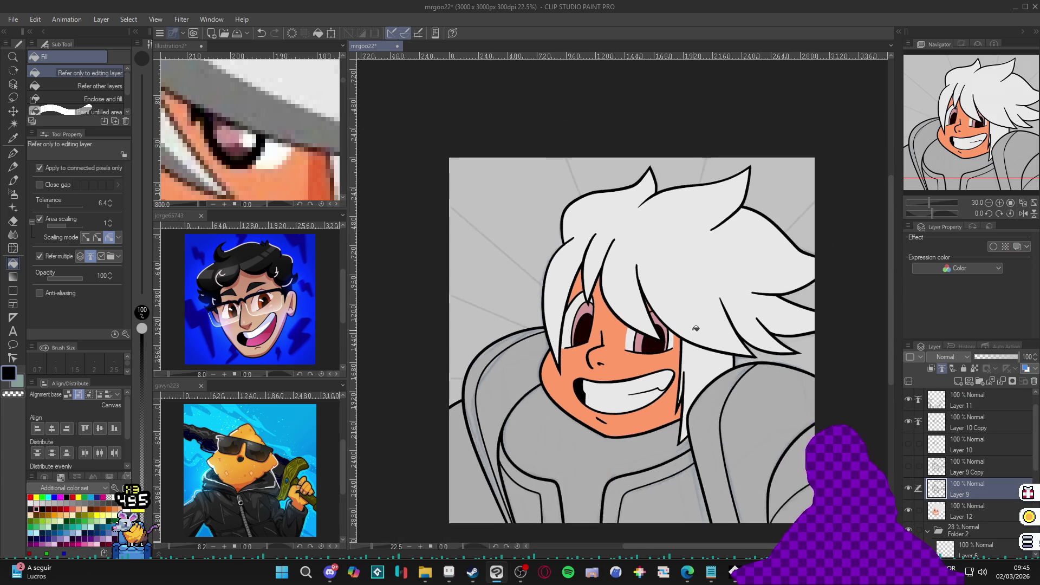
pyautogui.scroll(-1, 671, 353)
pyautogui.hotkey('ctrl', 's')
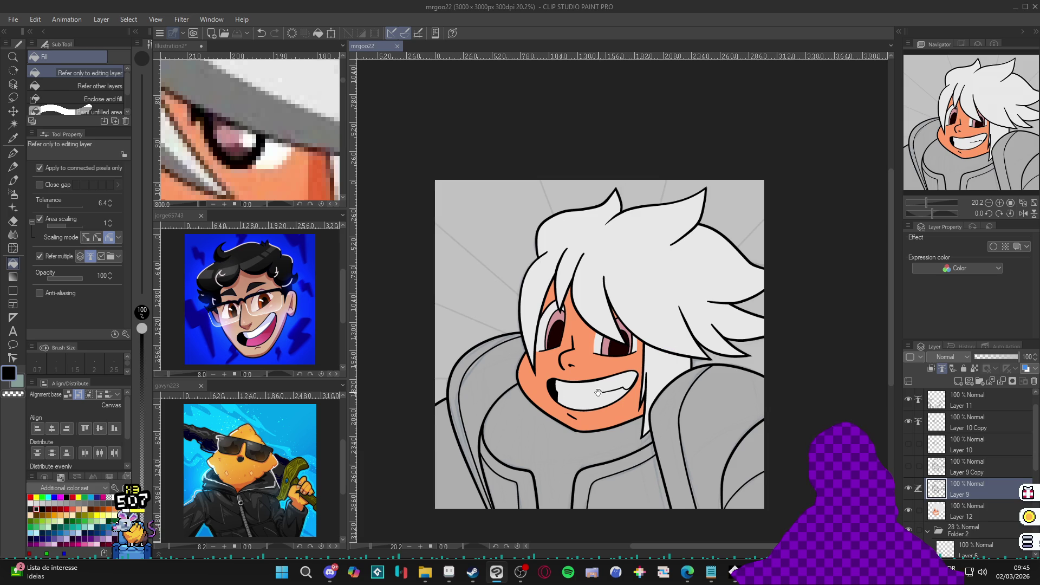
pyautogui.moveTo(598, 392); pyautogui.dragTo(617, 382)
# Zoom the Illustration2 reference to the character's head and armor, then recentre the mrgoo22 portrait
pyautogui.click(238, 156)
pyautogui.scroll(-4, 238, 156)
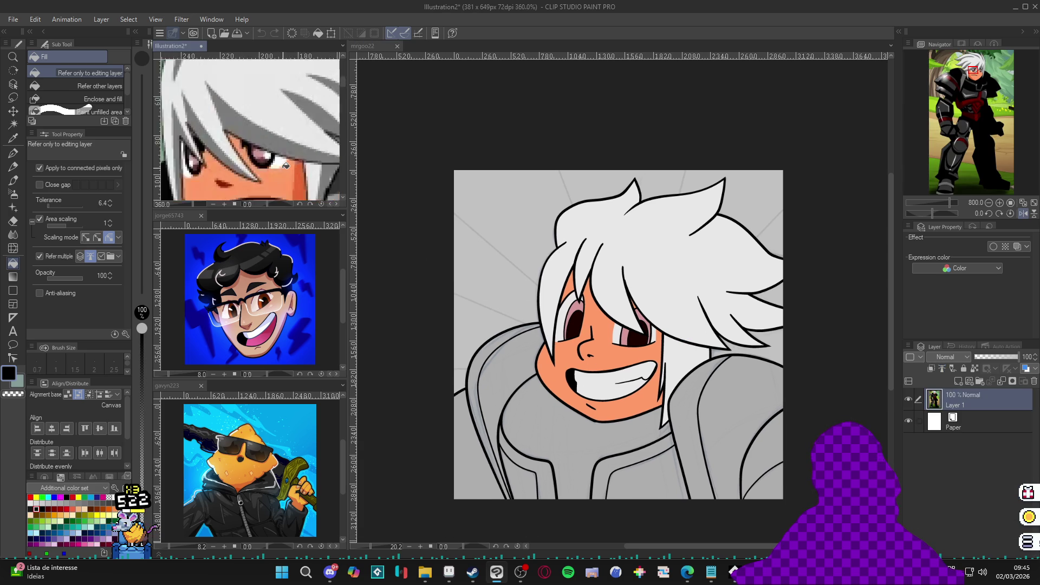
pyautogui.scroll(-4, 238, 156)
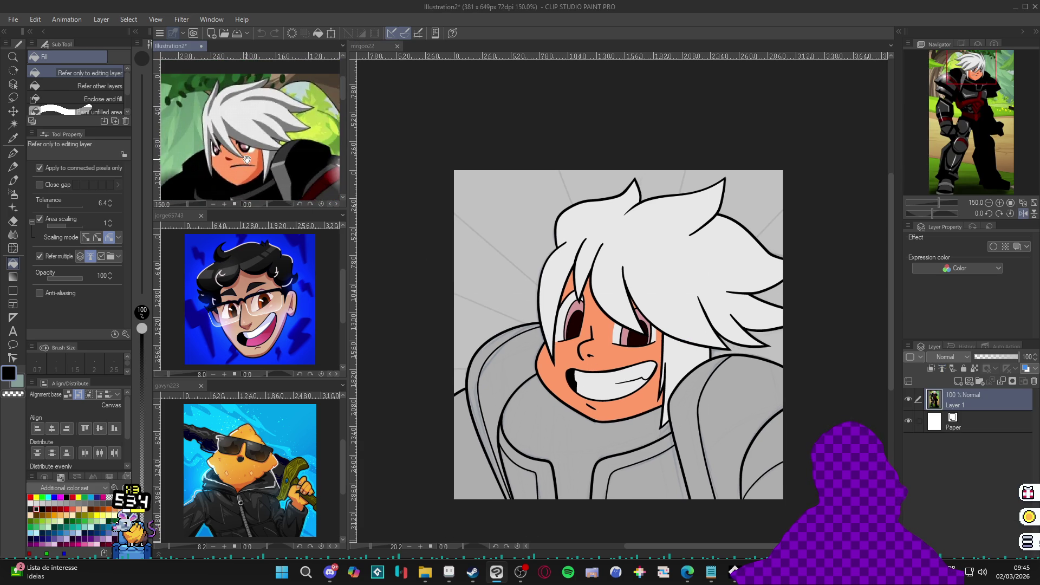
pyautogui.scroll(1, 246, 147)
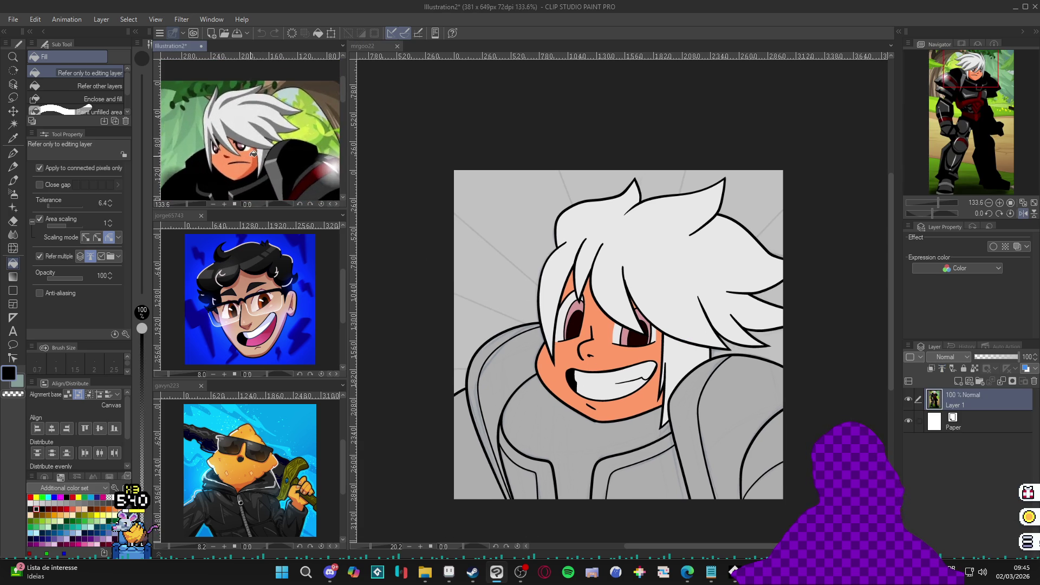
pyautogui.click(729, 85)
pyautogui.scroll(1, 677, 306)
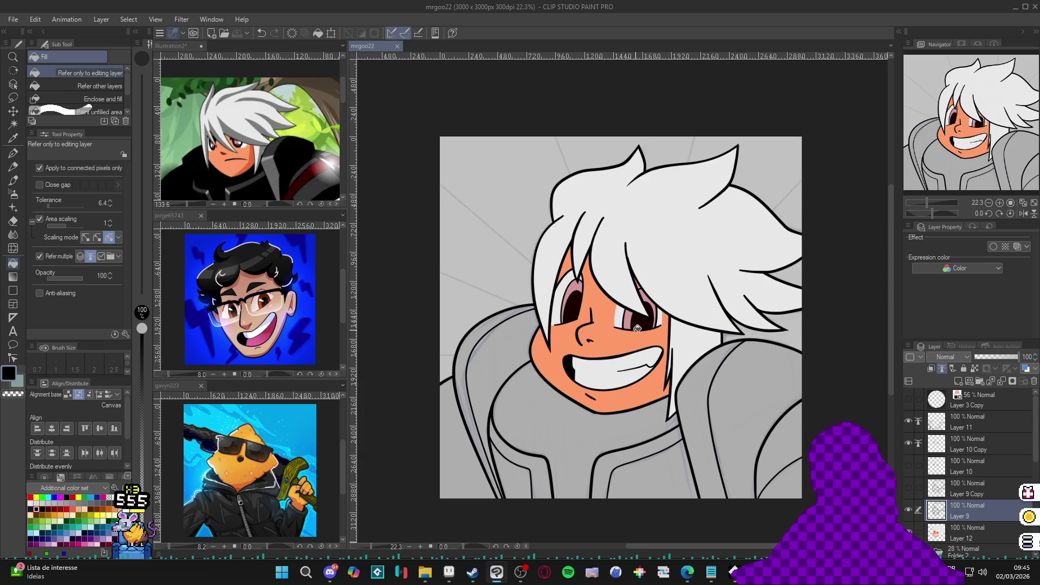
pyautogui.moveTo(621, 331); pyautogui.dragTo(593, 317)
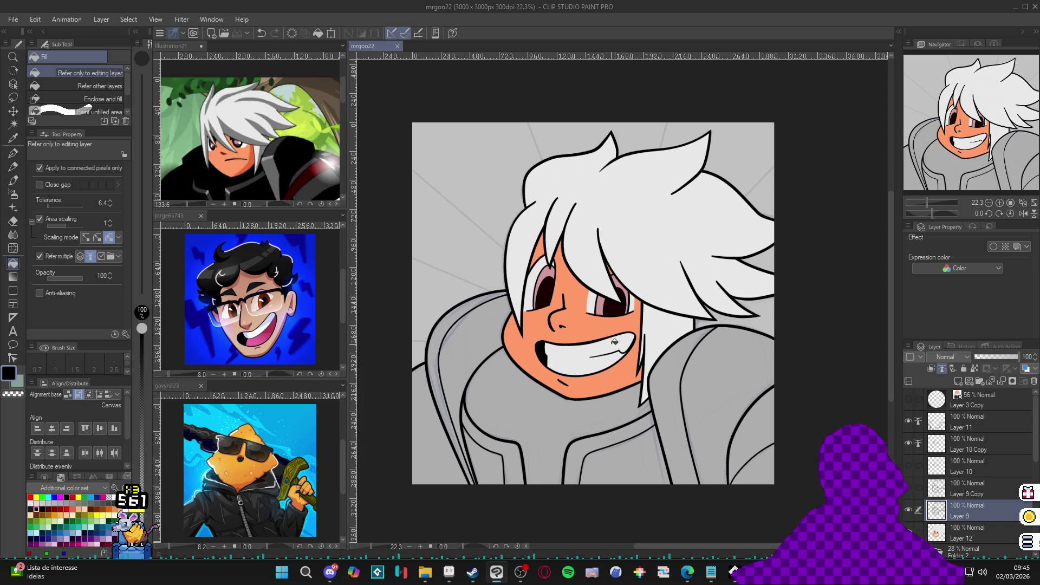
# Fill the turtleneck black, then fill the collar and left jacket stripes with dark grey from the reference
pyautogui.click(214, 184)
pyautogui.click(559, 405)
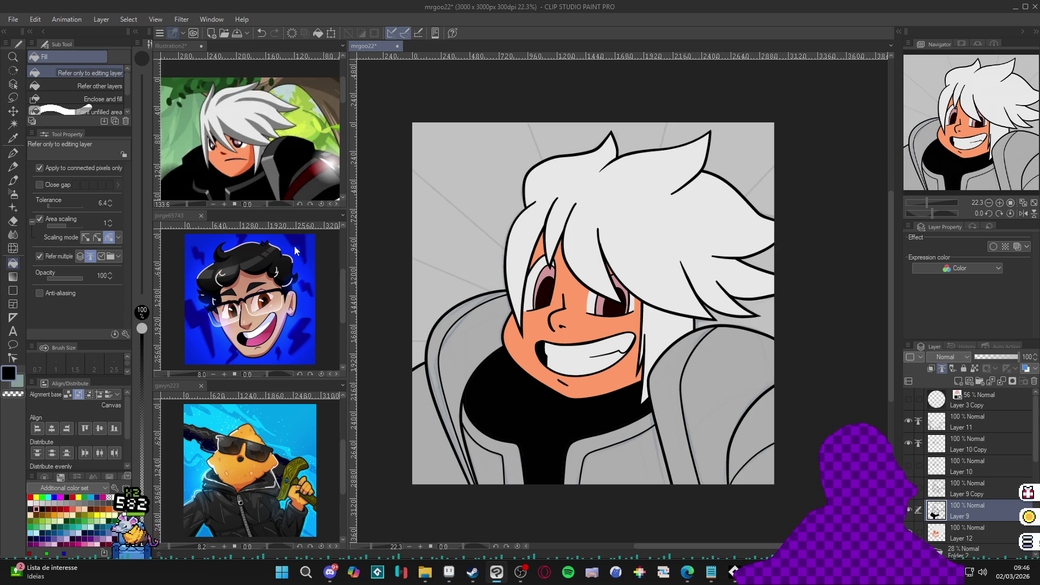
pyautogui.keyDown('alt'); pyautogui.click(239, 184); pyautogui.keyUp('alt')
pyautogui.click(604, 440)
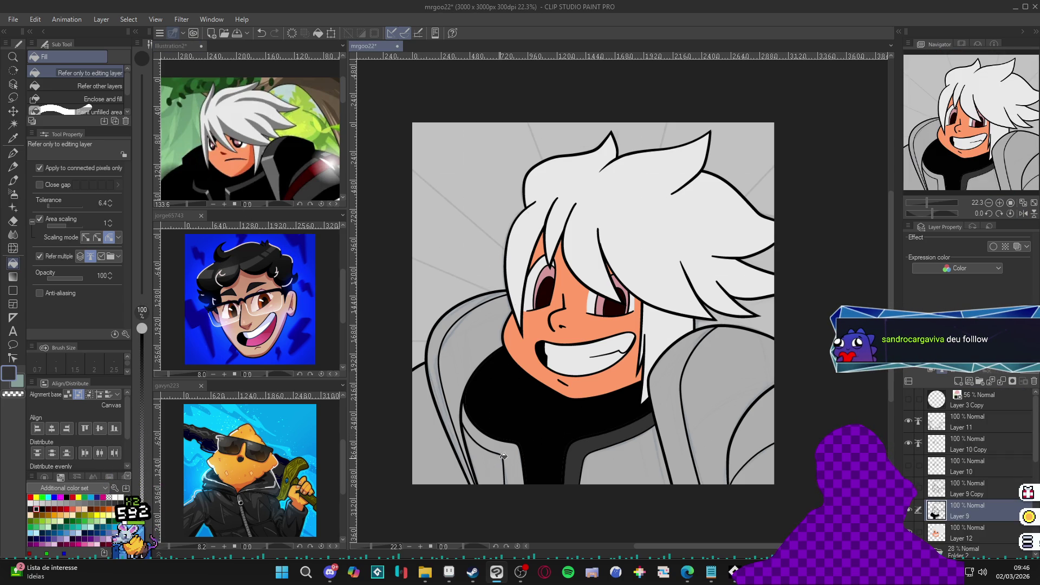
pyautogui.click(515, 445)
pyautogui.keyDown('alt'); pyautogui.click(582, 429); pyautogui.keyUp('alt')
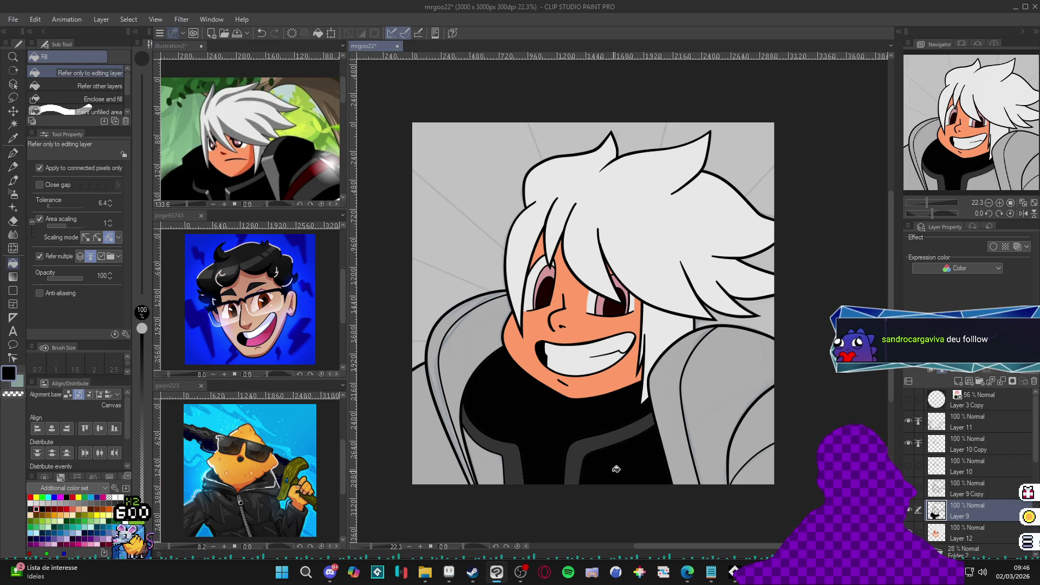
pyautogui.keyDown('alt'); pyautogui.click(594, 453); pyautogui.keyUp('alt')
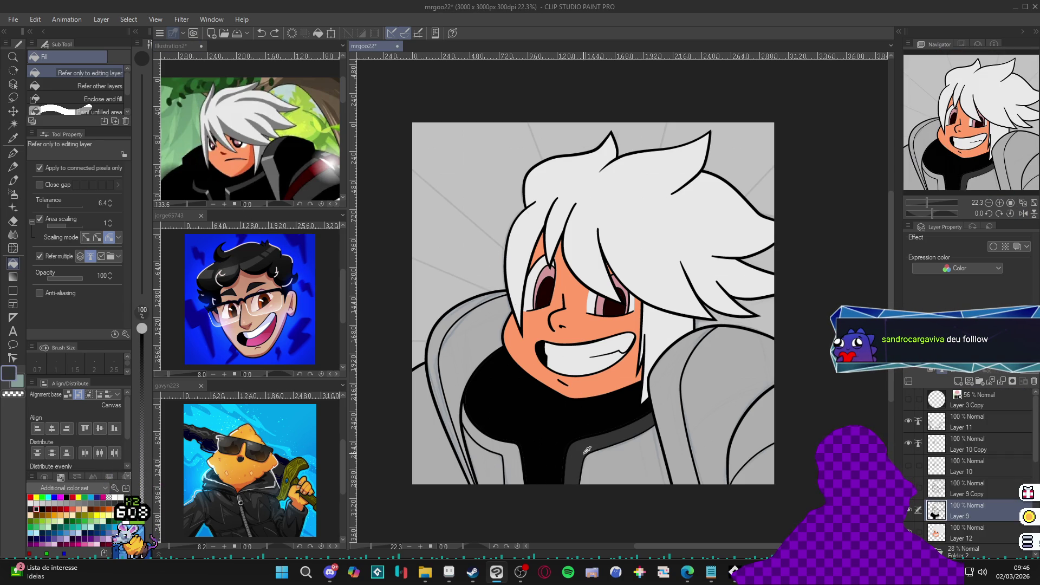
pyautogui.click(490, 441)
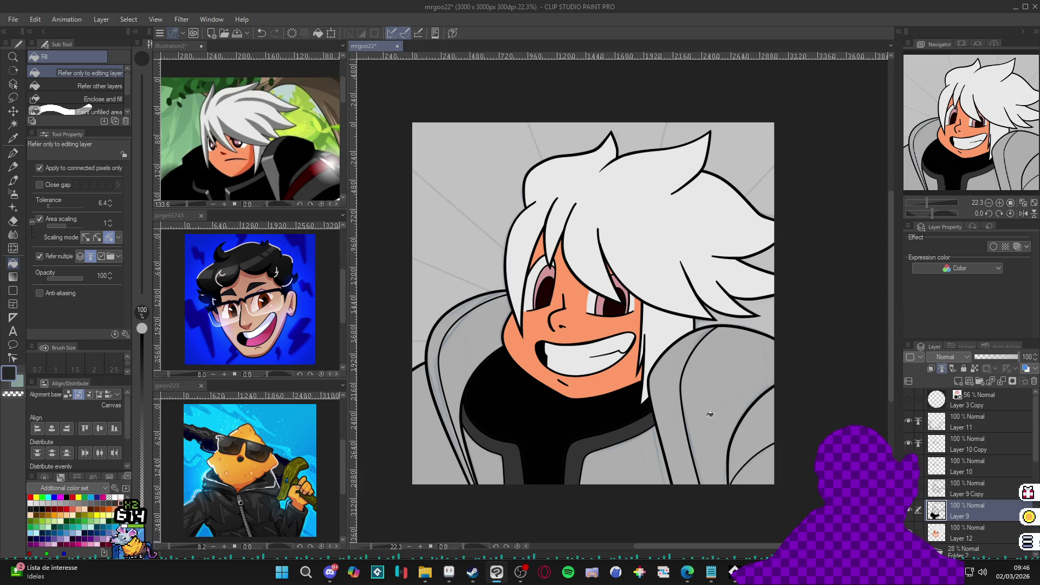
# Fill the lower jacket areas, left and right armor, collar strips and lower side strips dark grey
pyautogui.click(605, 466)
pyautogui.click(499, 466)
pyautogui.click(736, 438)
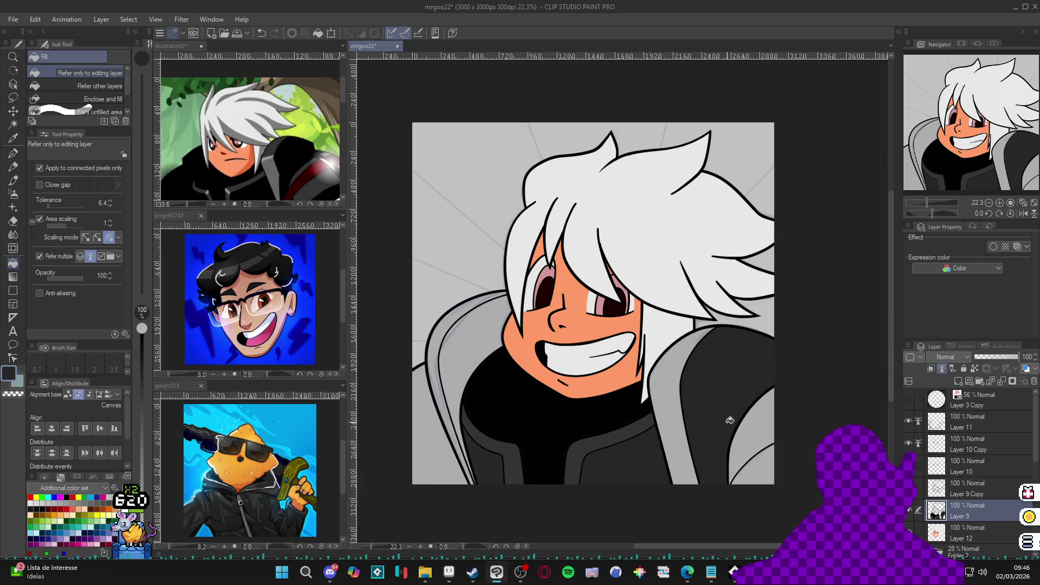
pyautogui.click(741, 466)
pyautogui.click(478, 371)
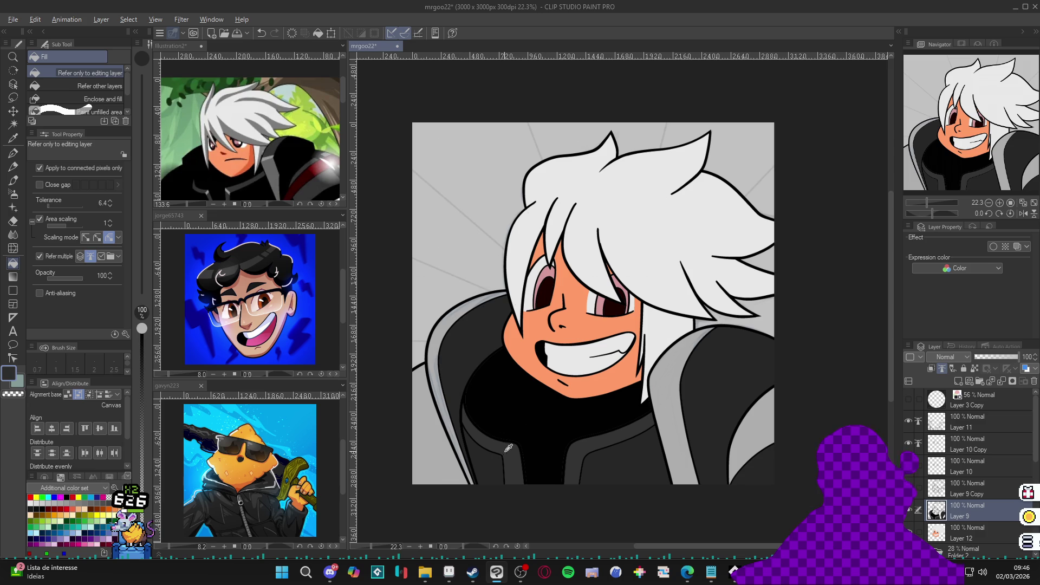
pyautogui.click(442, 361)
pyautogui.click(667, 368)
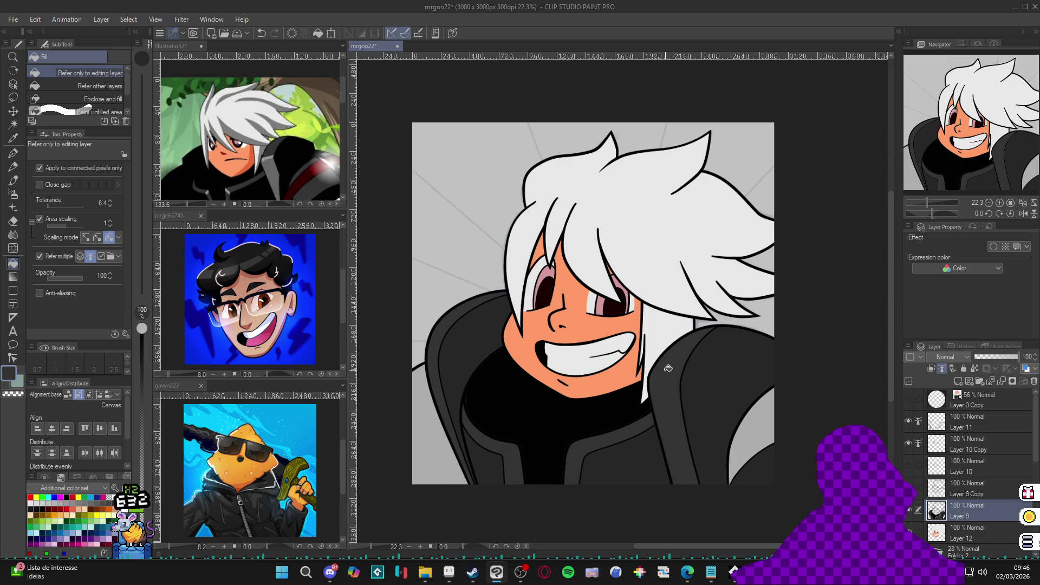
pyautogui.click(751, 422)
pyautogui.click(432, 417)
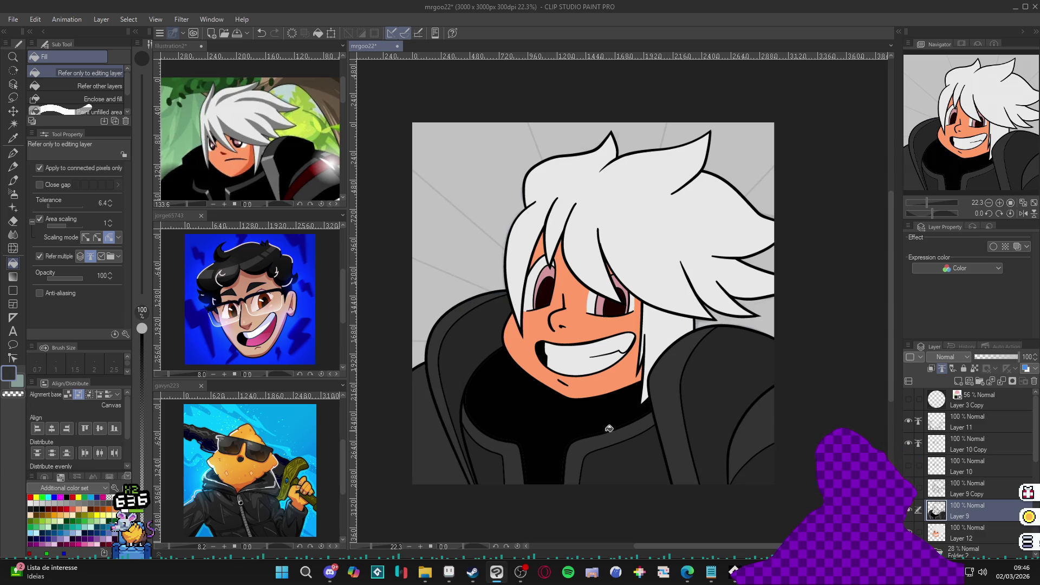
# Save the portrait with Ctrl+S
pyautogui.hotkey('ctrl', 's')
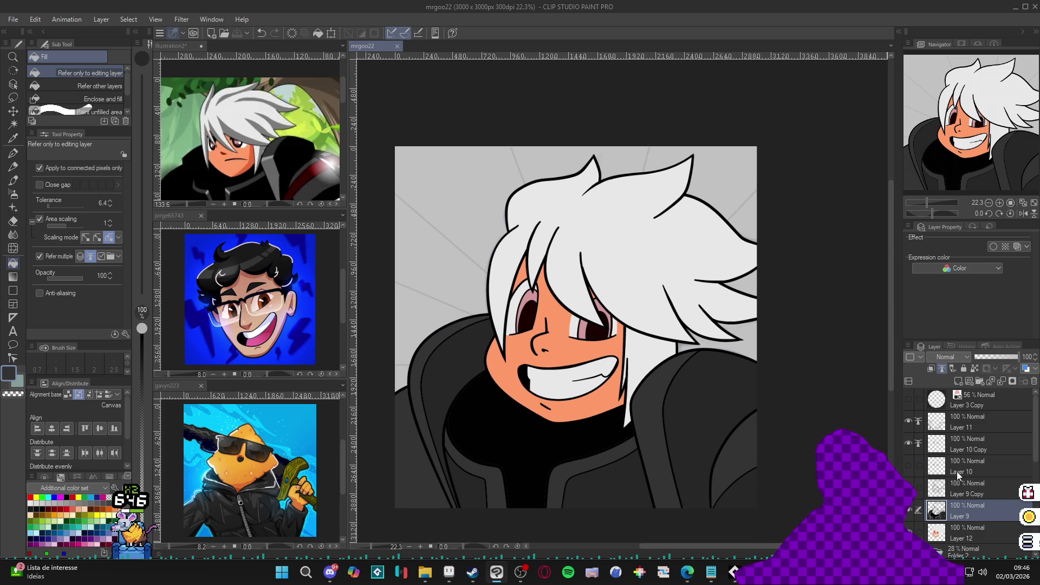
pyautogui.scroll(-1, 970, 508)
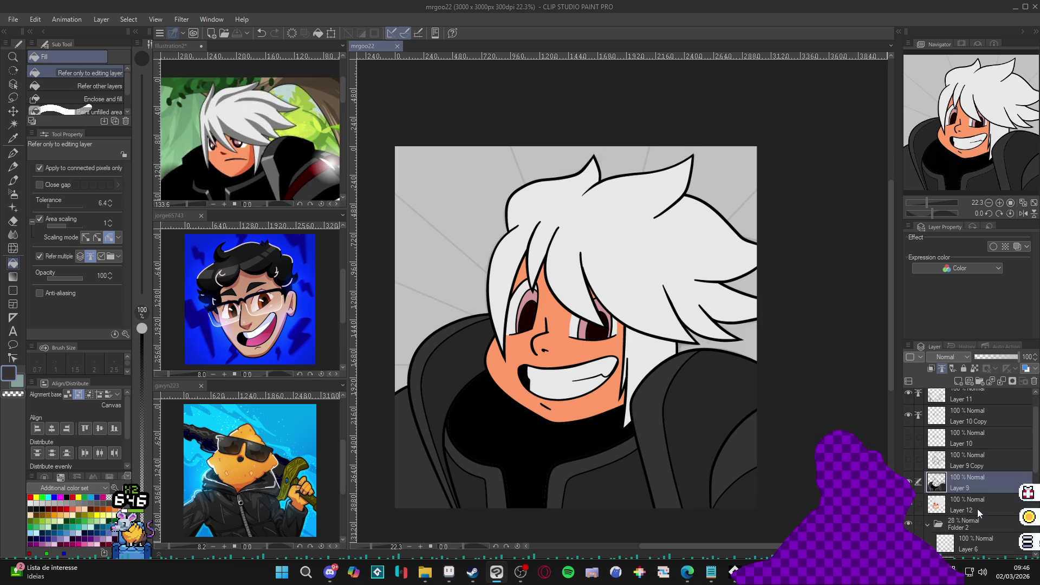
pyautogui.scroll(-1, 970, 509)
pyautogui.scroll(-1, 954, 501)
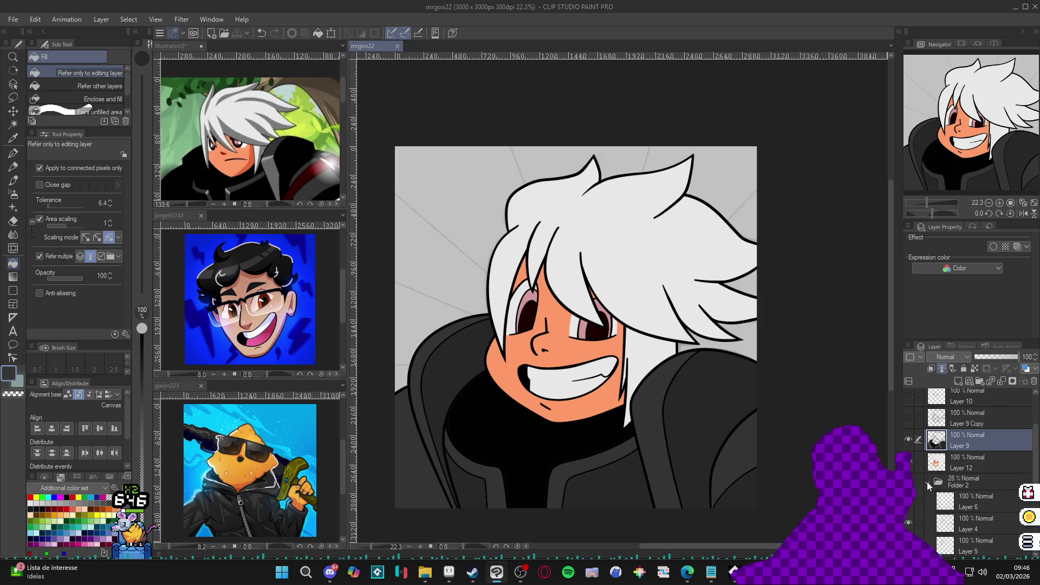
# Collapse Folder 2, create a new Layer 13 and move it below Layer 12
pyautogui.click(931, 483)
pyautogui.click(960, 510)
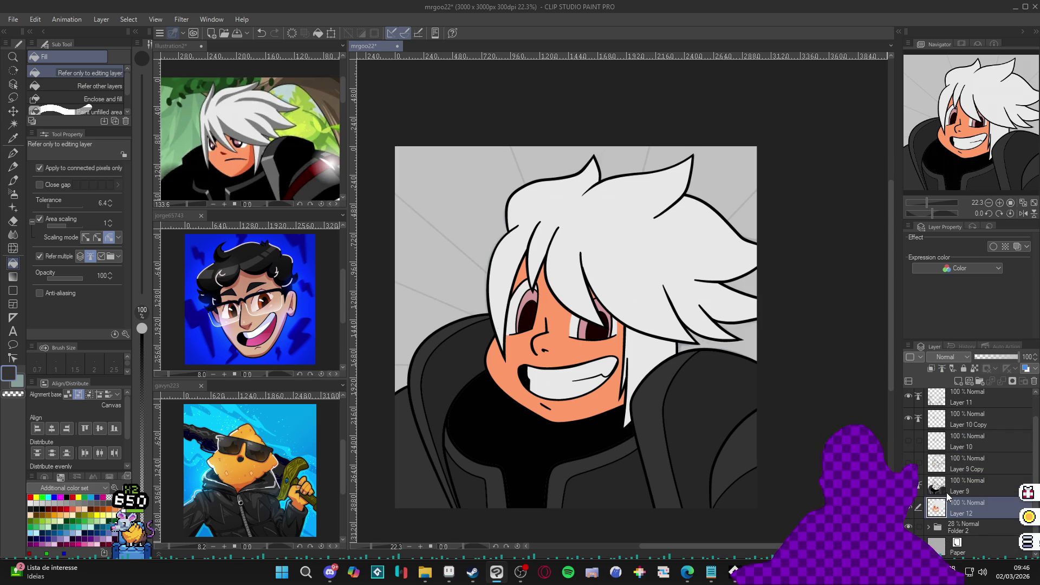
pyautogui.hotkey('ctrl', 'shift', 'n')
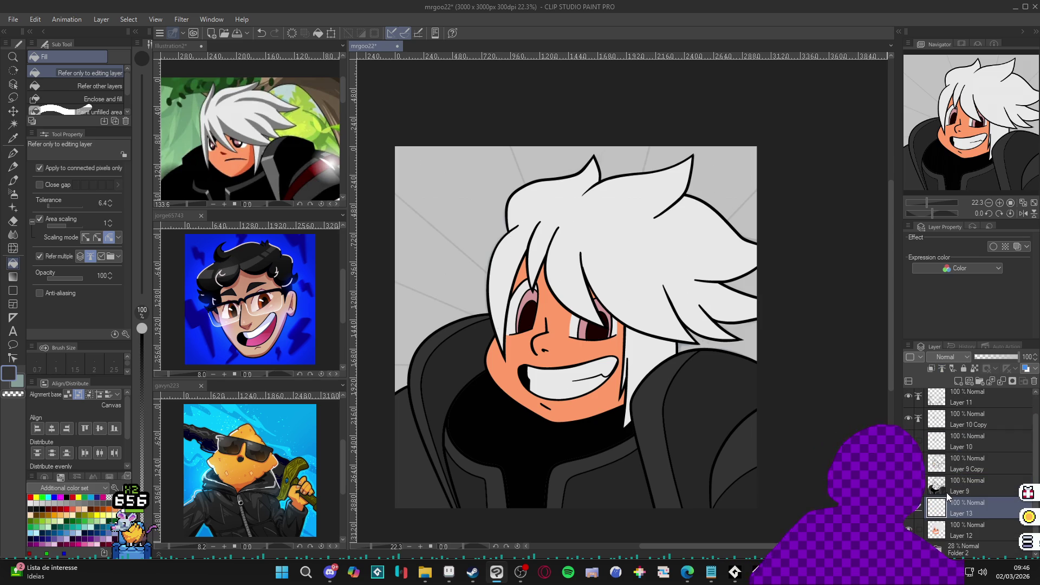
pyautogui.scroll(-1, 950, 495)
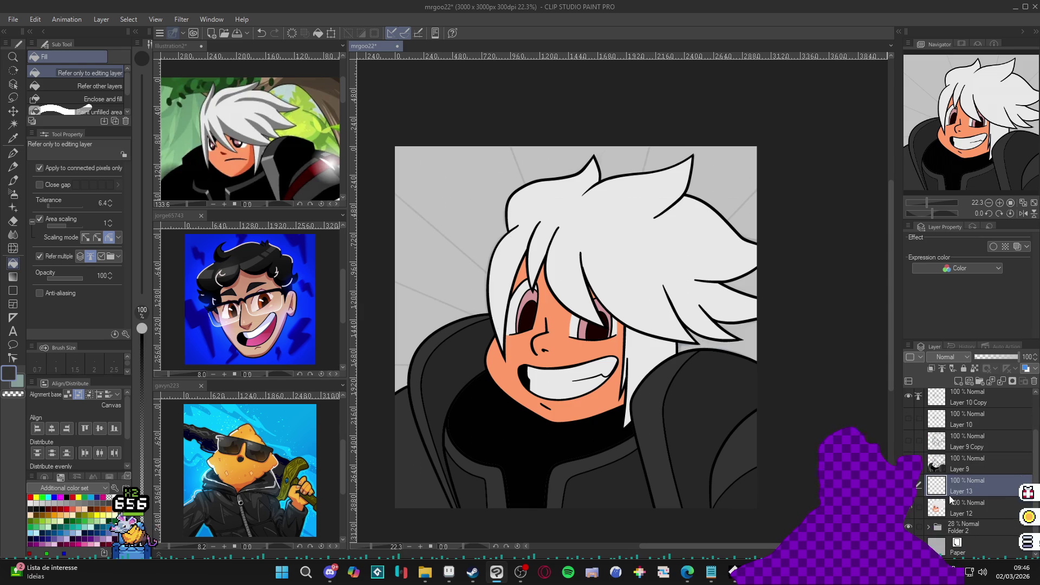
pyautogui.moveTo(969, 495); pyautogui.dragTo(973, 509)
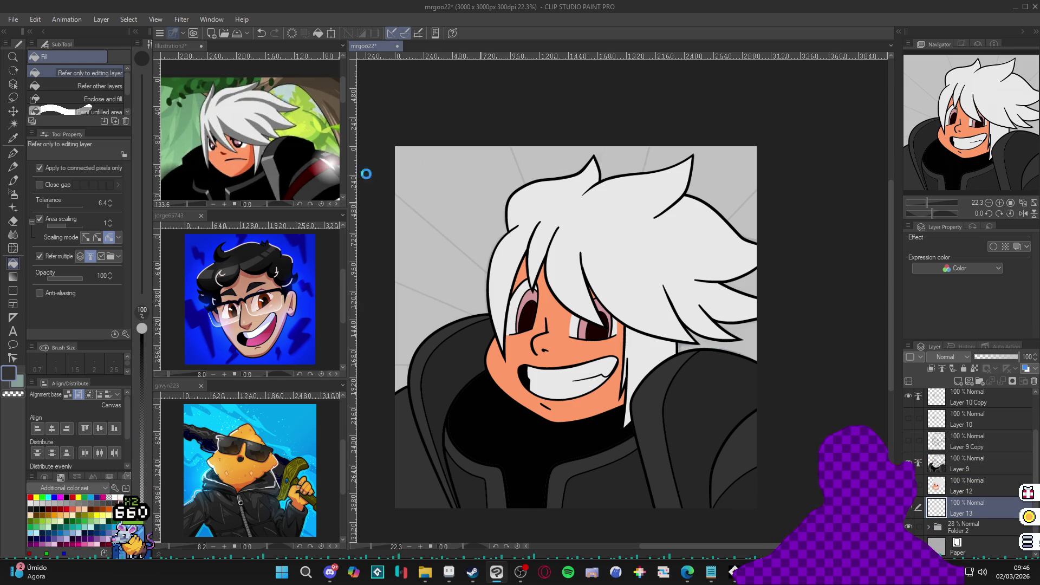
# Fill the background lime green sampled from Illustration2, with Refer multiple turned off
pyautogui.keyDown('alt'); pyautogui.click(307, 131); pyautogui.keyUp('alt')
pyautogui.click(471, 295)
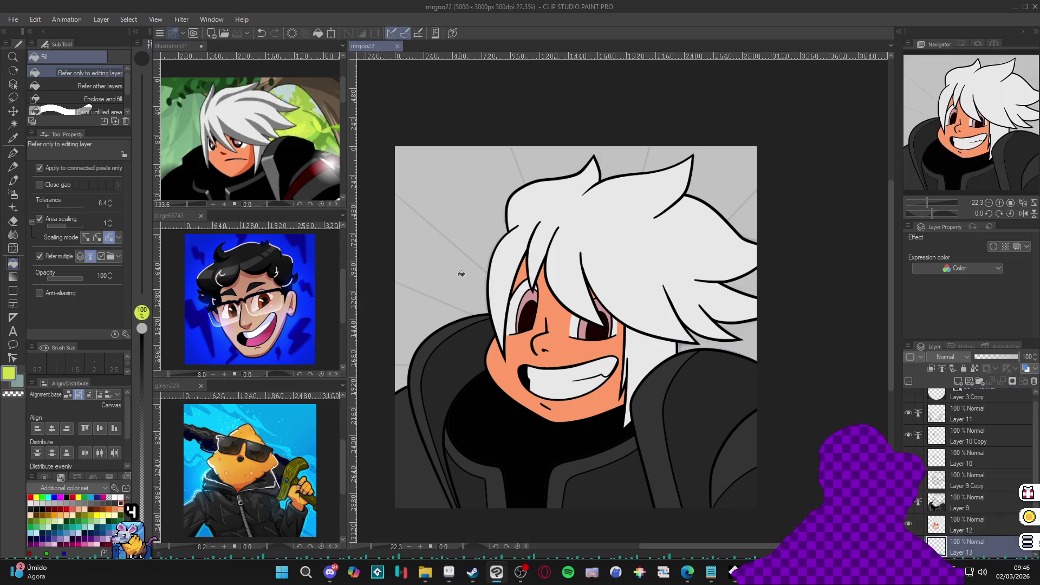
pyautogui.click(442, 276)
pyautogui.click(748, 339)
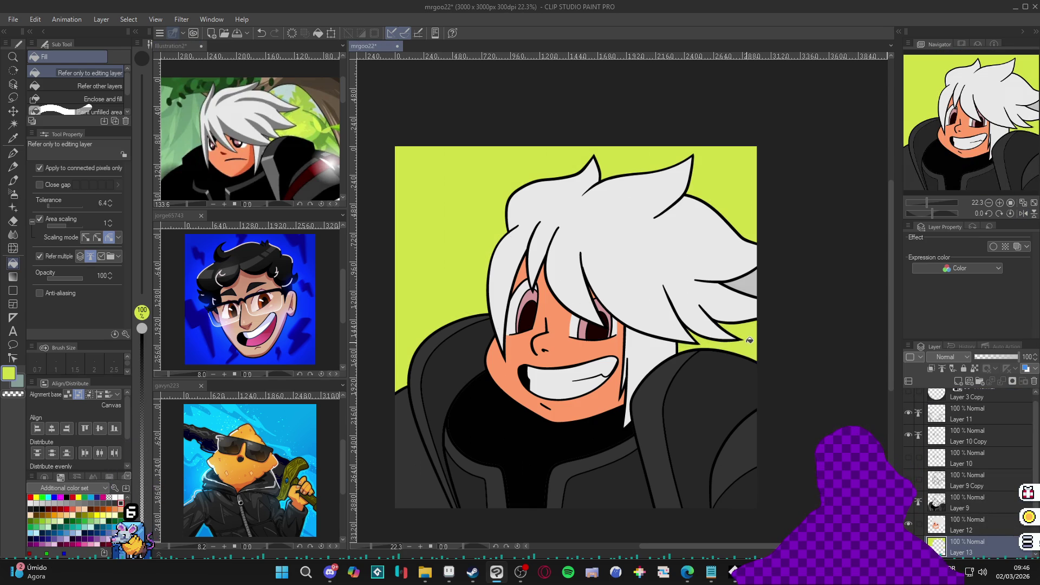
pyautogui.click(753, 286)
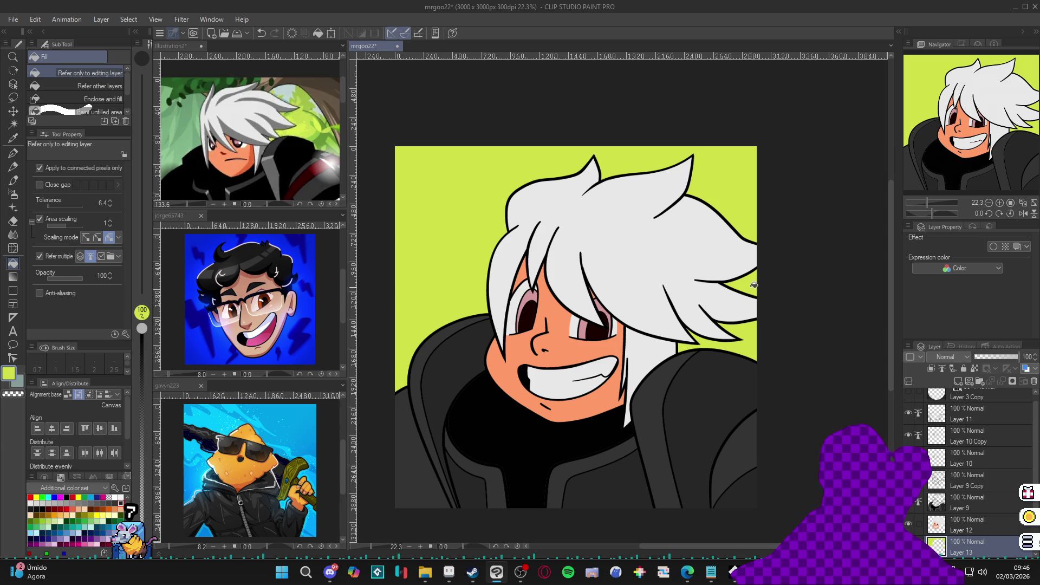
pyautogui.hotkey('ctrl', 'z')
pyautogui.hotkey('ctrl', 'z')
pyautogui.hotkey('ctrl', 'z')
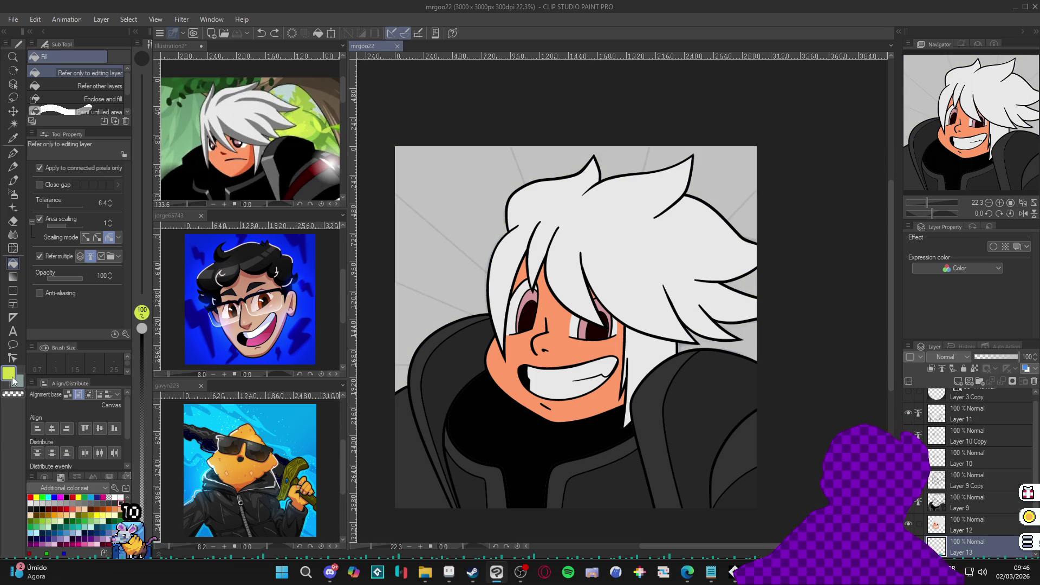
pyautogui.click(46, 256)
pyautogui.click(425, 258)
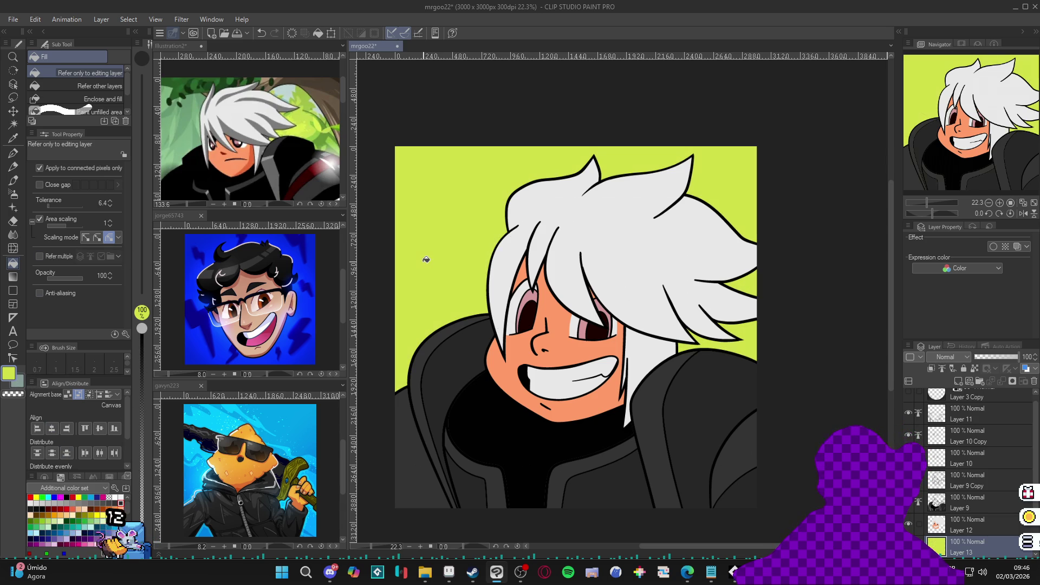
# Save the portrait, switch to Layer 12 and sample the salmon skin tone
pyautogui.hotkey('ctrl', 's')
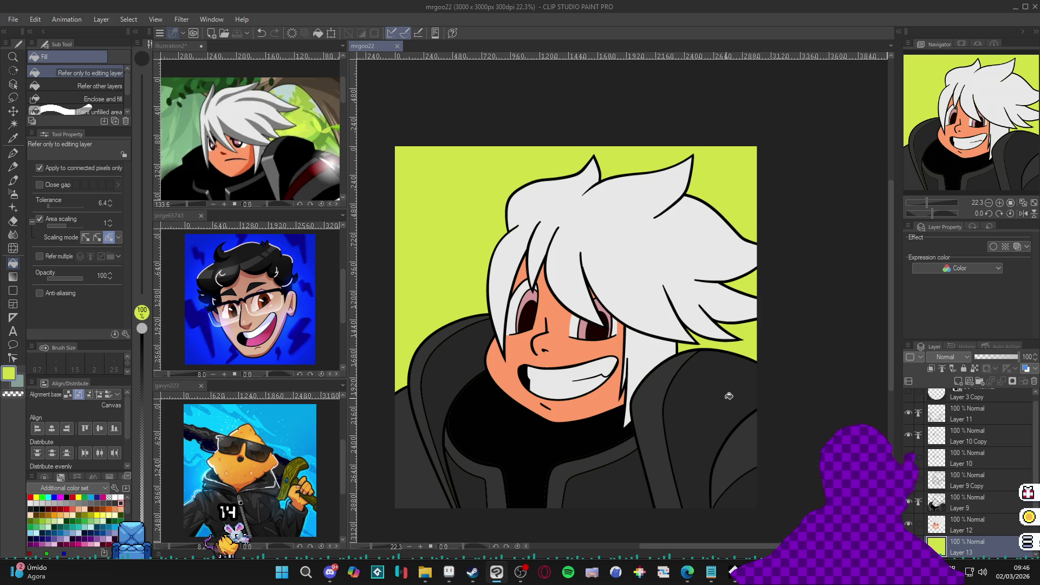
pyautogui.moveTo(743, 418); pyautogui.dragTo(743, 418)
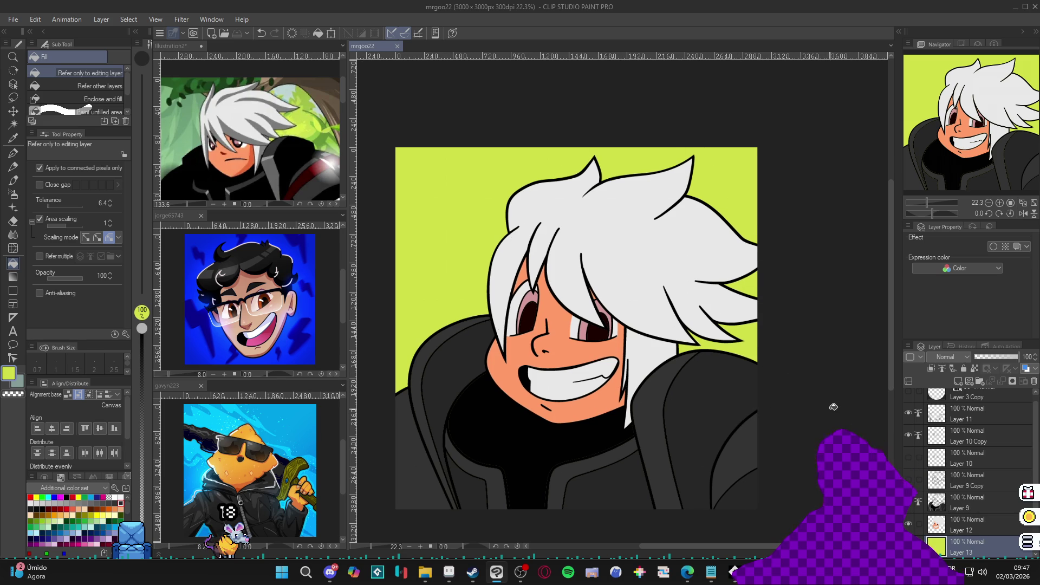
pyautogui.hotkey('alt', ']')
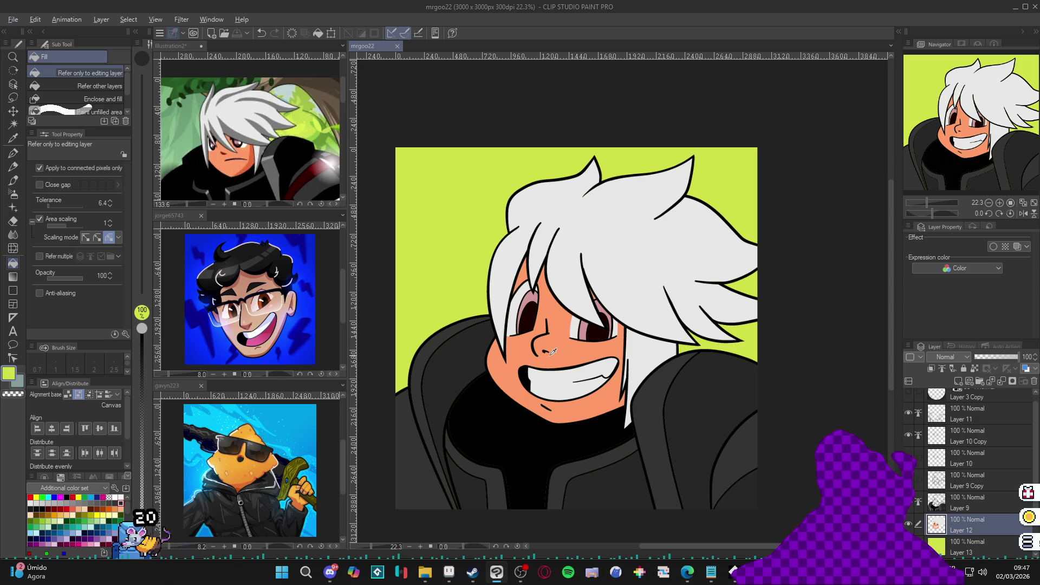
pyautogui.keyDown('alt'); pyautogui.click(557, 349); pyautogui.keyUp('alt')
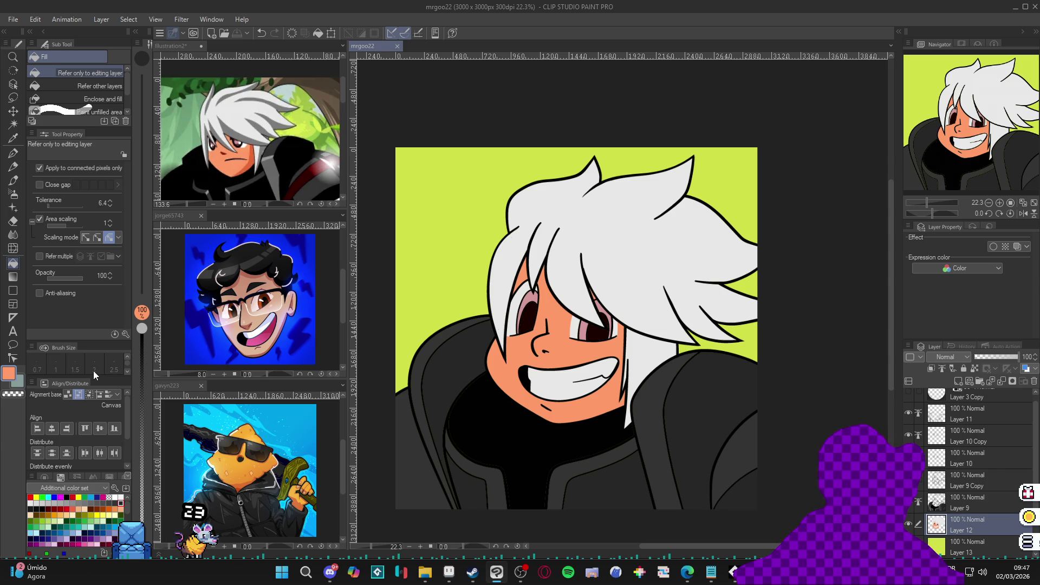
# Set the drawing colour to the lighter peach FCB591
pyautogui.click(9, 374)
pyautogui.click(285, 162)
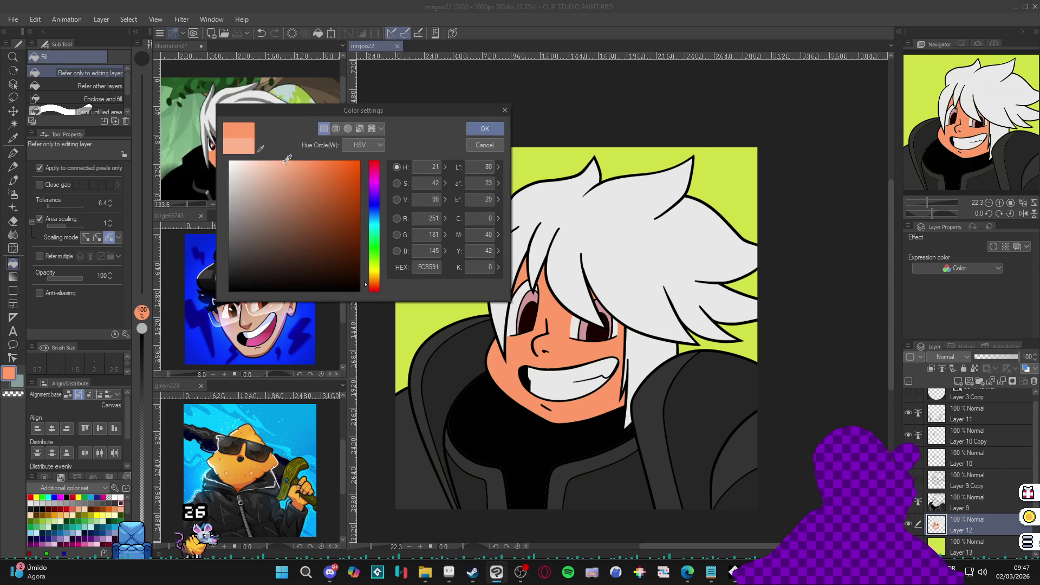
pyautogui.click(485, 128)
# Auto-select the face skin and paint it with the pen on a rotated canvas, then reset rotation
pyautogui.press('w')
pyautogui.click(563, 348)
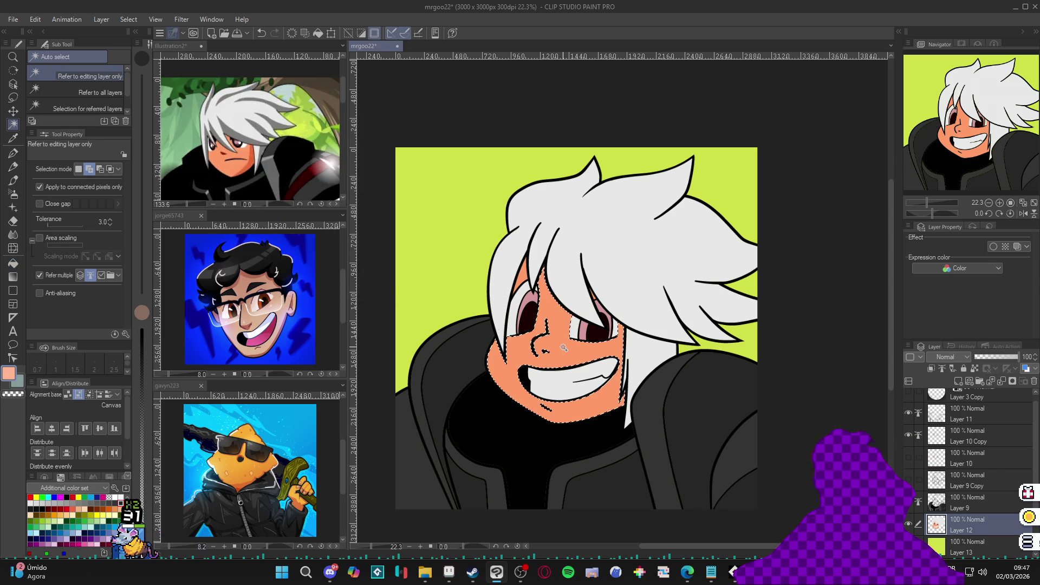
pyautogui.press('r')
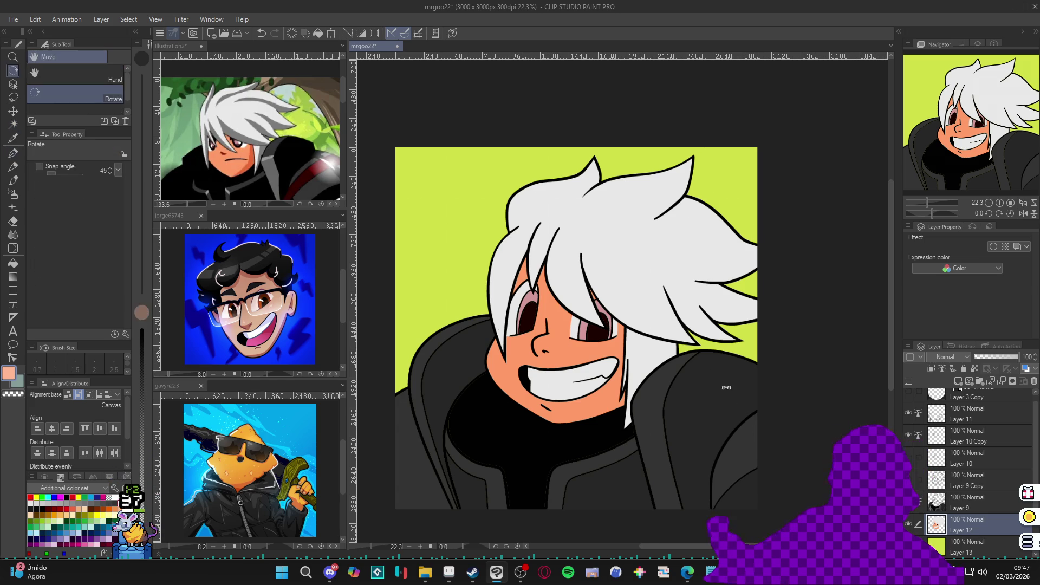
pyautogui.moveTo(595, 359); pyautogui.dragTo(545, 278)
pyautogui.press('p')
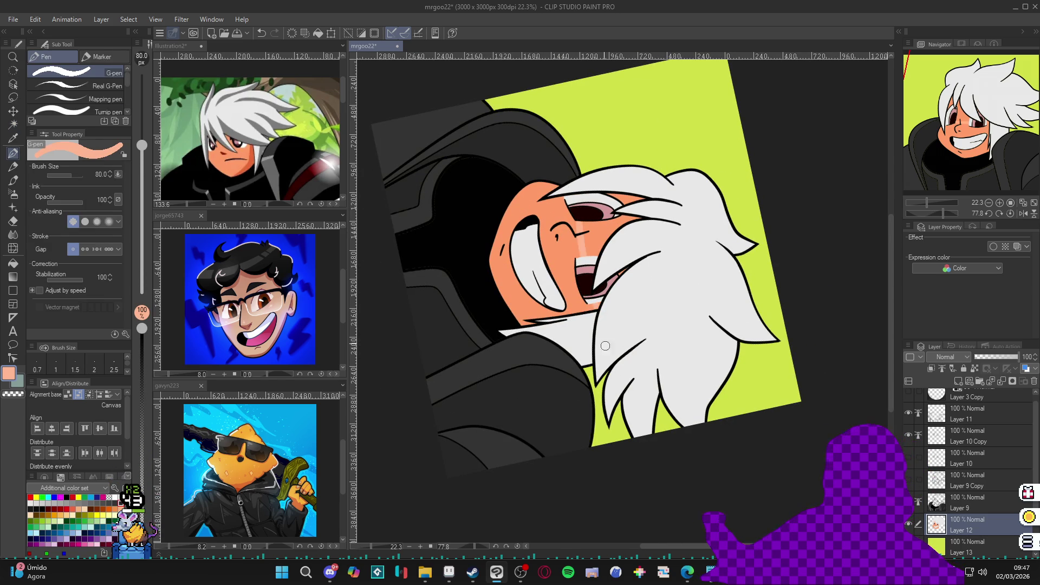
pyautogui.press('g')
pyautogui.hotkey('ctrl', '@')
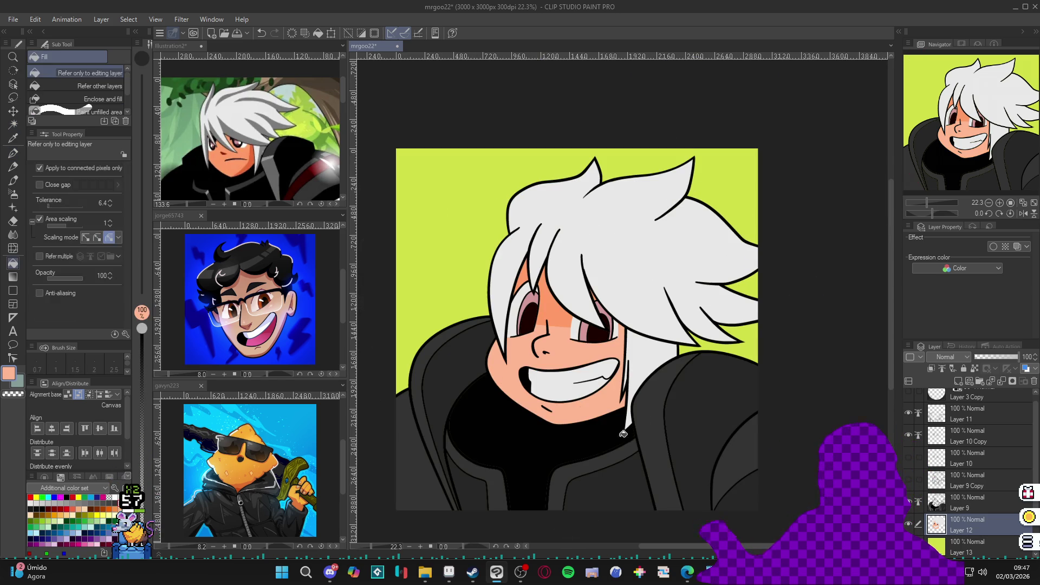
pyautogui.press('p')
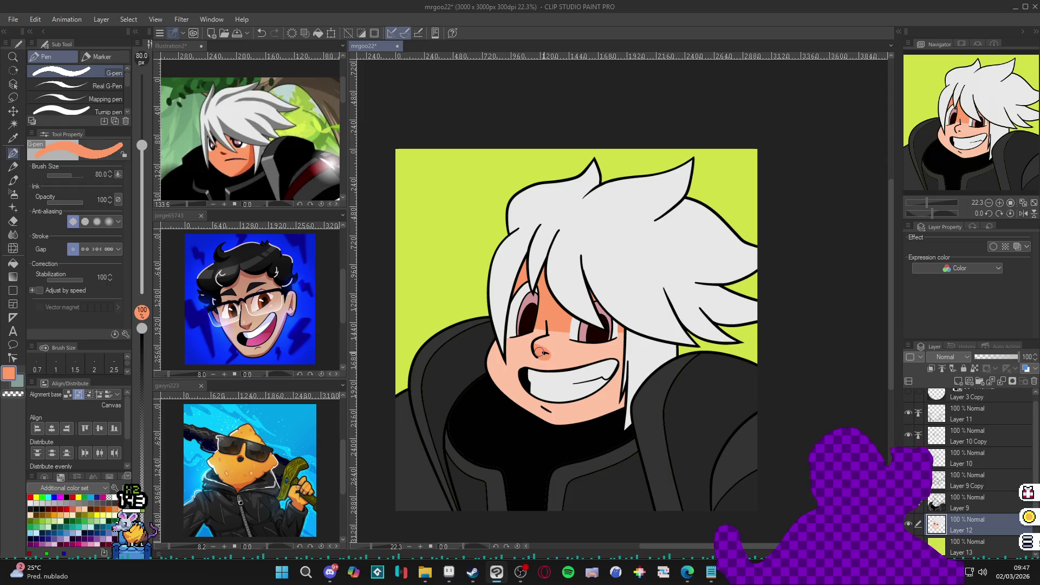
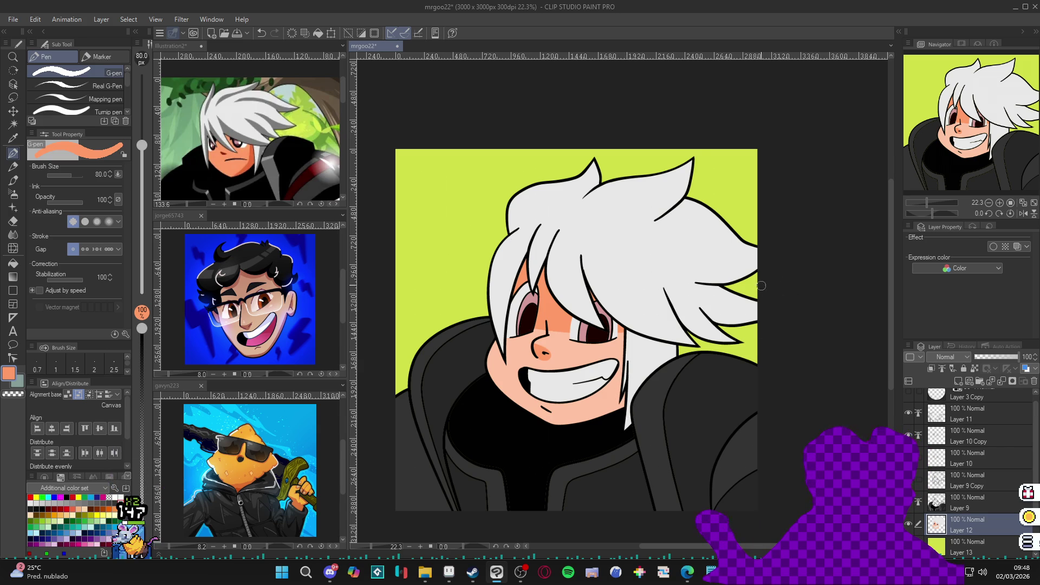
# Auto-select the white hair by colour, then clear the selection and return to the pen
pyautogui.moveTo(737, 318); pyautogui.dragTo(730, 323)
pyautogui.press('w')
pyautogui.click(689, 336)
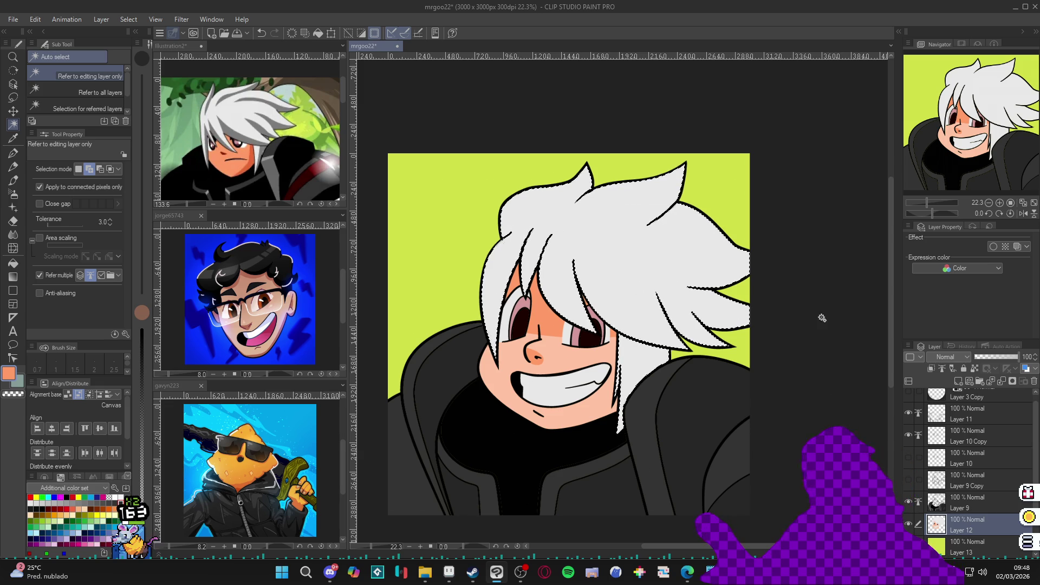
pyautogui.hotkey('ctrl', 'd')
pyautogui.press('p')
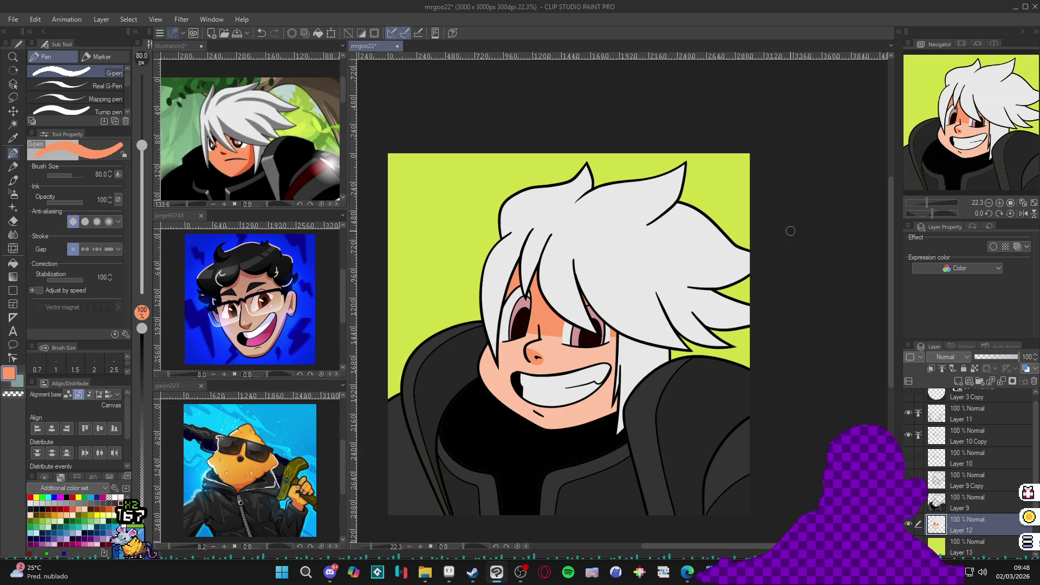
# Fill the lime background on Layer 13 with darker green
pyautogui.click(960, 544)
pyautogui.press('g')
pyautogui.click(323, 138)
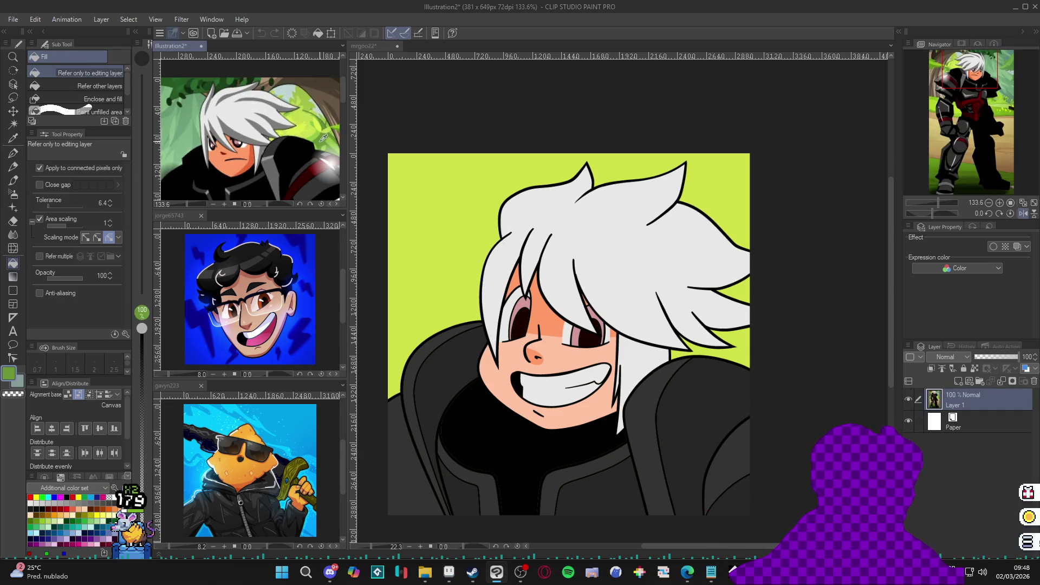
pyautogui.click(538, 264)
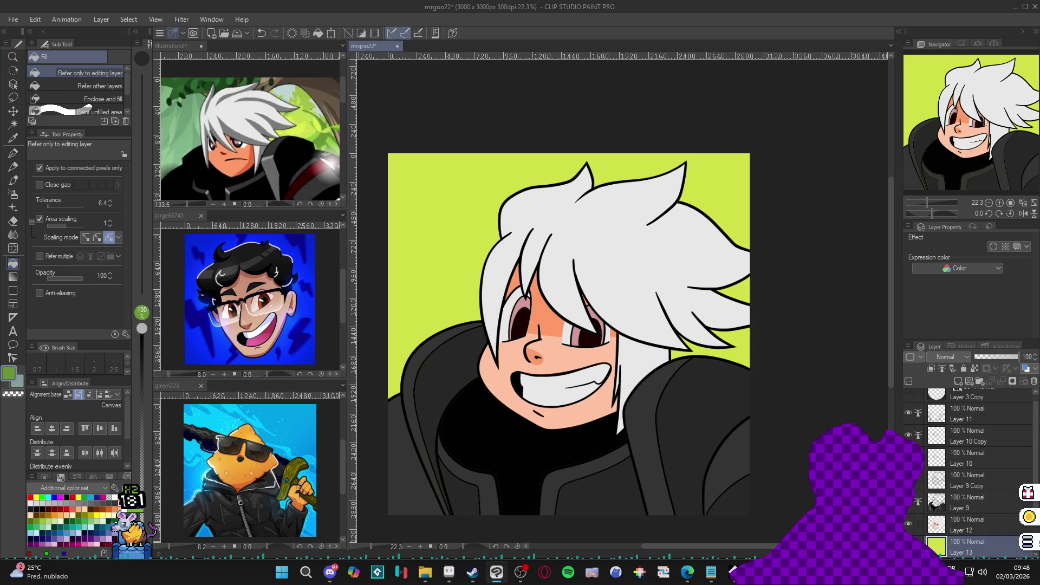
pyautogui.click(471, 277)
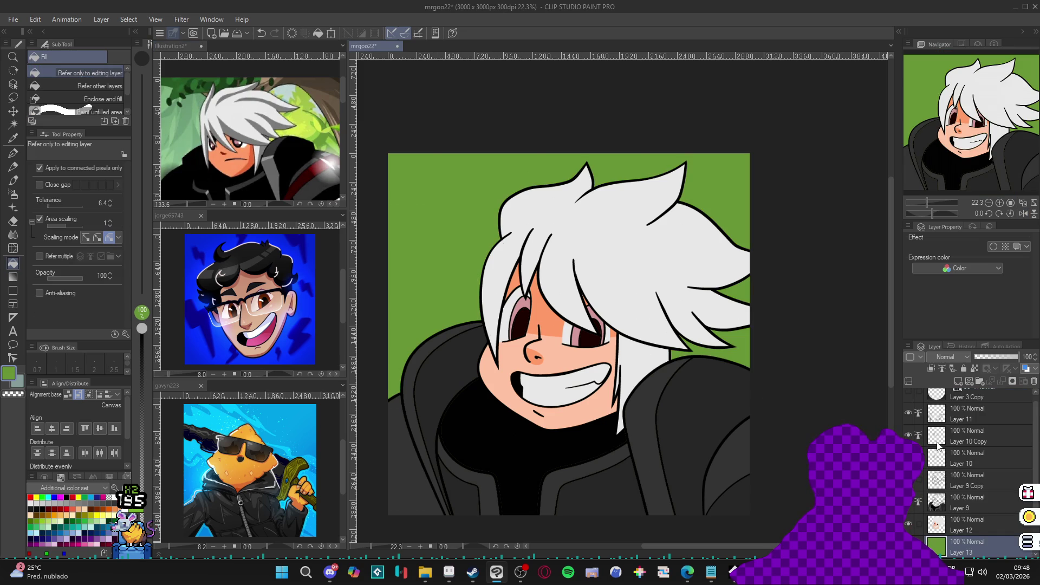
pyautogui.scroll(1, 962, 418)
pyautogui.click(958, 396)
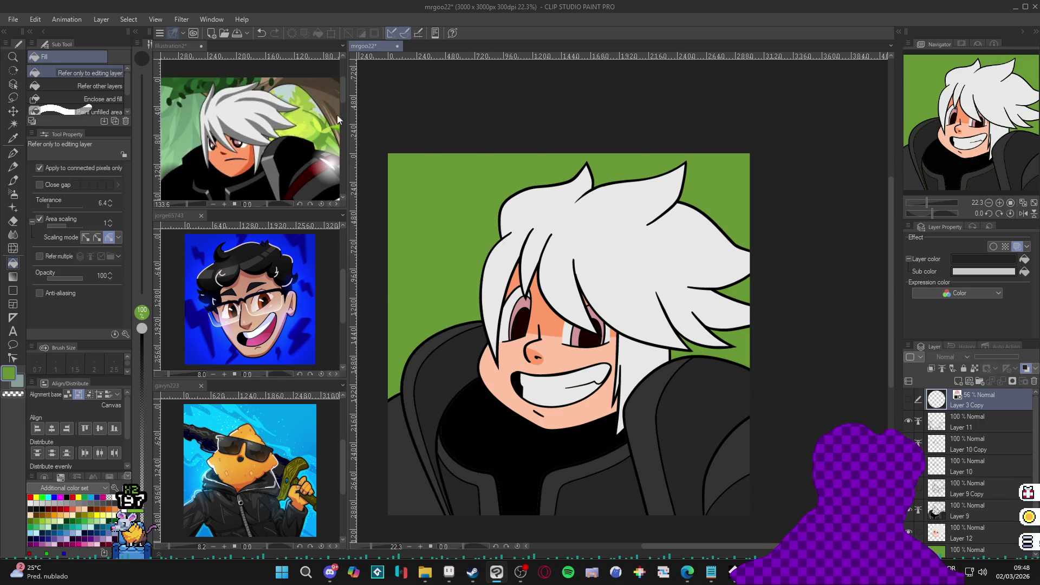
# Add a Hue/Saturation/Luminosity correction layer with Saturation -100 for a greyscale check
pyautogui.click(103, 20)
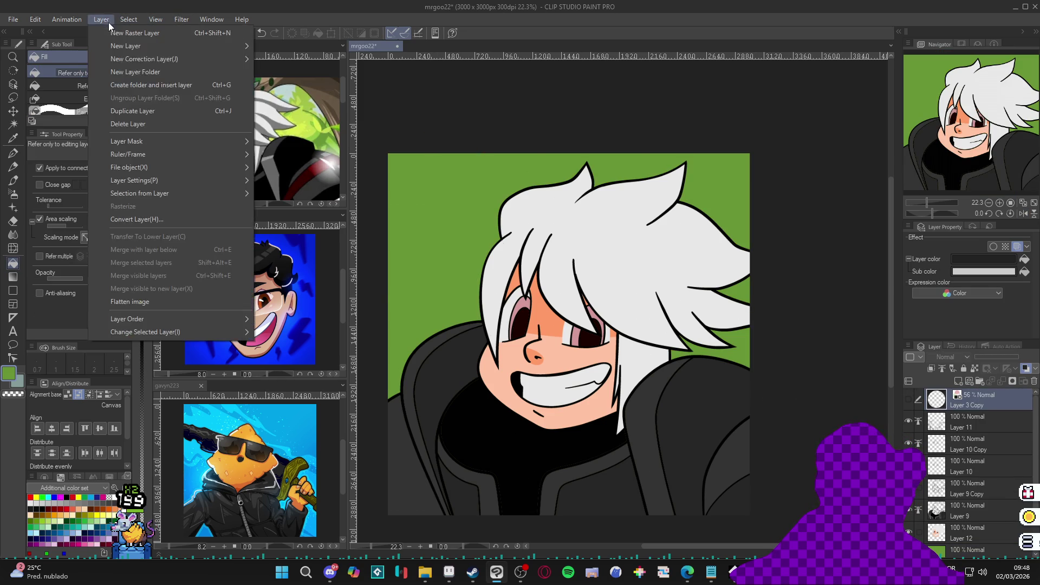
pyautogui.moveTo(163, 57)
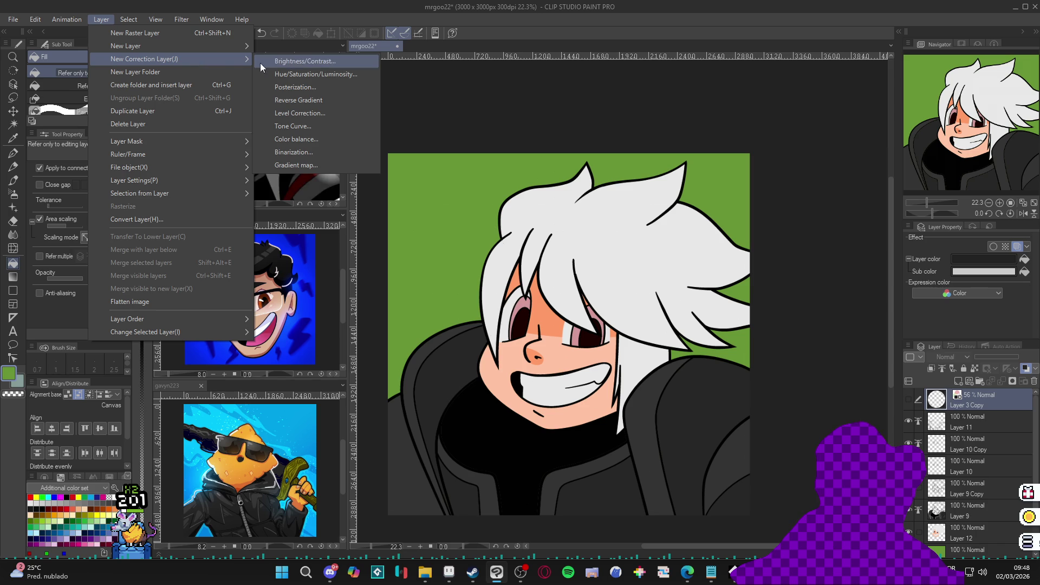
pyautogui.click(343, 76)
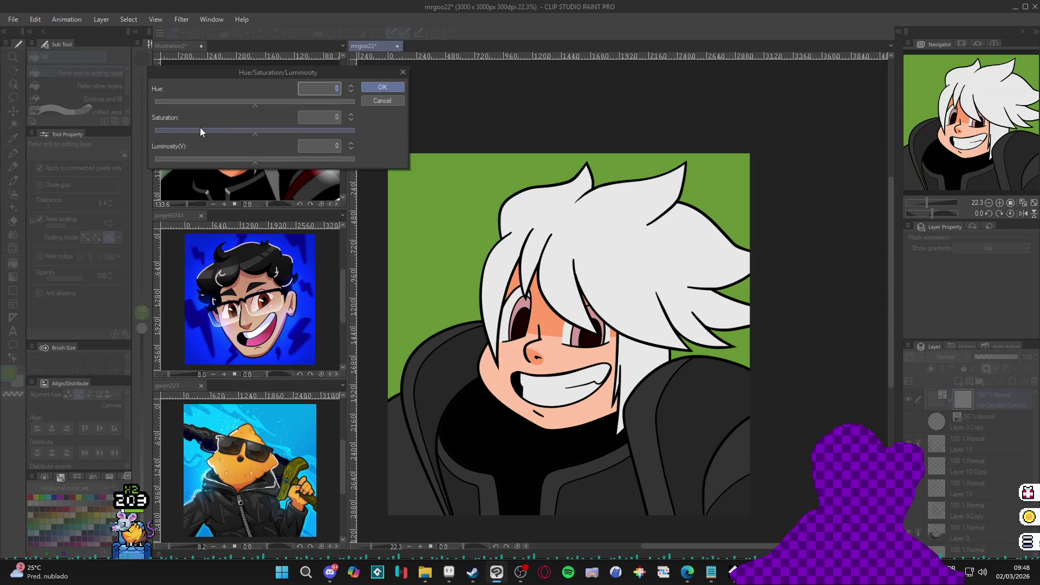
pyautogui.moveTo(187, 131); pyautogui.dragTo(171, 128)
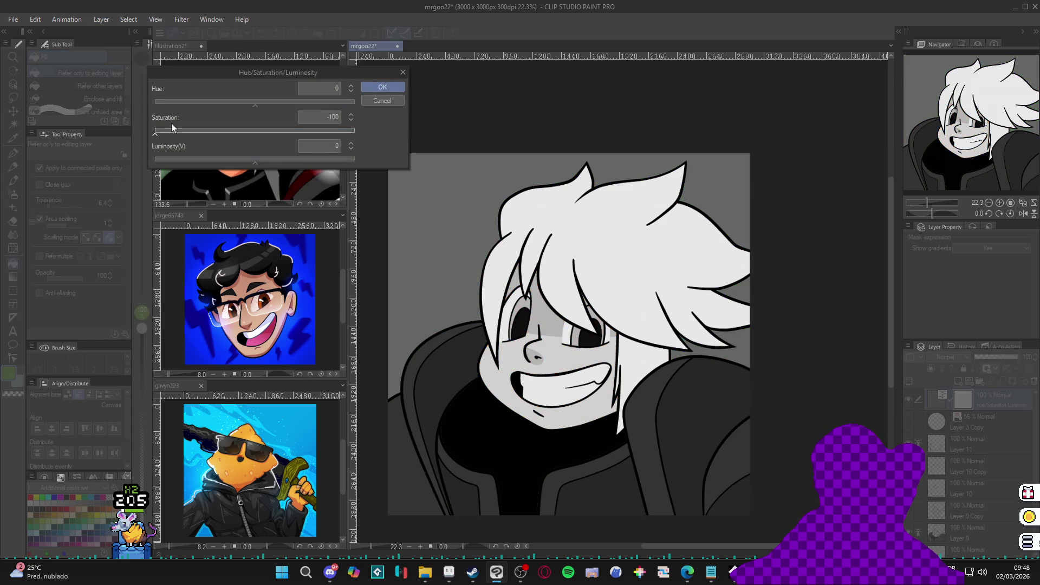
pyautogui.click(381, 89)
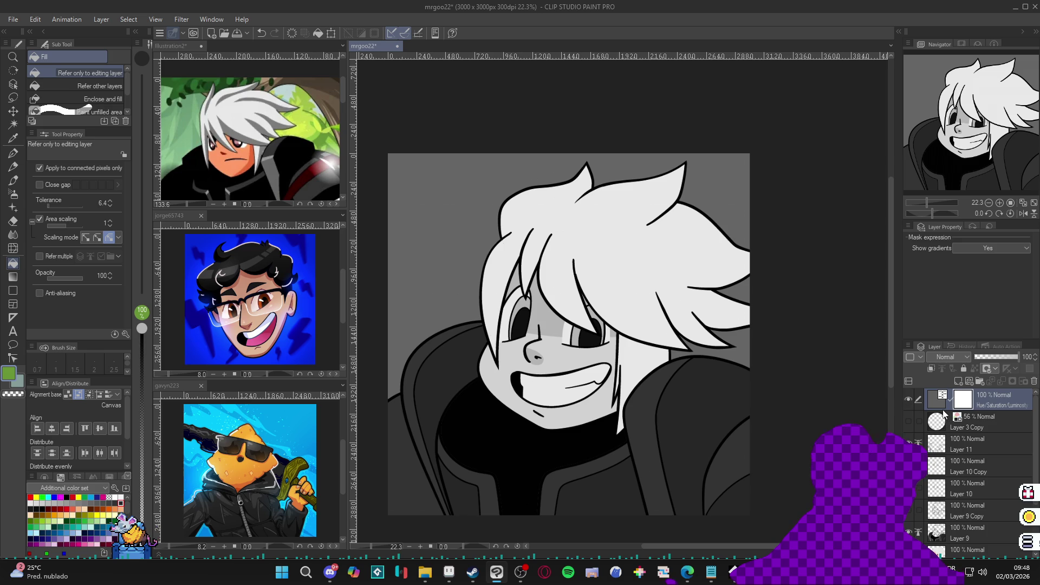
# Raise the luminosity of background Layer 13 to 10
pyautogui.scroll(-3, 943, 415)
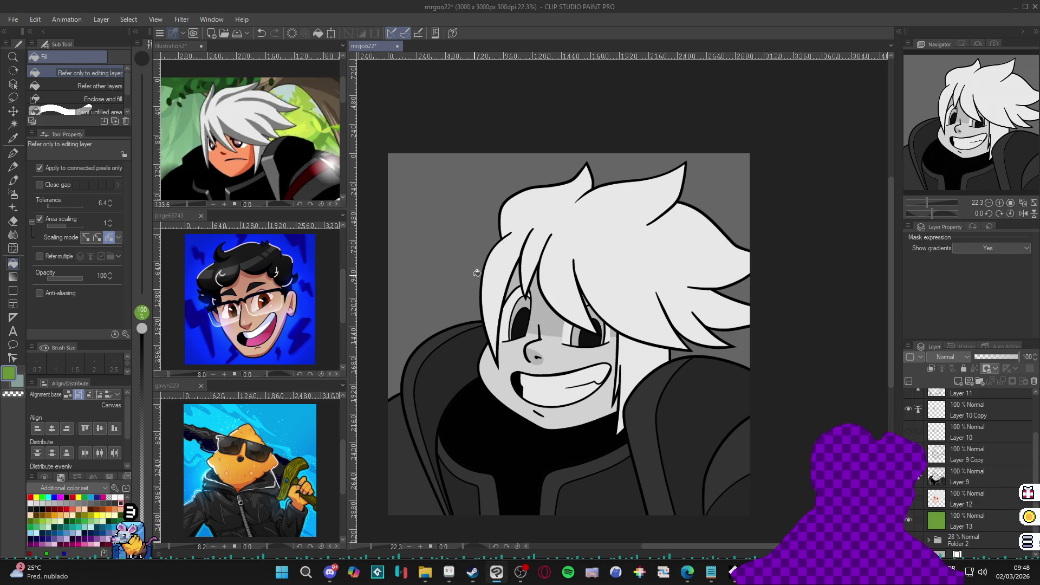
pyautogui.press('w')
pyautogui.click(747, 354)
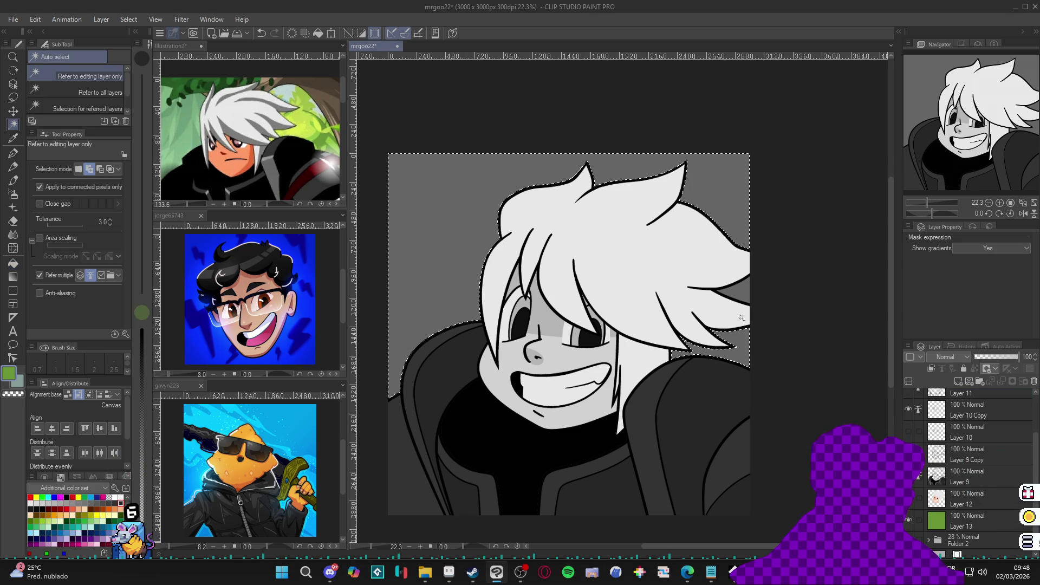
pyautogui.click(743, 297)
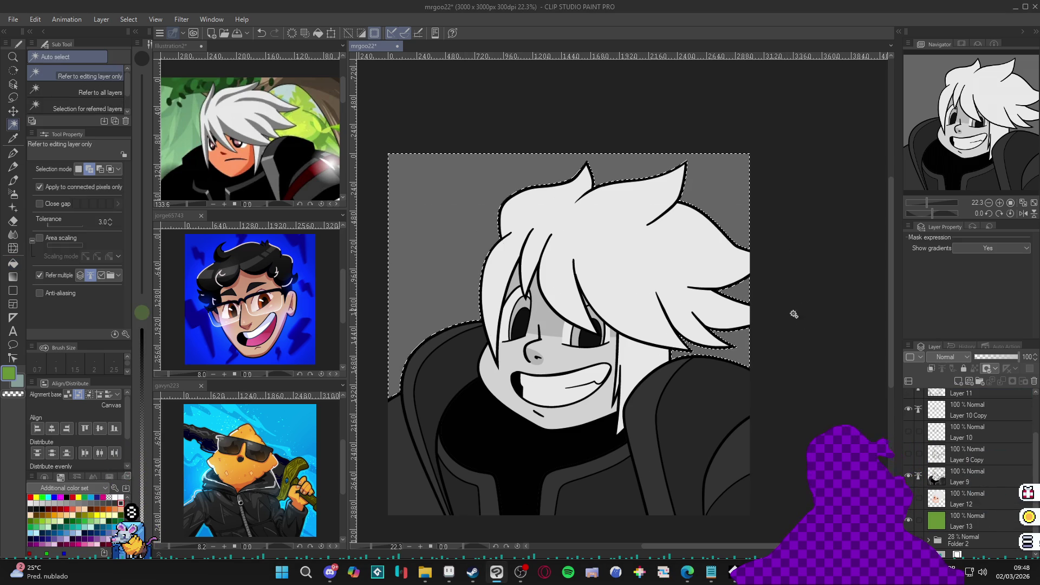
pyautogui.click(946, 520)
pyautogui.hotkey('ctrl', 'd')
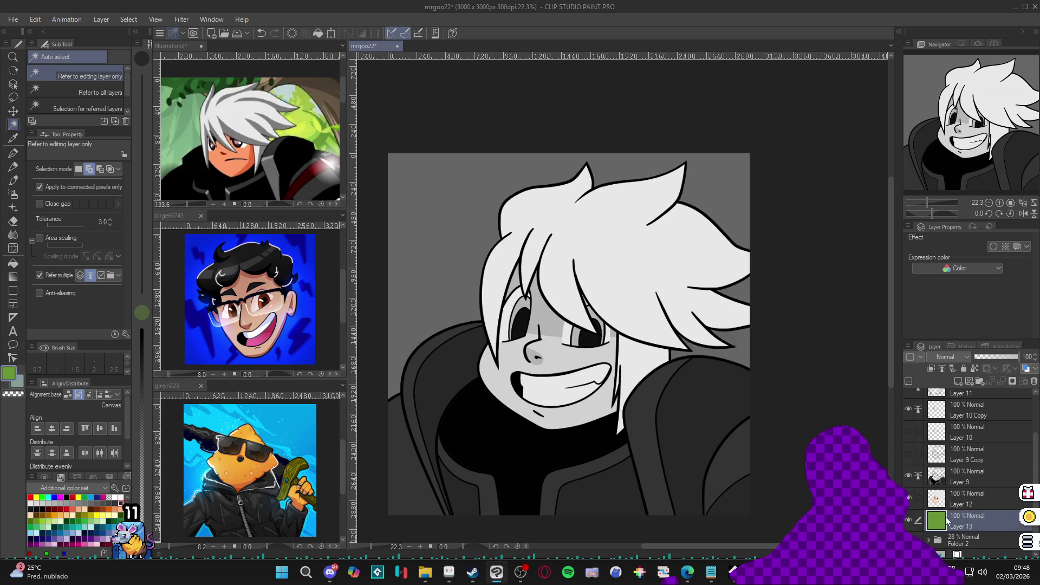
pyautogui.keyDown('ctrl'); pyautogui.click(943, 525); pyautogui.keyUp('ctrl')
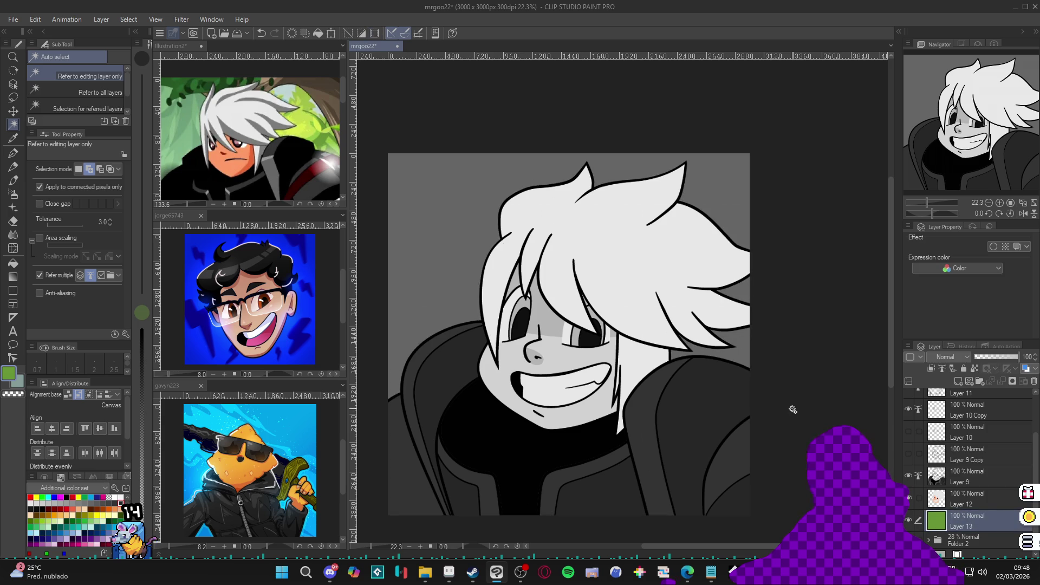
pyautogui.hotkey('ctrl', 'u')
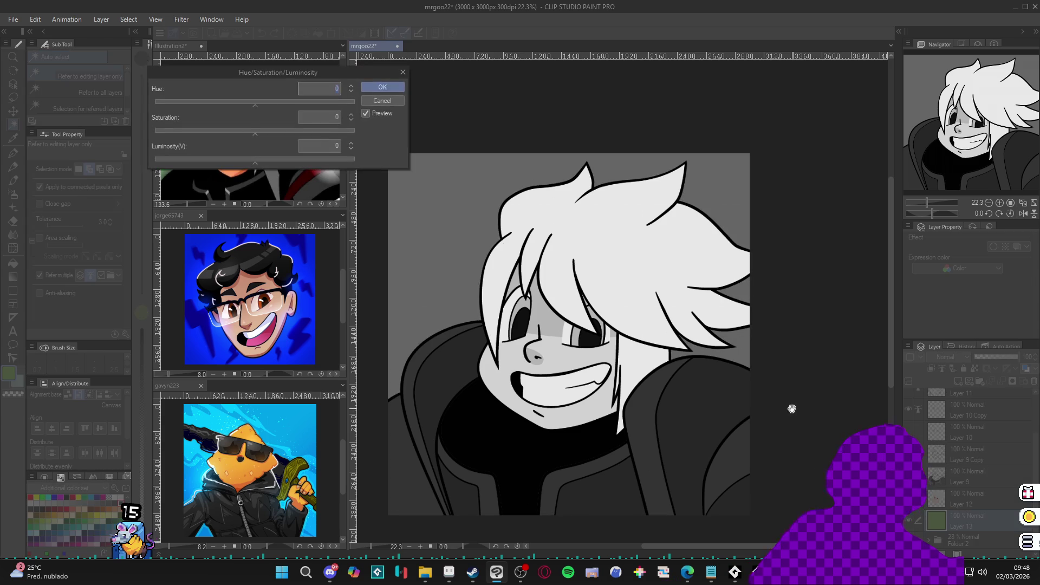
pyautogui.click(266, 163)
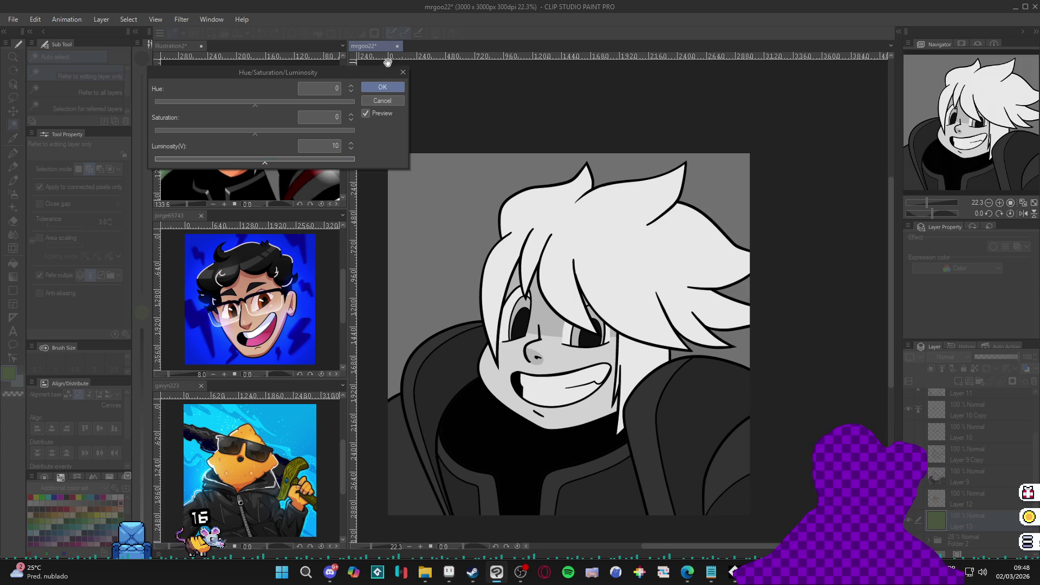
pyautogui.click(373, 88)
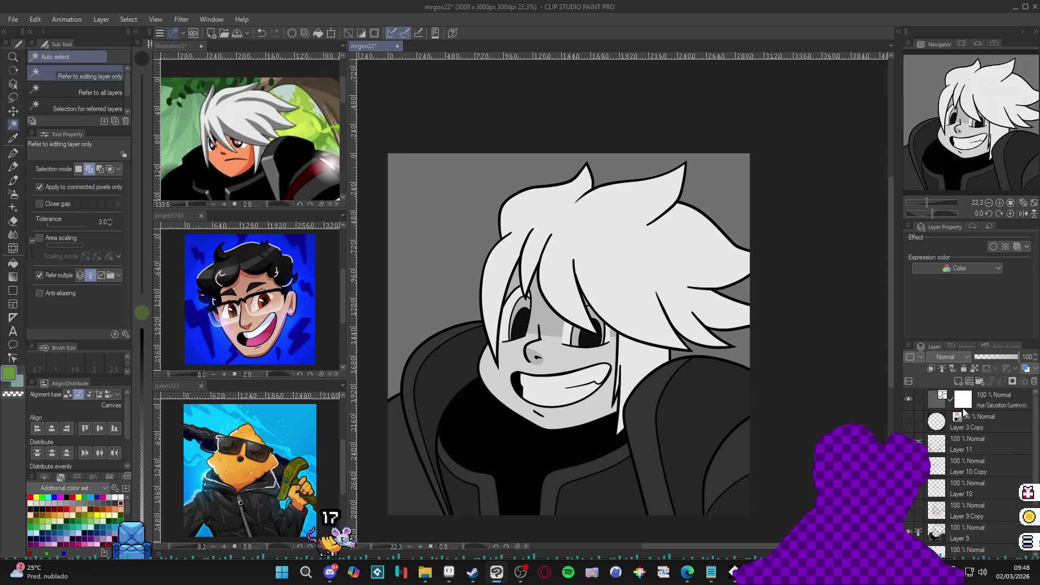
# Hide the greyscale correction layer so the colours return
pyautogui.click(908, 399)
pyautogui.scroll(-3, 606, 381)
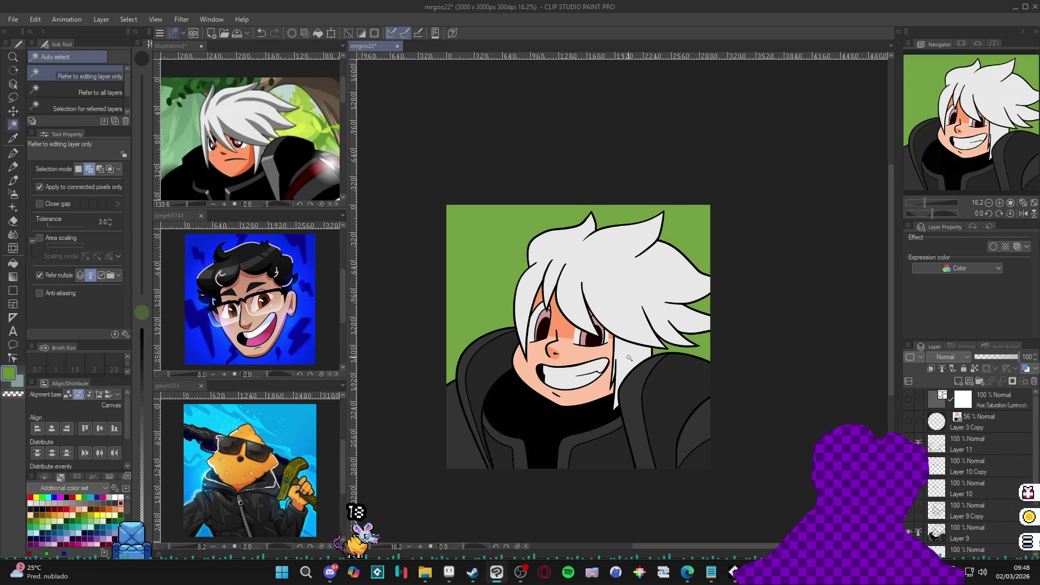
pyautogui.moveTo(605, 381); pyautogui.dragTo(624, 371)
# Make Layer 11 visible and set it as the active layer
pyautogui.scroll(2, 621, 372)
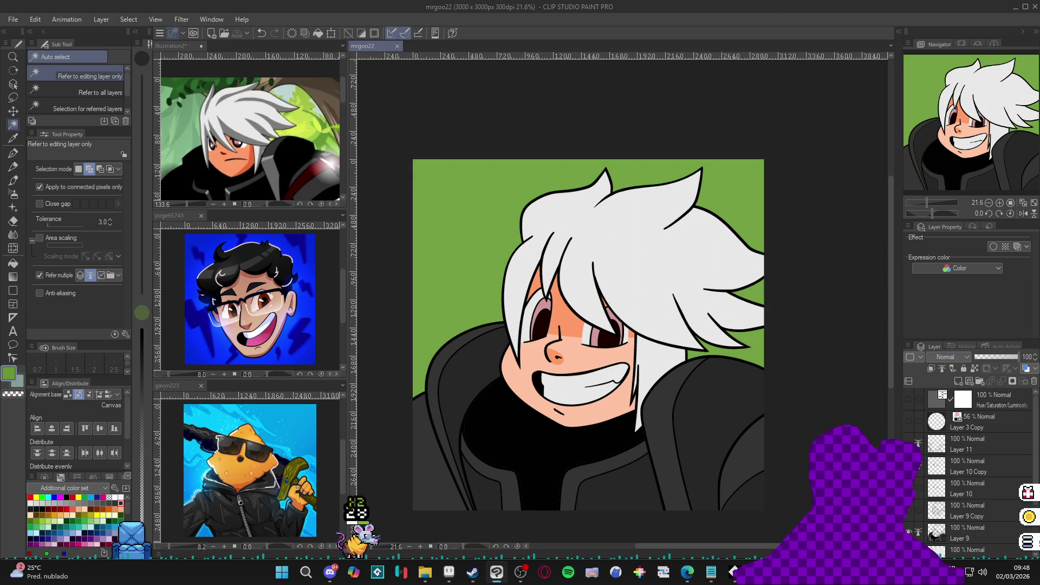
pyautogui.click(909, 443)
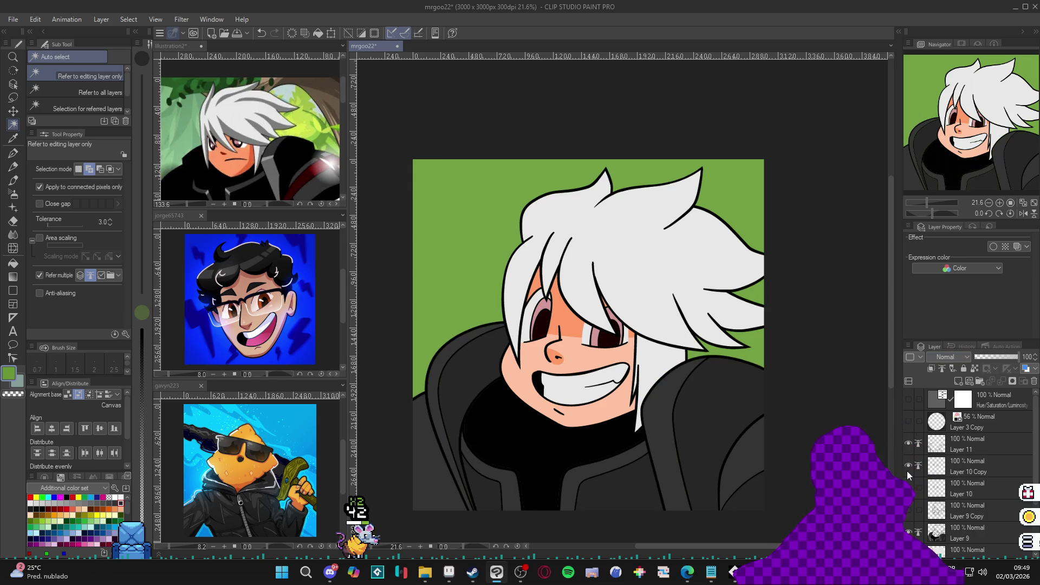
pyautogui.click(924, 469)
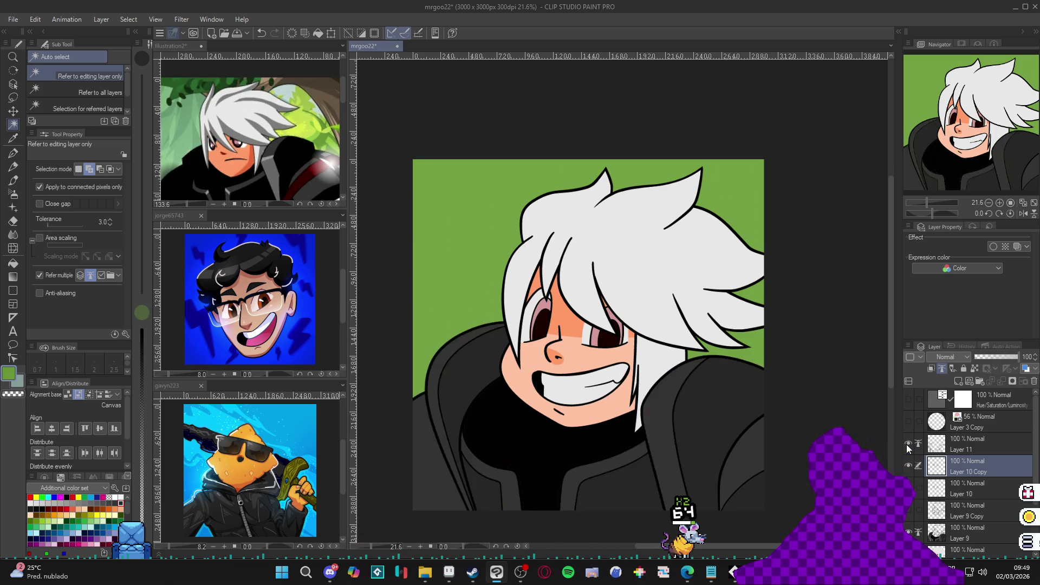
pyautogui.click(962, 447)
pyautogui.scroll(1, 610, 423)
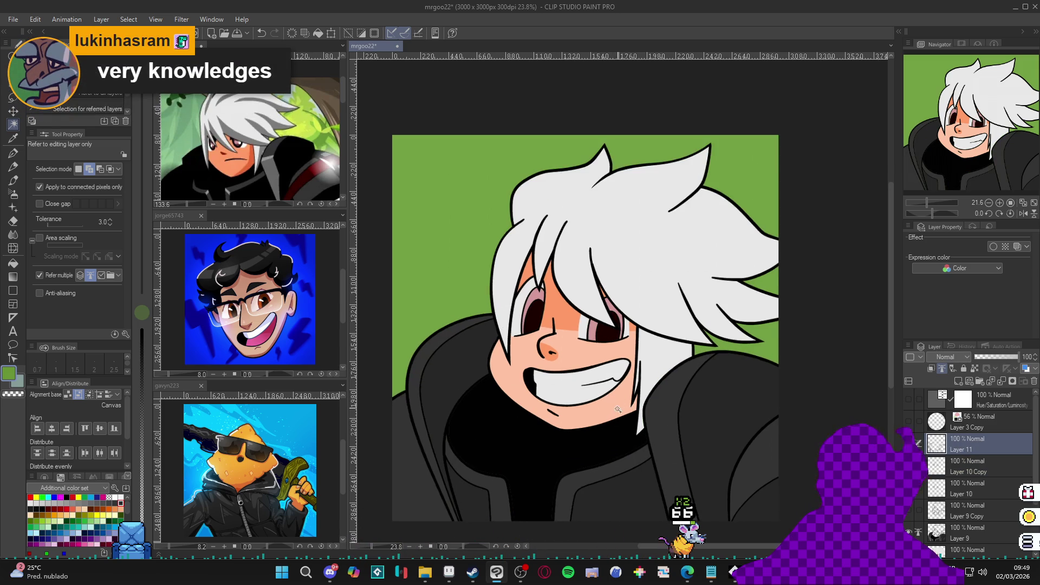
pyautogui.moveTo(614, 422); pyautogui.dragTo(627, 418)
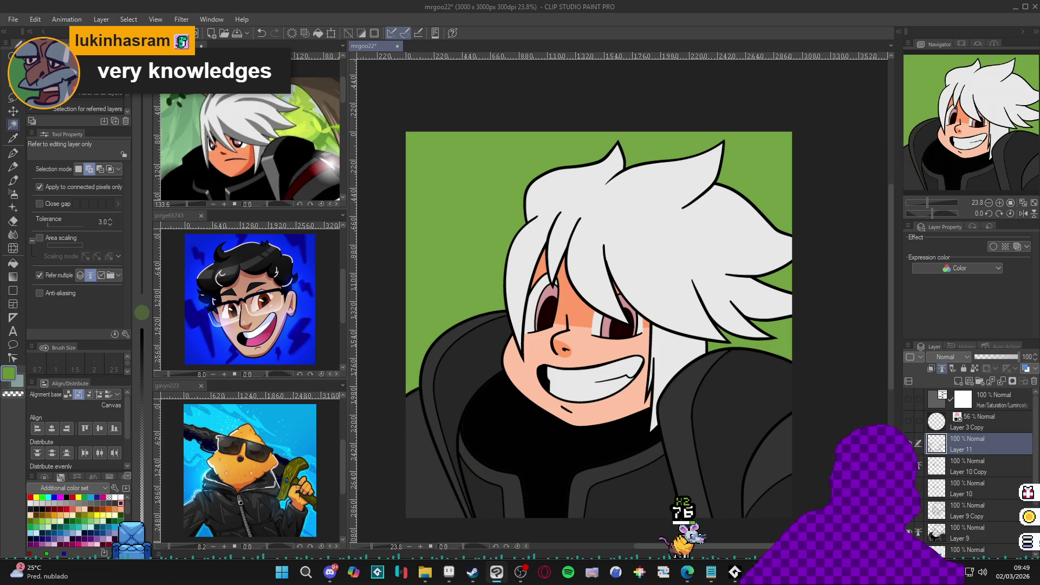
# Add new Layer 14 above Layer 11 and set a white G-pen at size 60
pyautogui.hotkey('ctrl', 'shift', 'n')
pyautogui.press('p')
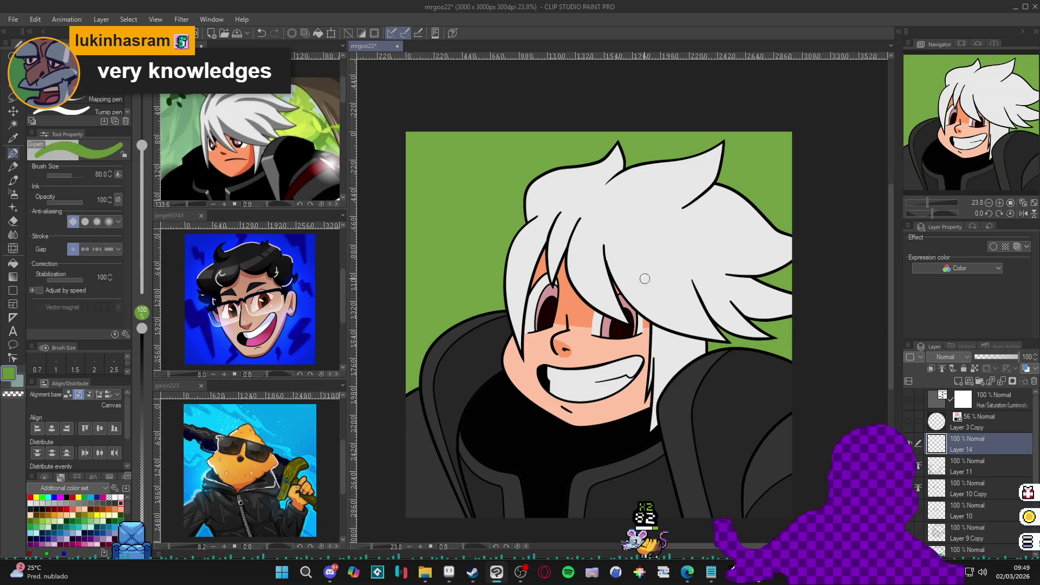
pyautogui.keyDown('alt'); pyautogui.click(645, 278); pyautogui.keyUp('alt')
pyautogui.press('[')
pyautogui.press('[')
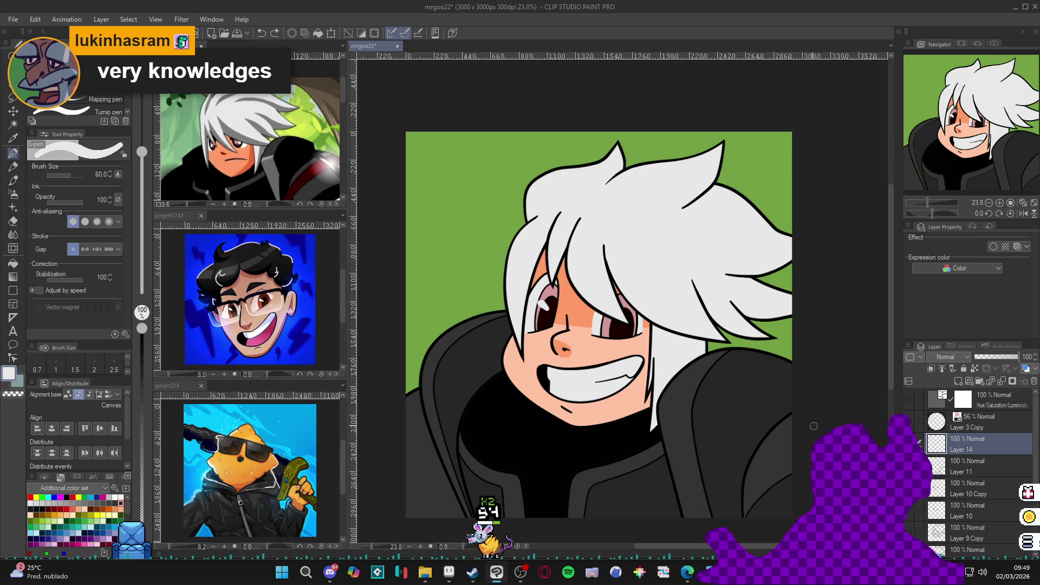
pyautogui.moveTo(1035, 452); pyautogui.dragTo(996, 506)
pyautogui.click(954, 496)
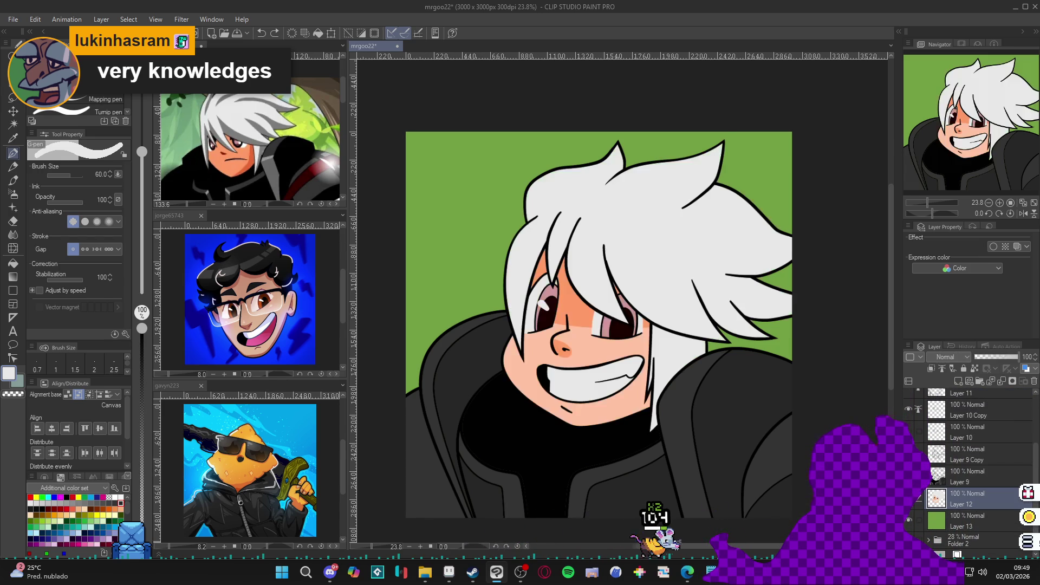
# Select both pink irises and set the soft airbrush to size 250
pyautogui.press('w')
pyautogui.click(606, 326)
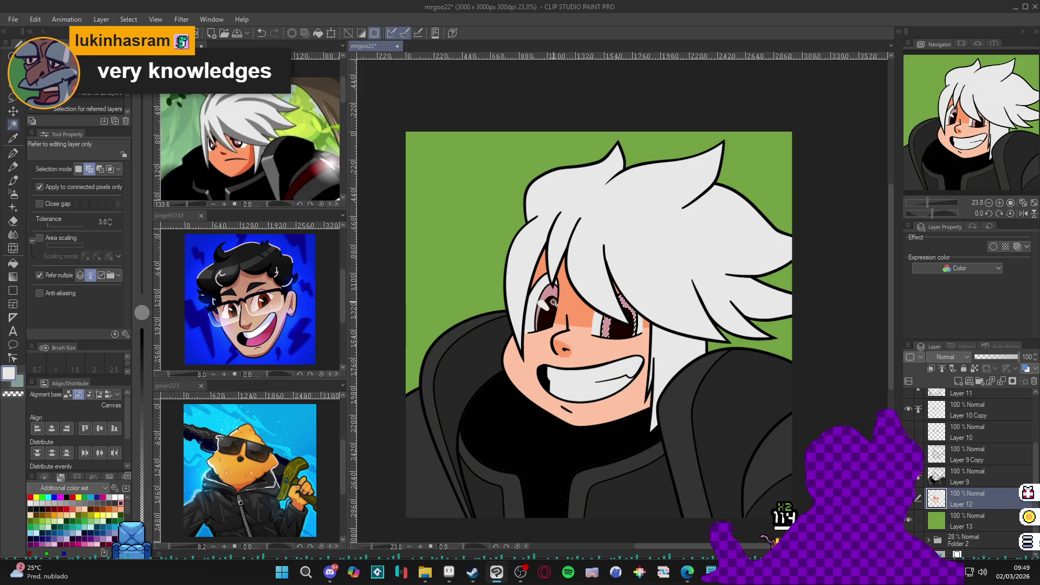
pyautogui.click(553, 303)
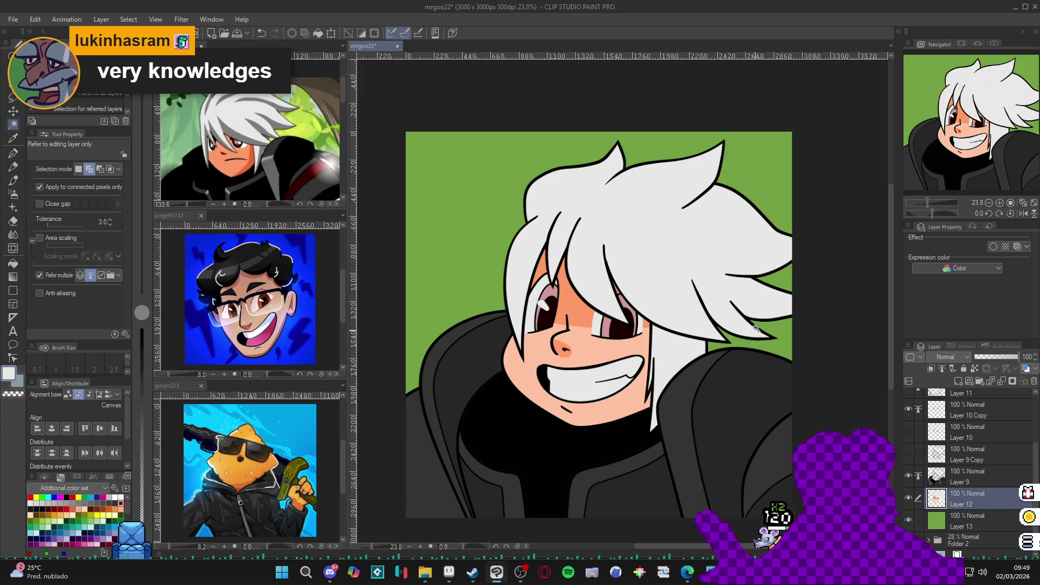
pyautogui.press('b')
pyautogui.press('[')
pyautogui.press('[')
pyautogui.press('[')
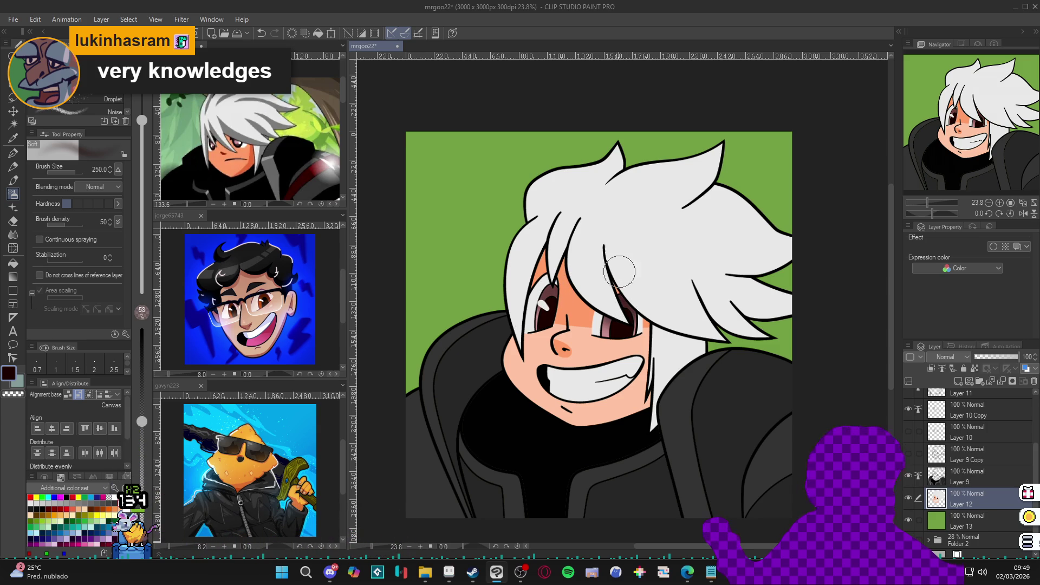
# Sample shades from the eye down to the dark maroon, then return to the soft airbrush
pyautogui.press('p')
pyautogui.keyDown('alt'); pyautogui.click(608, 334); pyautogui.keyUp('alt')
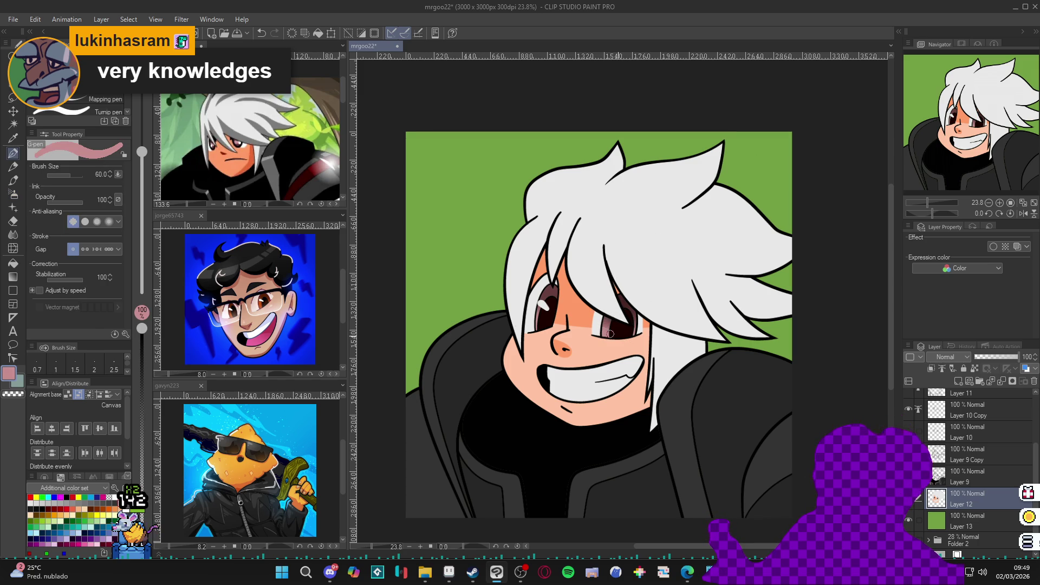
pyautogui.keyDown('alt'); pyautogui.click(611, 323); pyautogui.keyUp('alt')
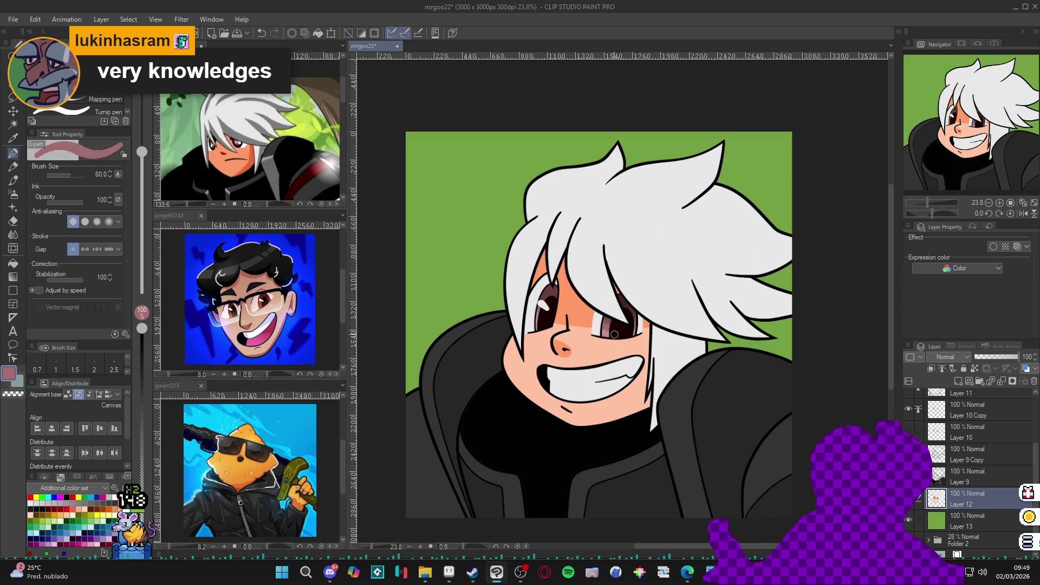
pyautogui.keyDown('alt'); pyautogui.click(626, 301); pyautogui.keyUp('alt')
pyautogui.keyDown('alt'); pyautogui.click(610, 324); pyautogui.keyUp('alt')
pyautogui.keyDown('alt'); pyautogui.click(609, 331); pyautogui.keyUp('alt')
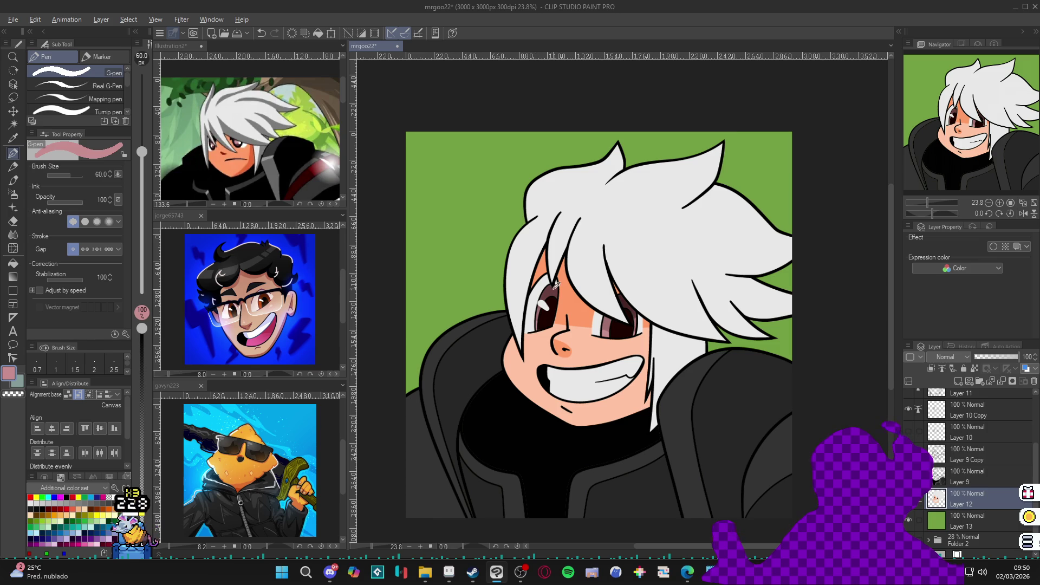
pyautogui.keyDown('alt'); pyautogui.click(556, 287); pyautogui.keyUp('alt')
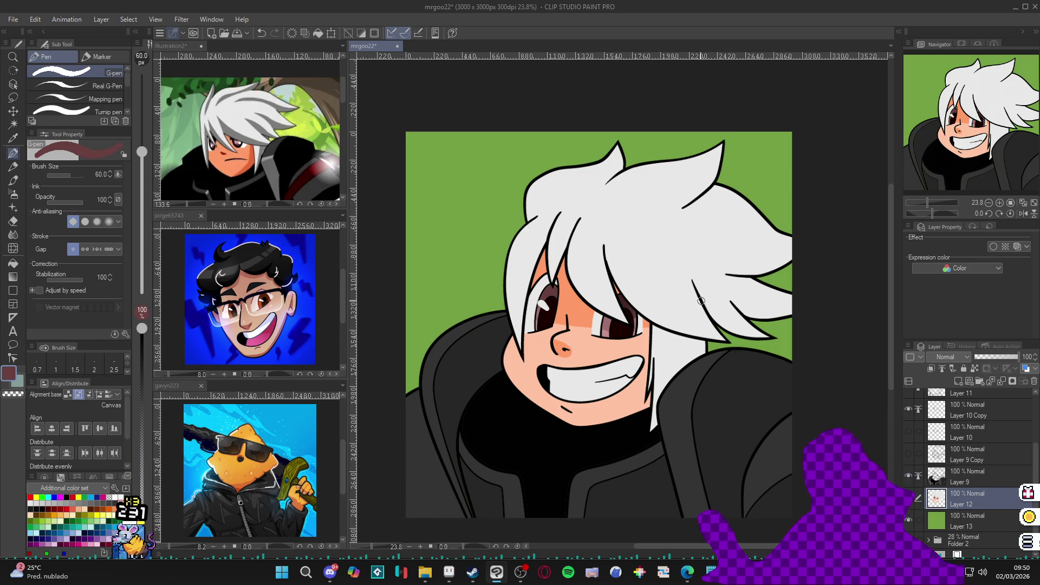
pyautogui.keyDown('alt'); pyautogui.click(617, 324); pyautogui.keyUp('alt')
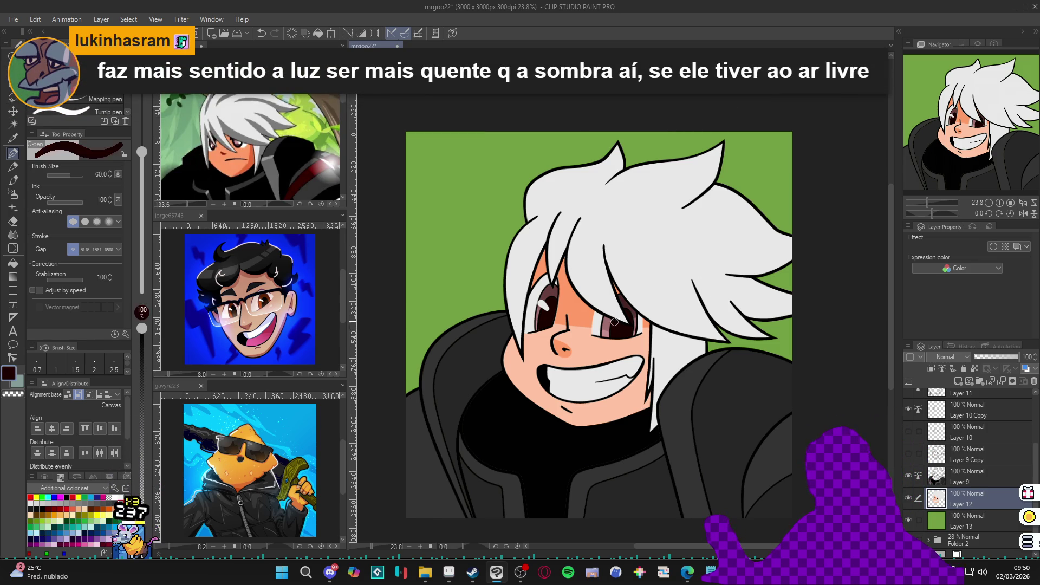
pyautogui.press('b')
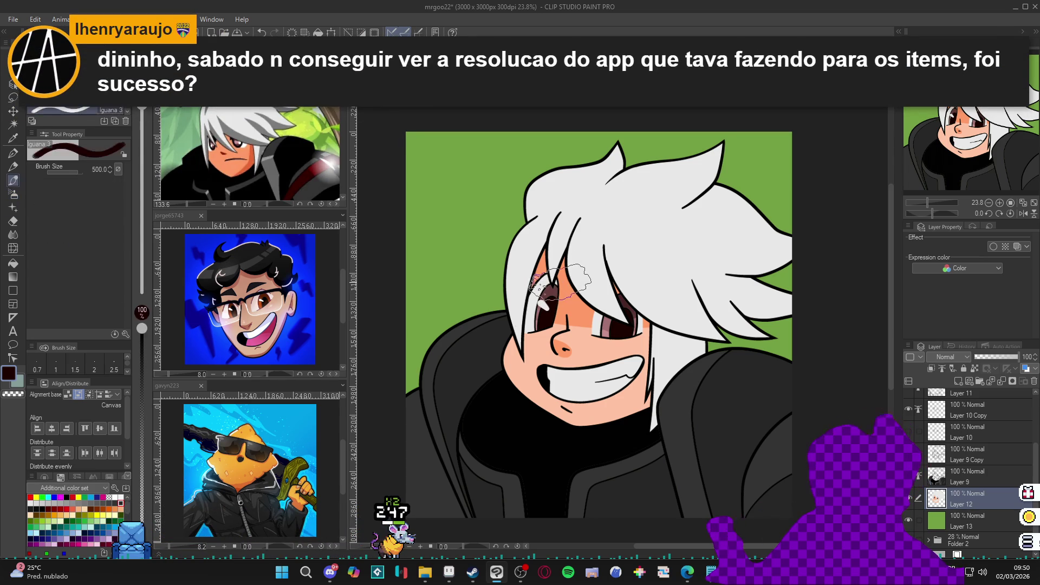
# Shrink the airbrush to 150, select inside both eyes, and sample the pinkish skin tone
pyautogui.press('[')
pyautogui.press('[')
pyautogui.press('[')
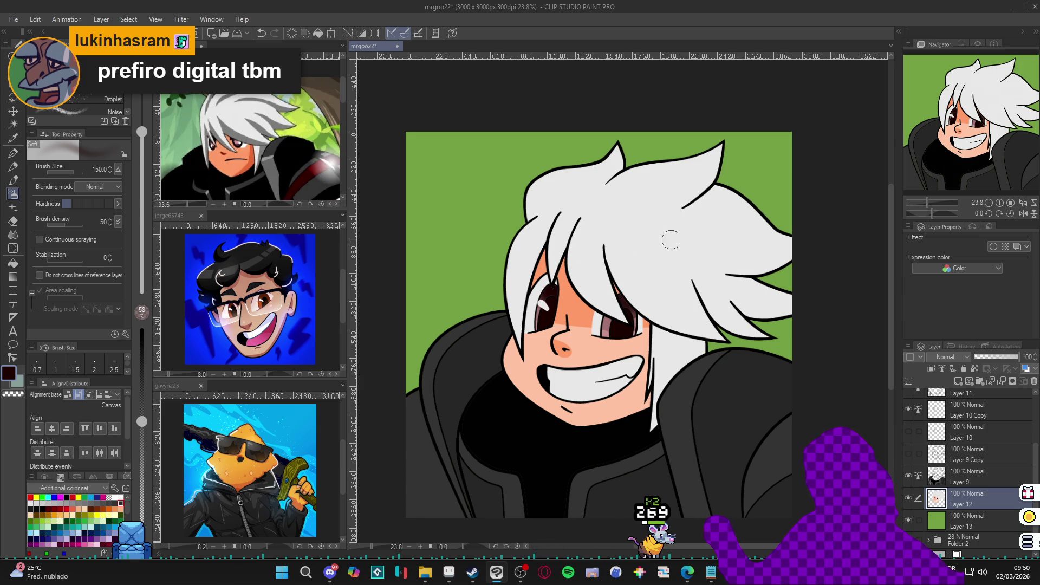
pyautogui.press('w')
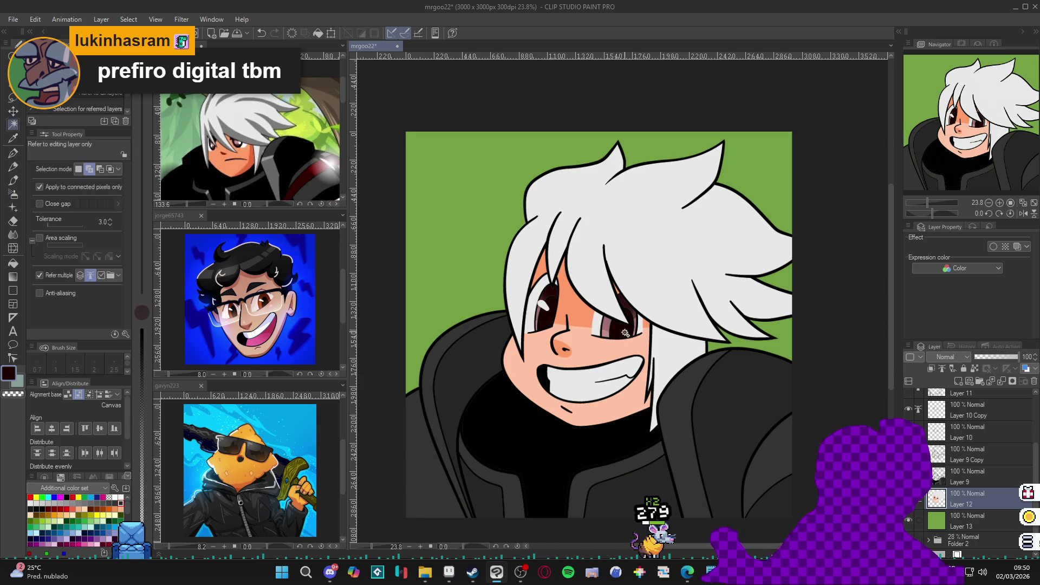
pyautogui.click(625, 334)
pyautogui.click(548, 320)
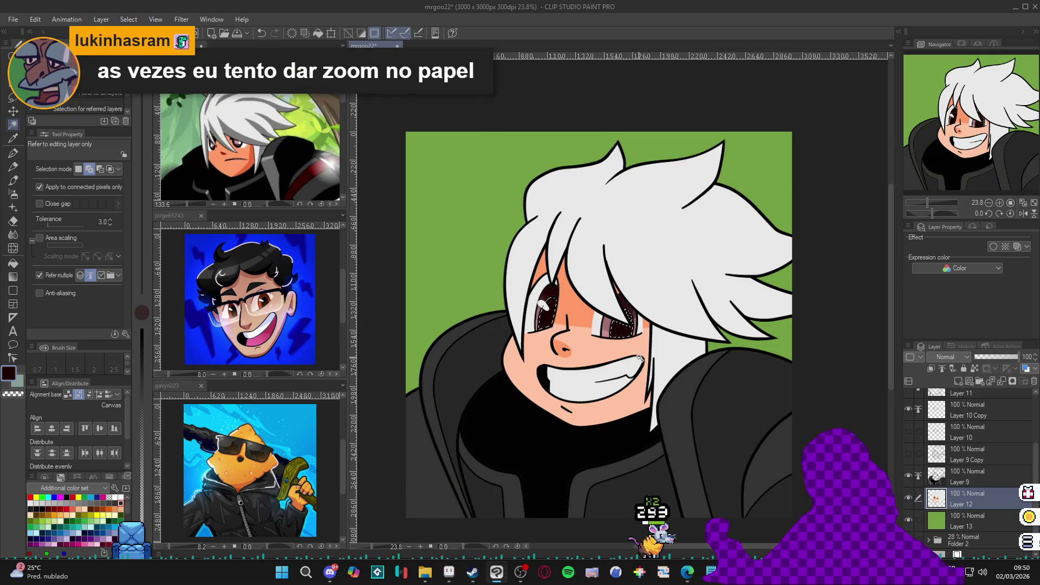
pyautogui.press('b')
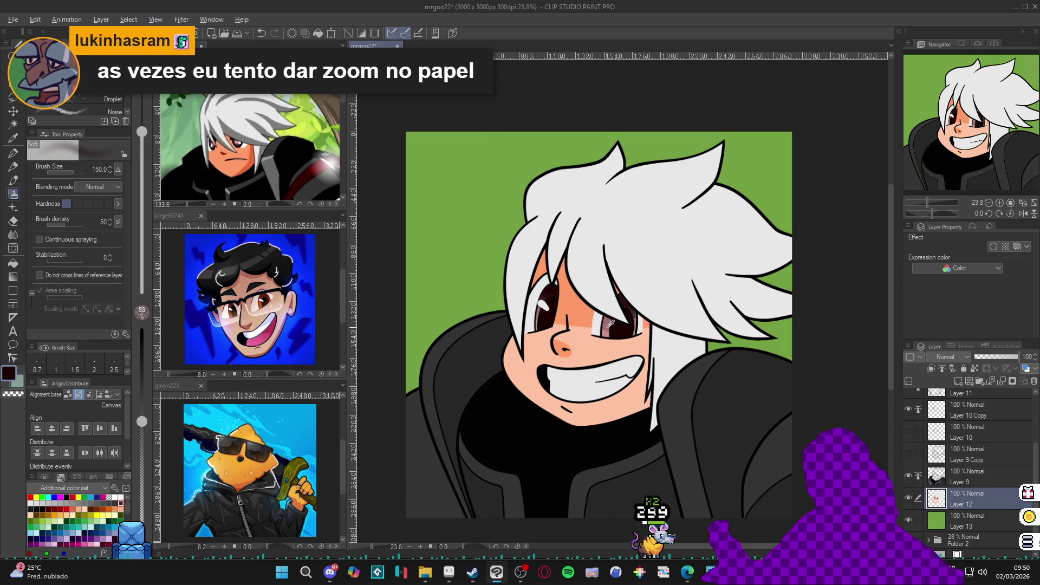
pyautogui.keyDown('alt'); pyautogui.click(611, 324); pyautogui.keyUp('alt')
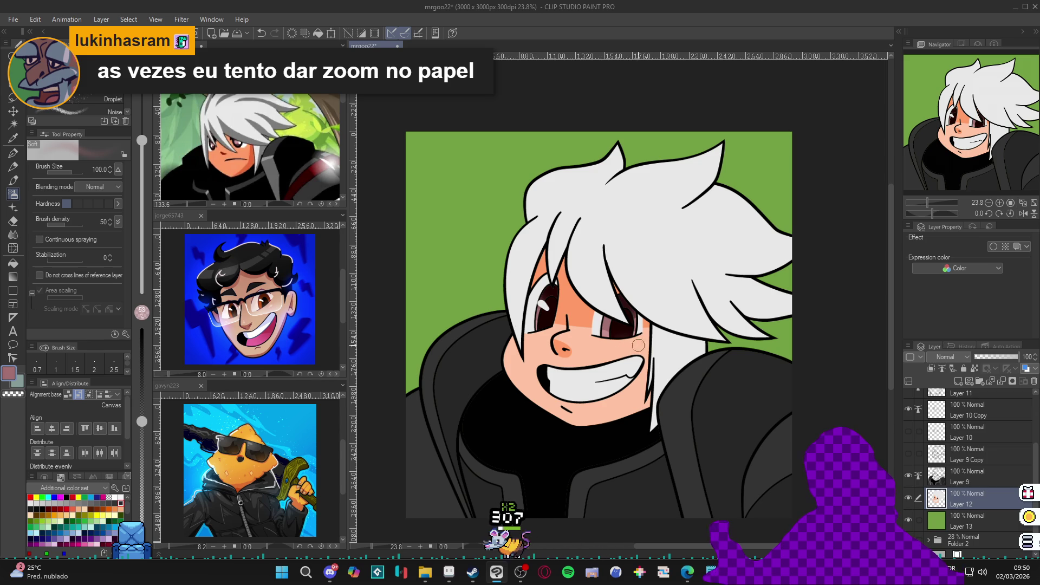
# Paint the eyes with dark maroon using the G-pen at 21% opacity, then restore 100%
pyautogui.press('p')
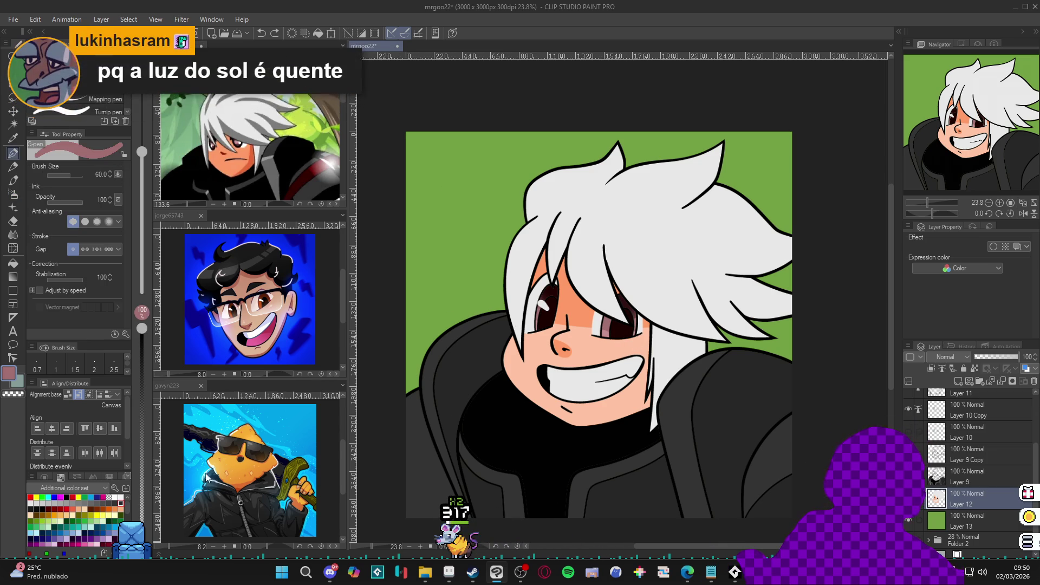
pyautogui.click(142, 506)
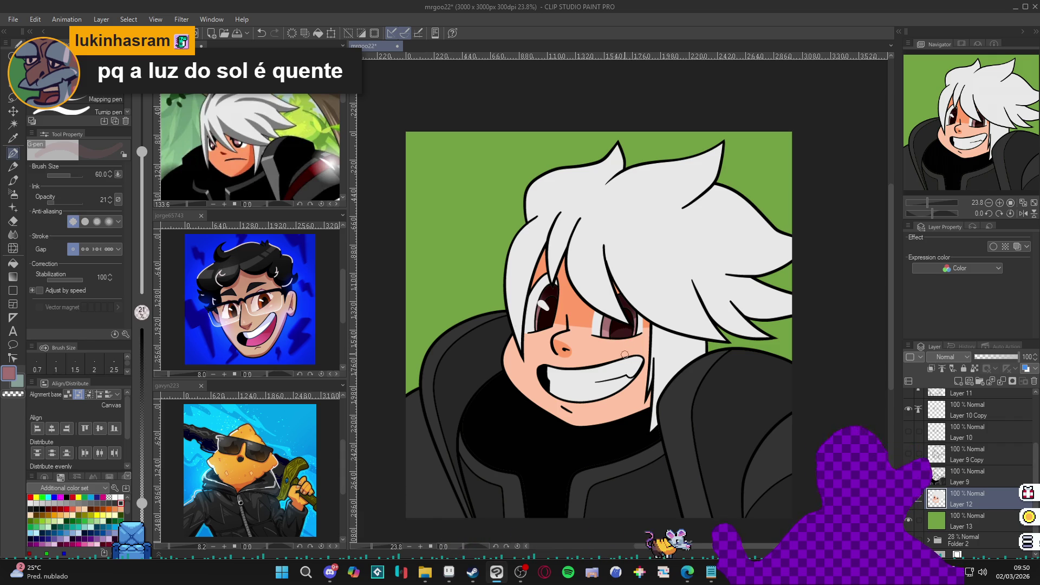
pyautogui.keyDown('alt'); pyautogui.click(618, 328); pyautogui.keyUp('alt')
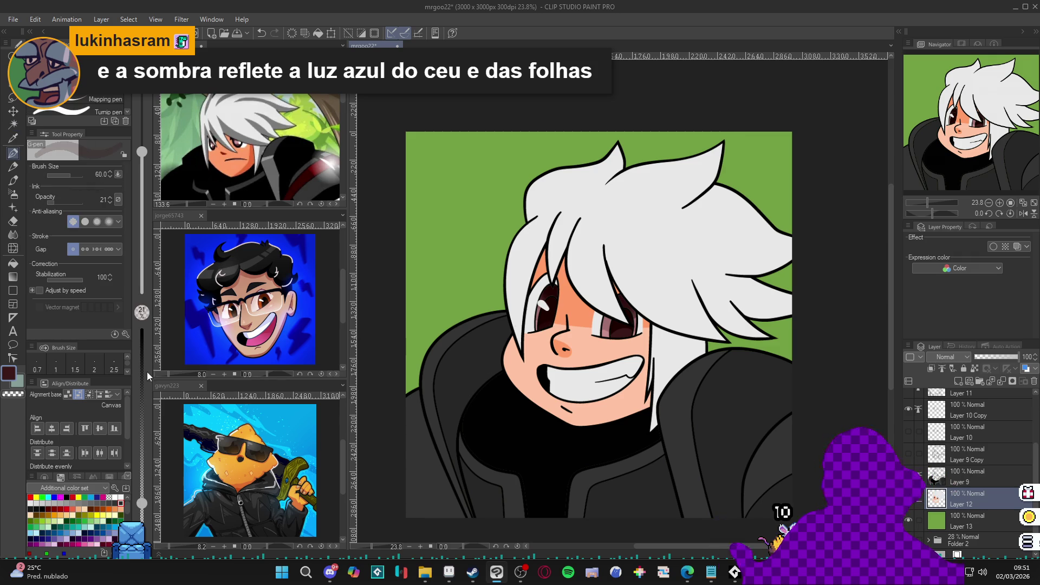
pyautogui.click(142, 329)
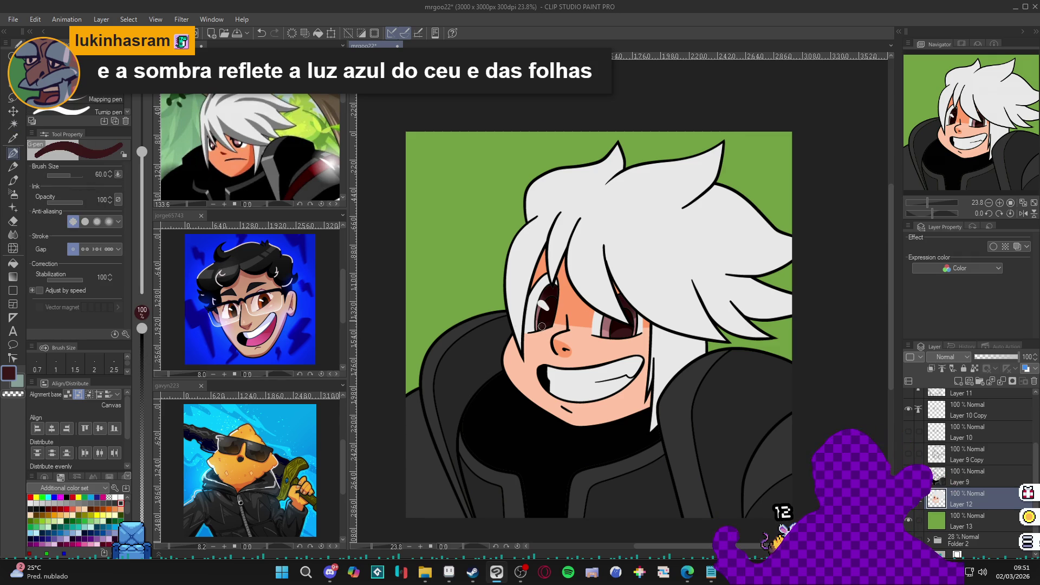
# Save the portrait, clear the eye selection, and save again
pyautogui.hotkey('ctrl', 's')
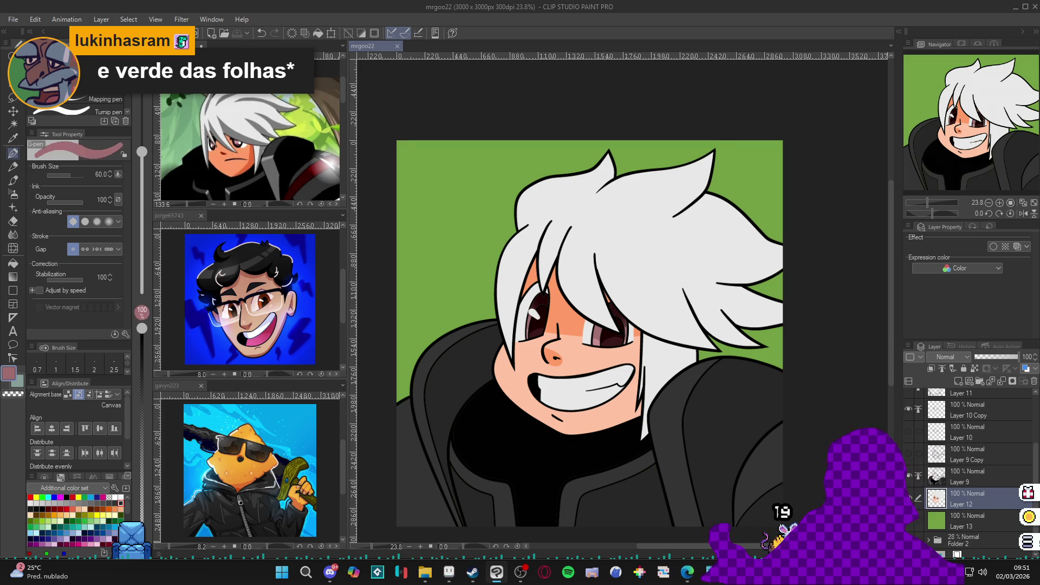
pyautogui.hotkey('ctrl', 'd')
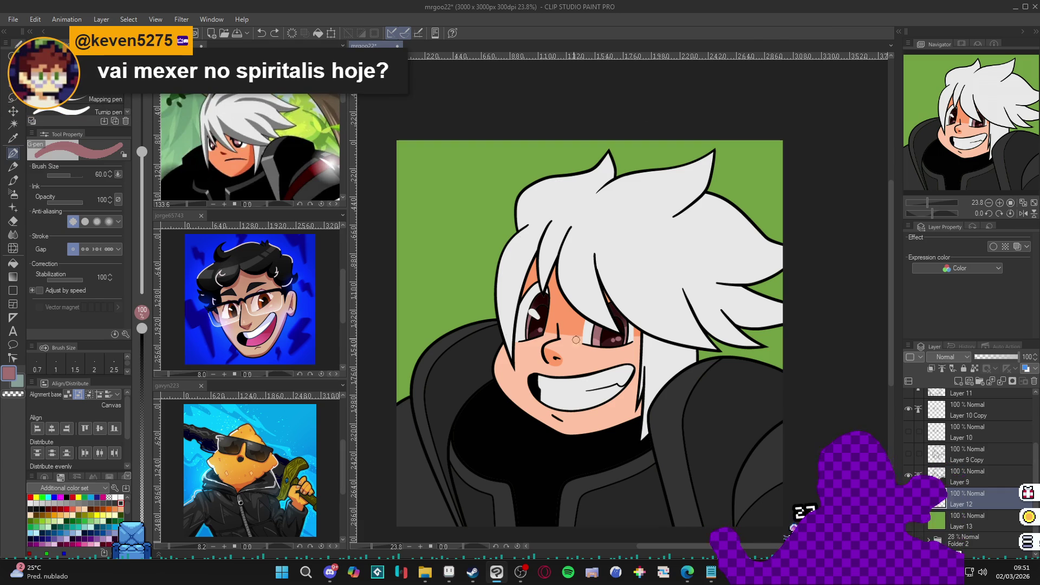
pyautogui.hotkey('ctrl', 's')
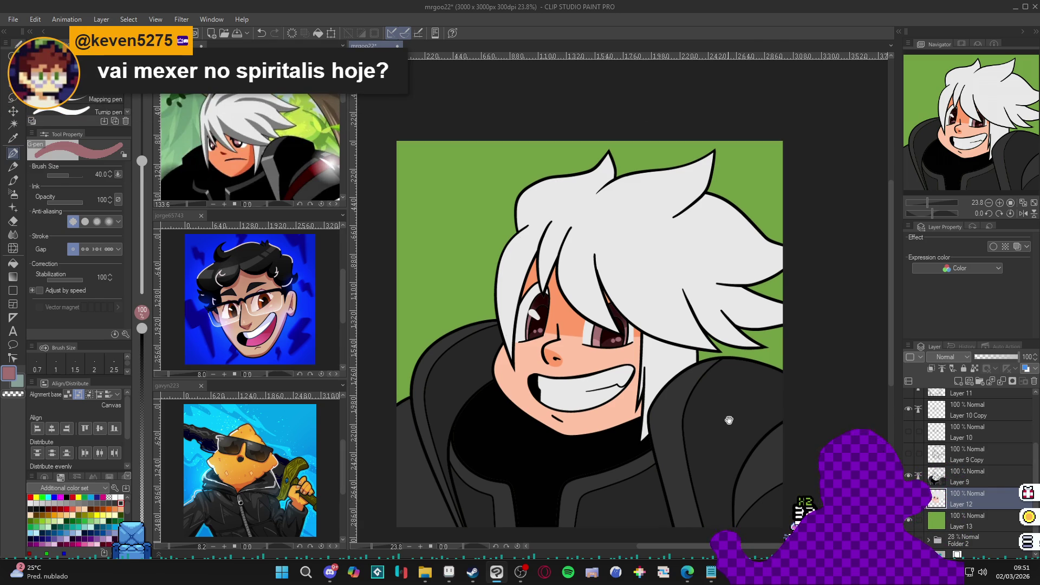
pyautogui.press('w')
pyautogui.click(639, 428)
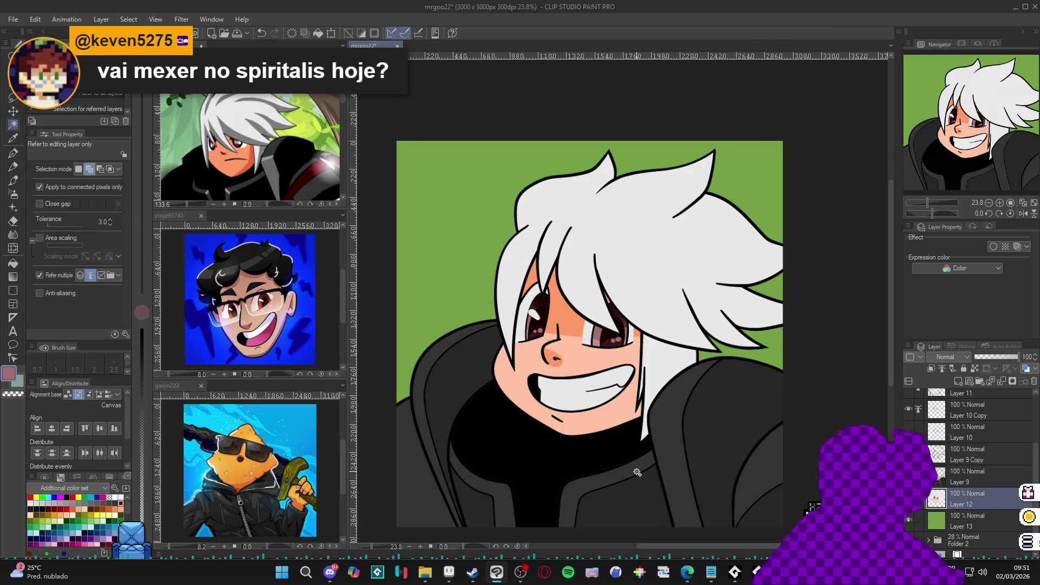
# Boost the eye-area saturation to 47, then again to 77
pyautogui.hotkey('ctrl', 'u')
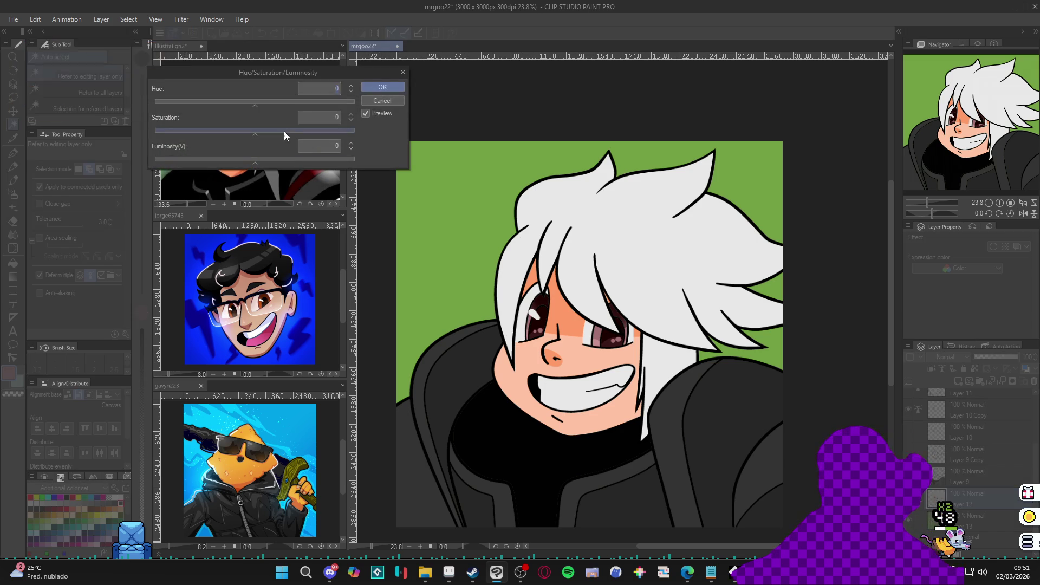
pyautogui.moveTo(281, 131)
pyautogui.mouseDown()
pyautogui.moveTo(353, 139)
pyautogui.moveTo(181, 133)
pyautogui.mouseUp()
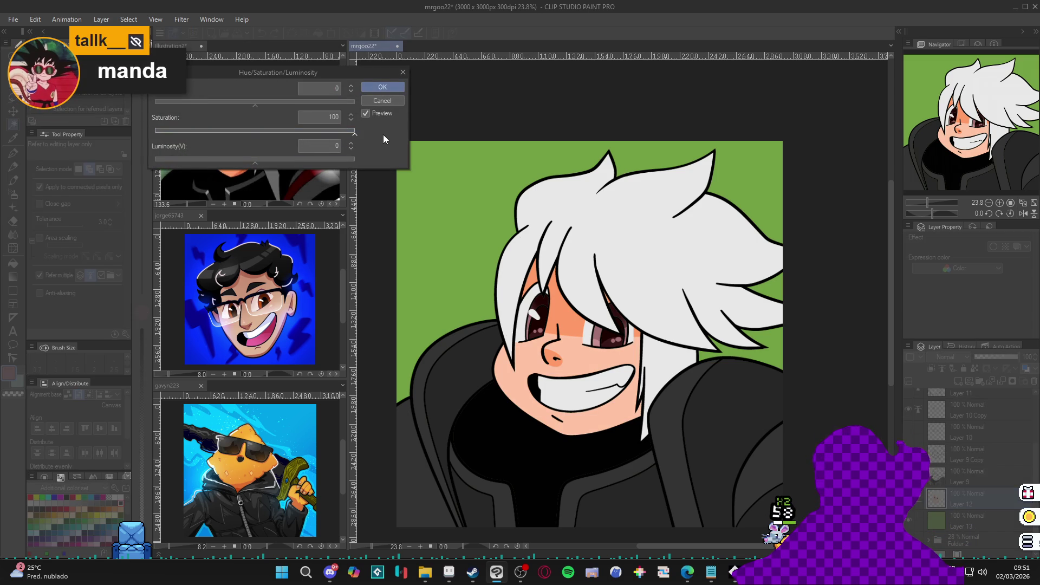
pyautogui.click(387, 84)
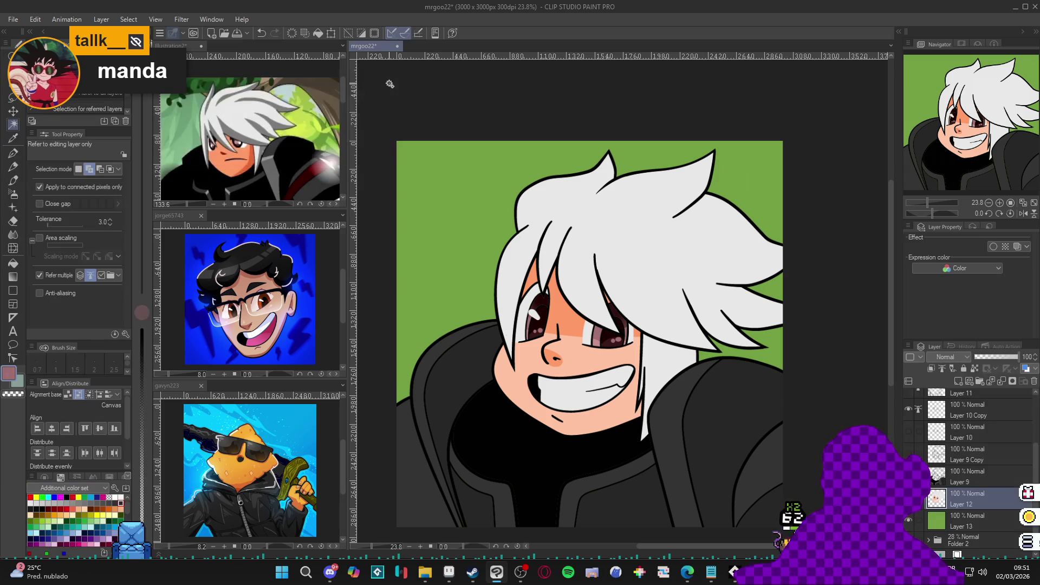
pyautogui.hotkey('ctrl', 'u')
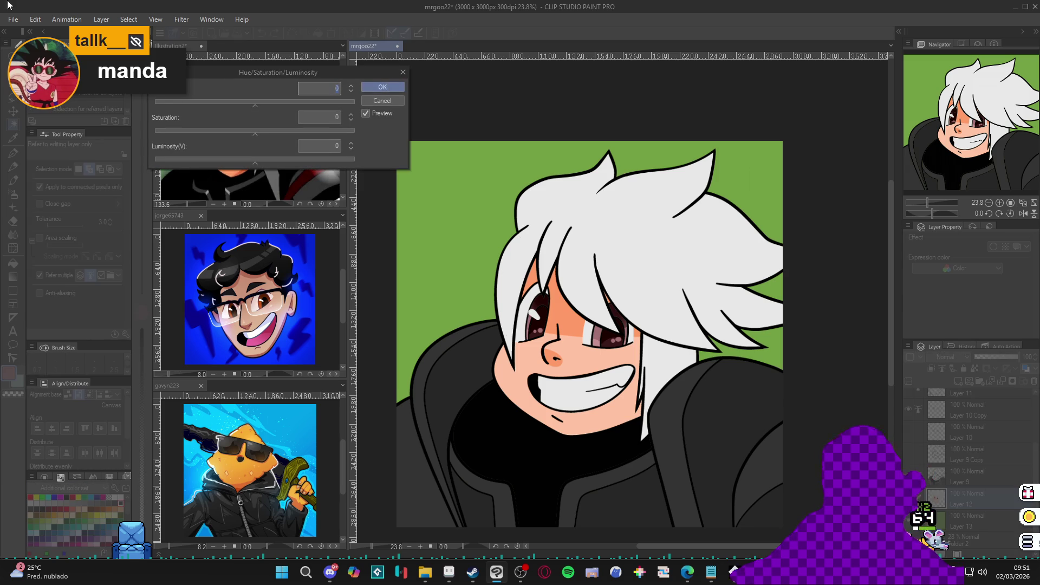
pyautogui.click(332, 128)
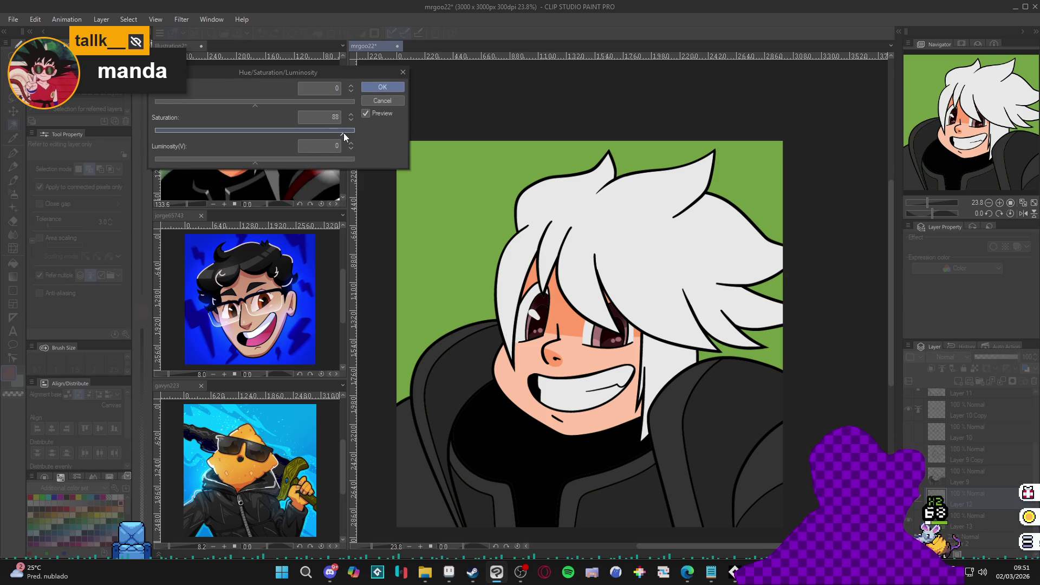
pyautogui.click(387, 87)
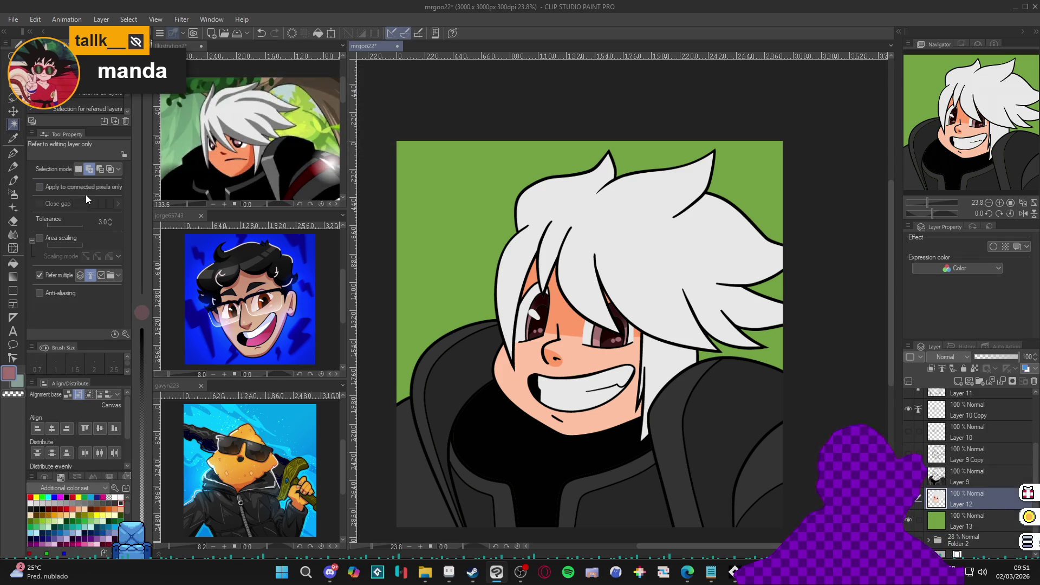
# Limit colour selection to connected pixels and clear the trial skin selection
pyautogui.click(555, 313)
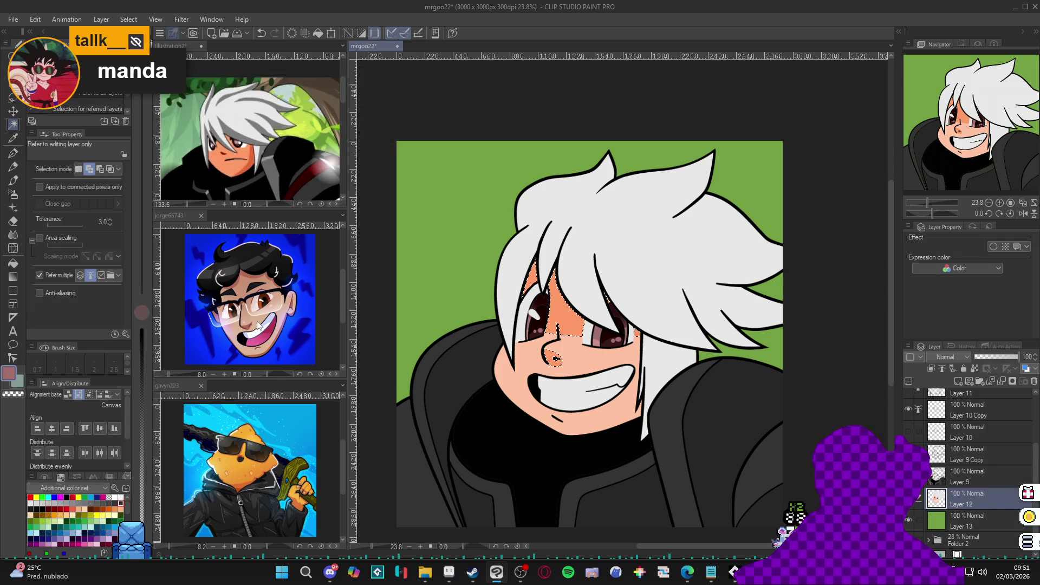
pyautogui.click(56, 187)
pyautogui.hotkey('ctrl', 'd')
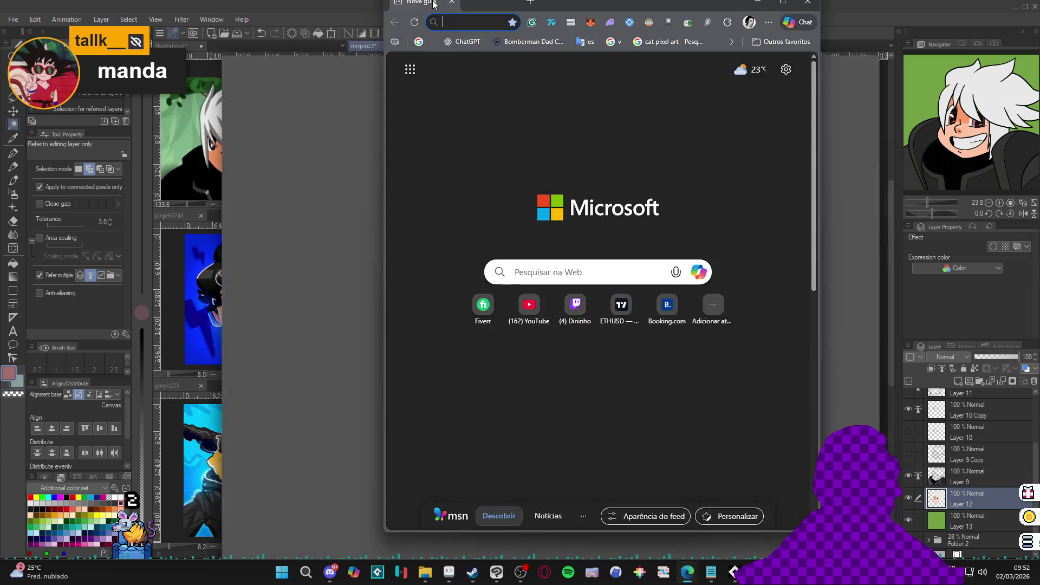
# Maximize Edge and load item_def_23.html by editing the item_def_22 address suggestion
pyautogui.doubleClick(433, 6)
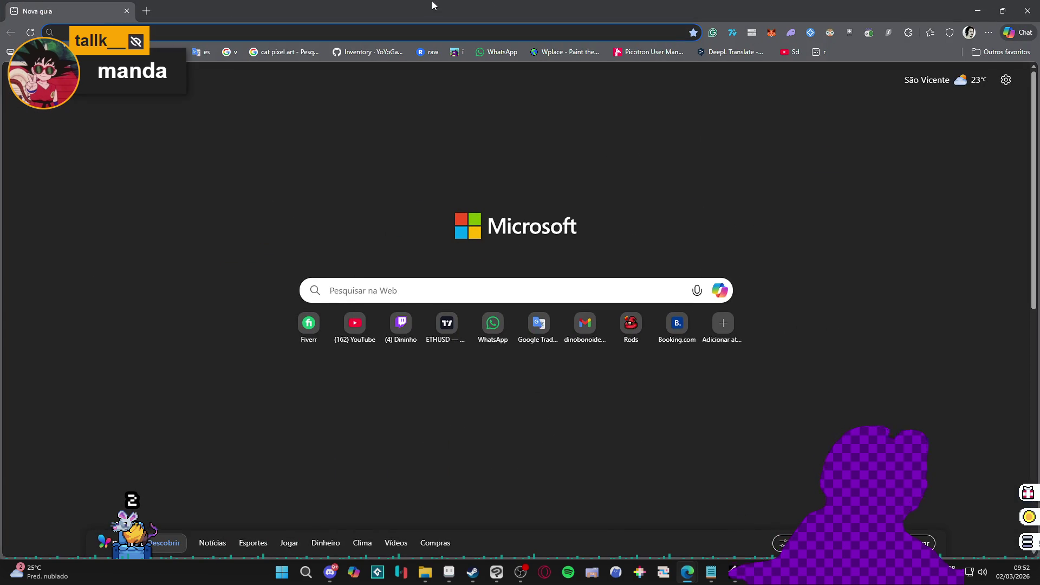
pyautogui.write('item')
pyautogui.press('Down')
pyautogui.press('Down')
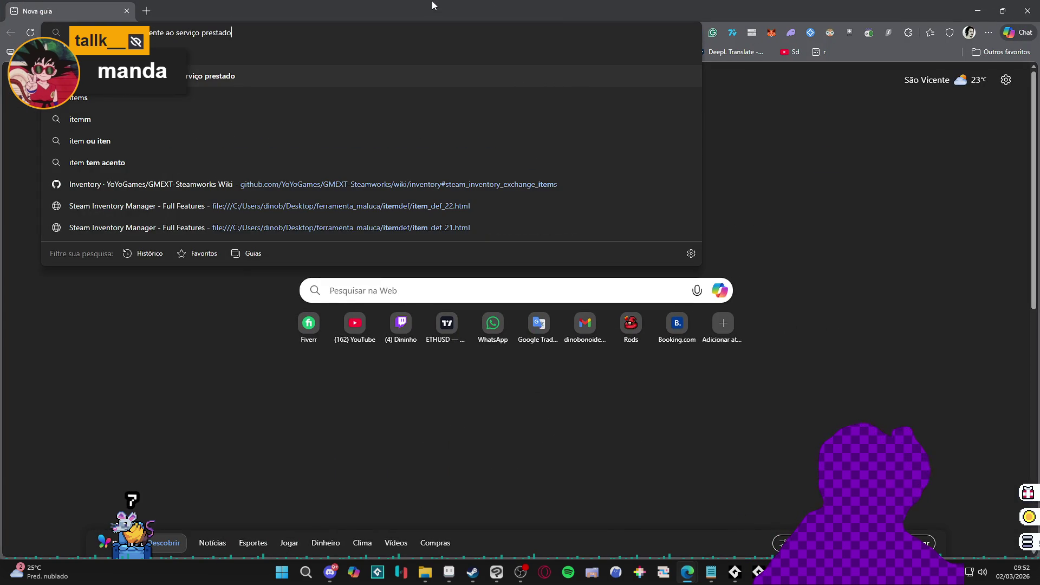
pyautogui.press('Down')
pyautogui.press('Down')
pyautogui.press('Down')
pyautogui.press('Up')
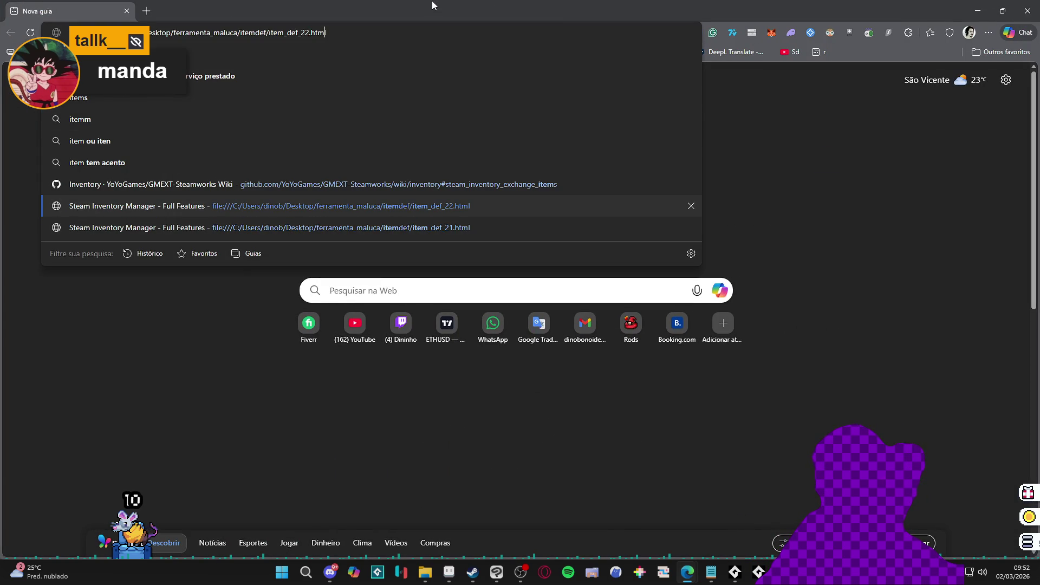
pyautogui.press('BackSpace')
pyautogui.write('3')
pyautogui.press('Return')
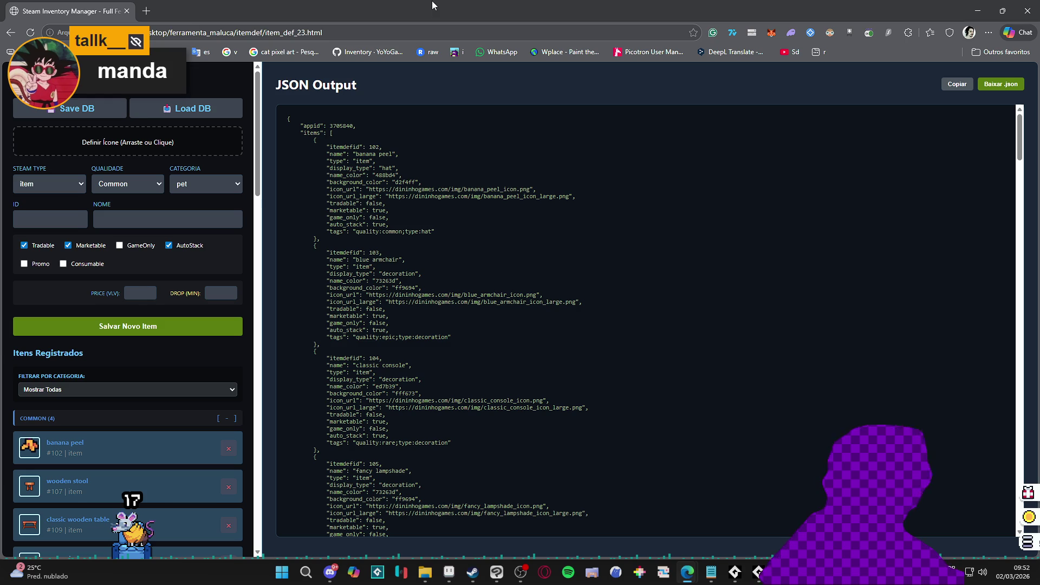
# Load banana peel and then the cd item into the edit form, and update the cd entry
pyautogui.scroll(-8, 134, 239)
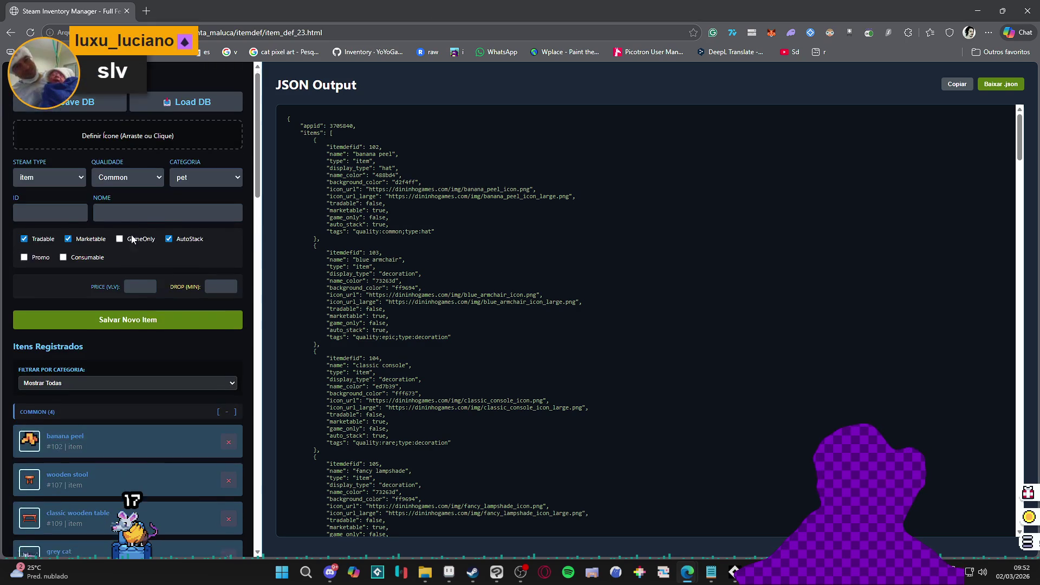
pyautogui.scroll(10, 134, 239)
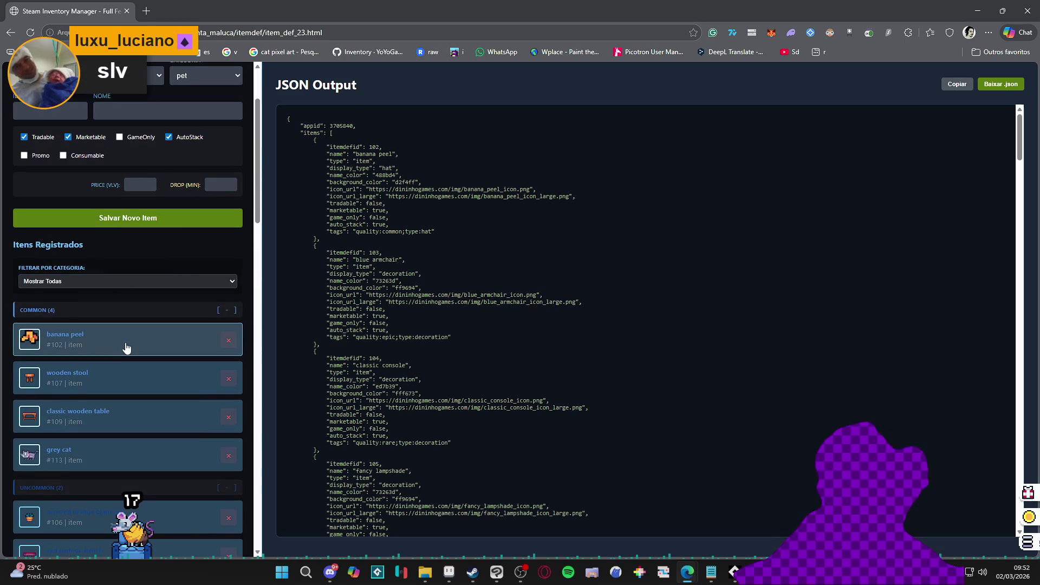
pyautogui.click(113, 353)
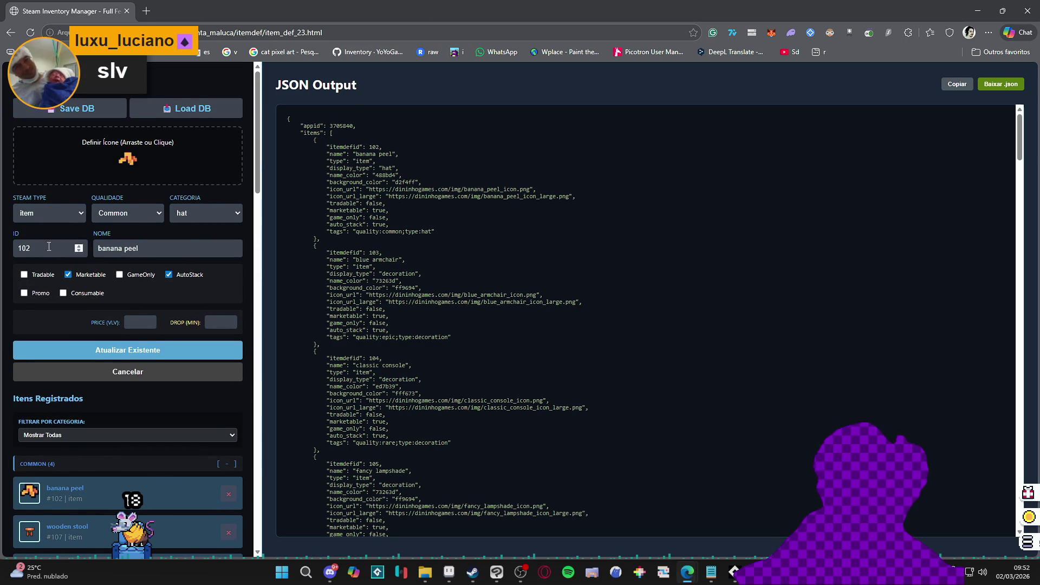
pyautogui.scroll(-6, 134, 295)
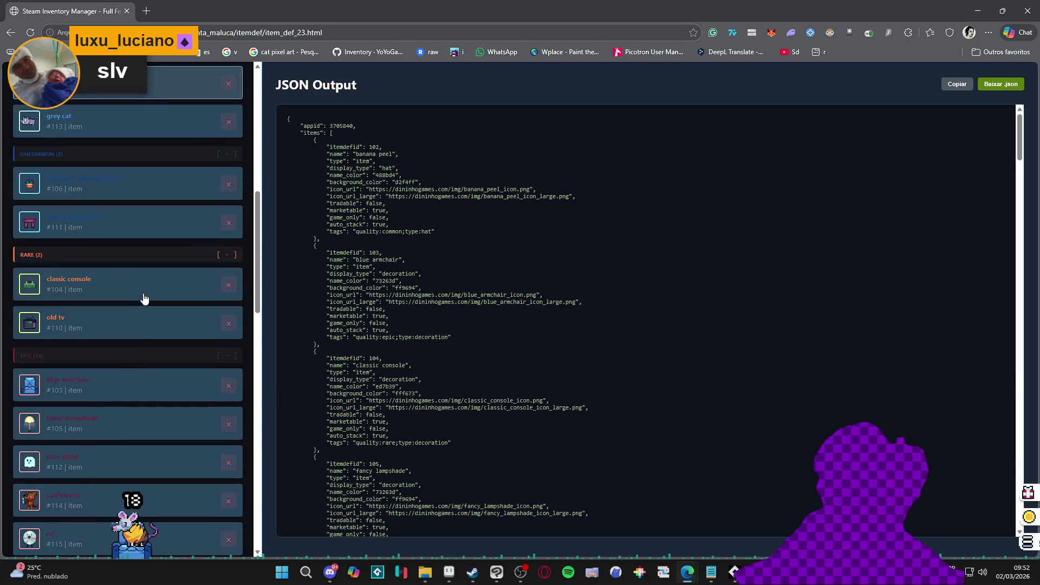
pyautogui.scroll(-2, 120, 362)
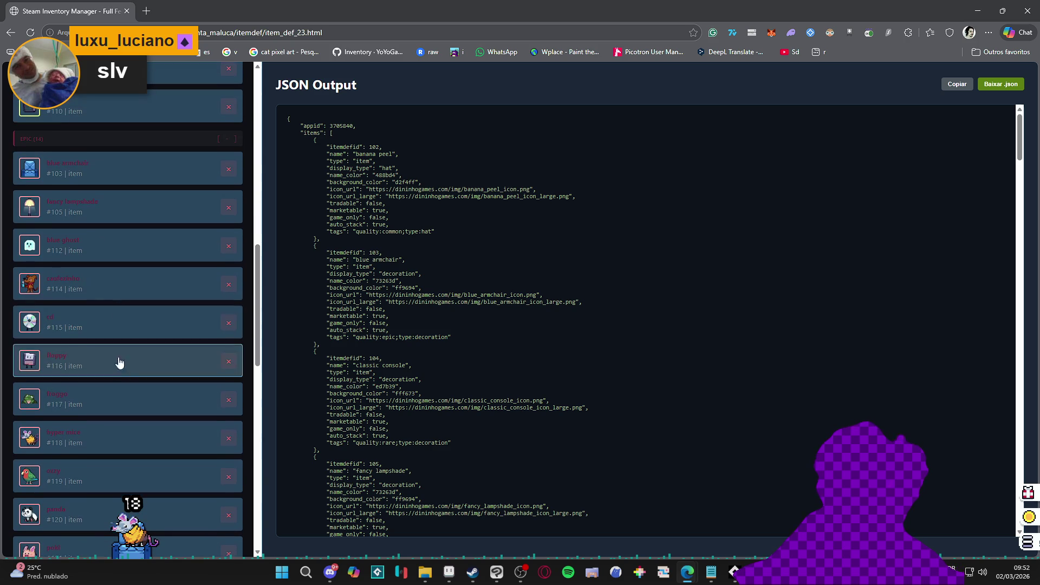
pyautogui.click(108, 329)
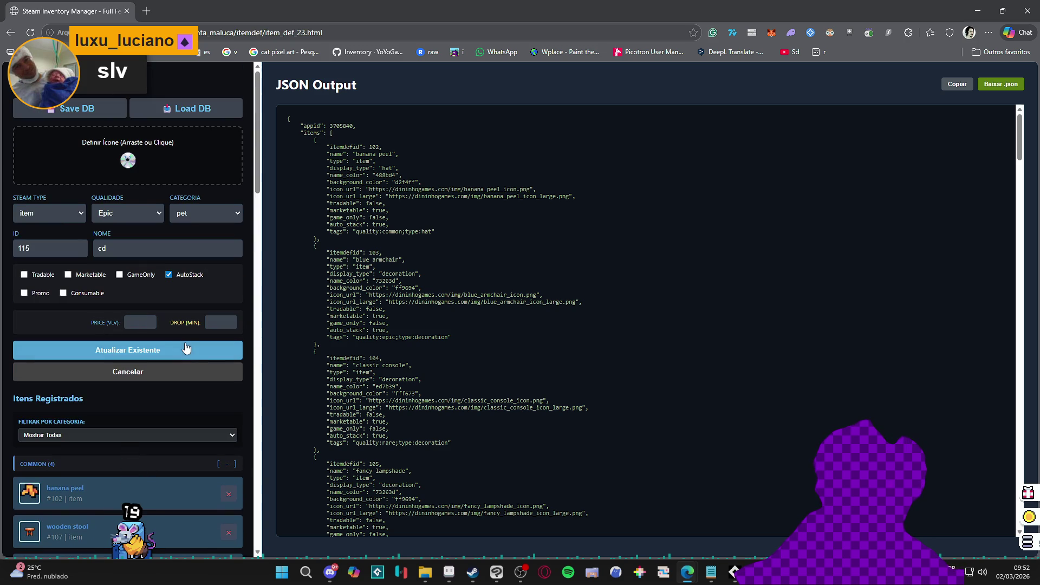
pyautogui.click(186, 350)
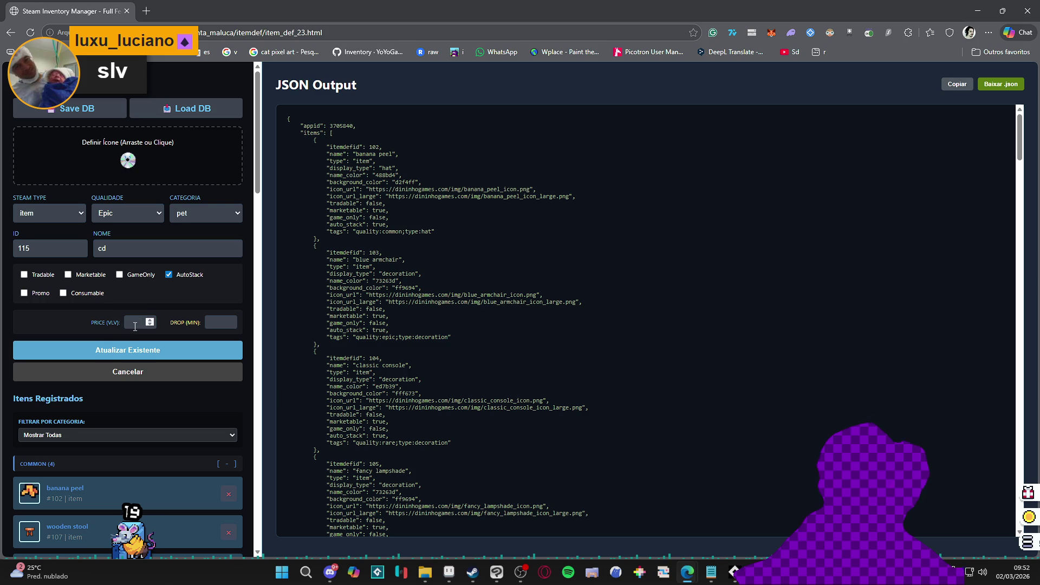
# Open the uncommon_gift_generator entry for editing
pyautogui.scroll(-1, 135, 320)
pyautogui.scroll(1, 132, 273)
pyautogui.scroll(-9, 130, 293)
pyautogui.scroll(-10, 129, 293)
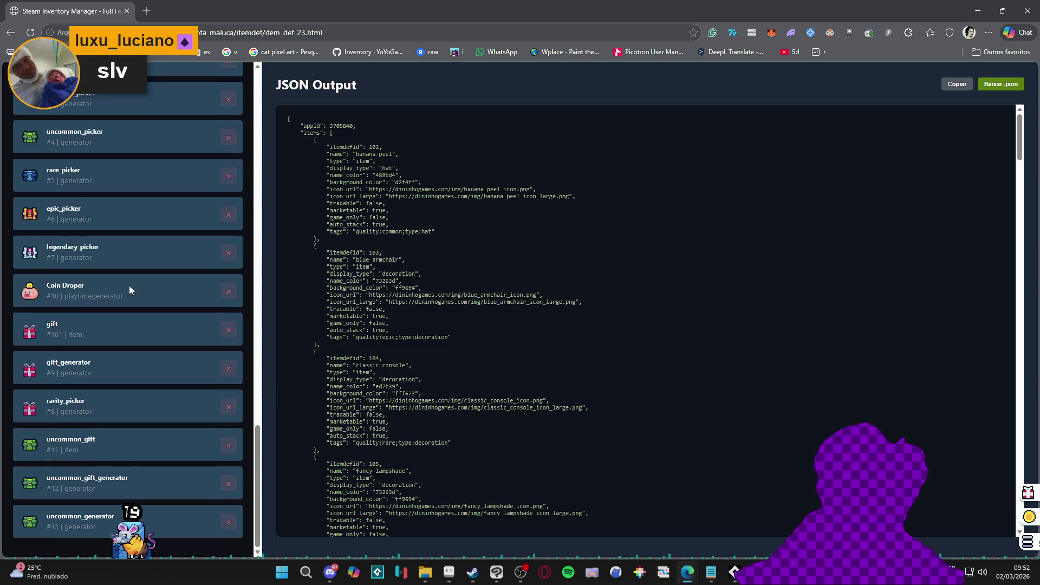
pyautogui.click(98, 488)
pyautogui.scroll(15, 116, 462)
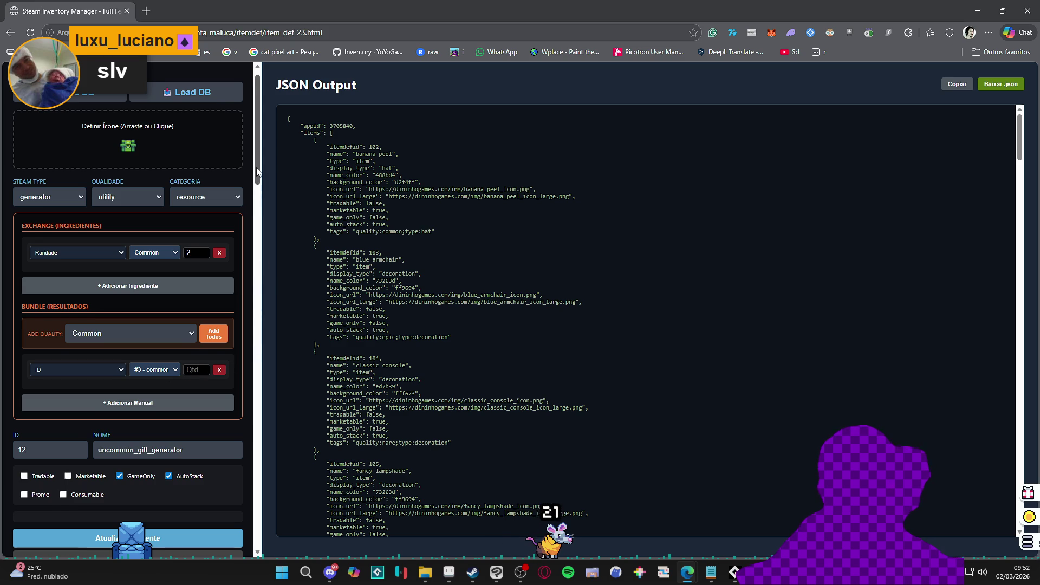
pyautogui.moveTo(257, 173)
pyautogui.mouseDown()
pyautogui.moveTo(270, 235)
pyautogui.moveTo(285, 174)
pyautogui.moveTo(255, 169)
pyautogui.mouseUp()
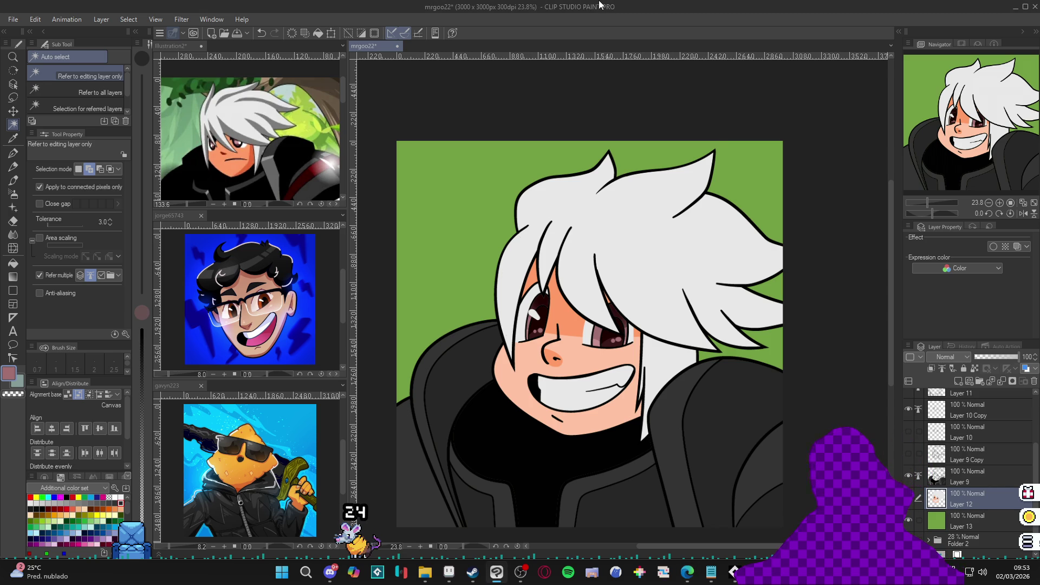
# Save the white-haired portrait with Ctrl+S and close the inventory pop-up
pyautogui.hotkey('ctrl', 's')
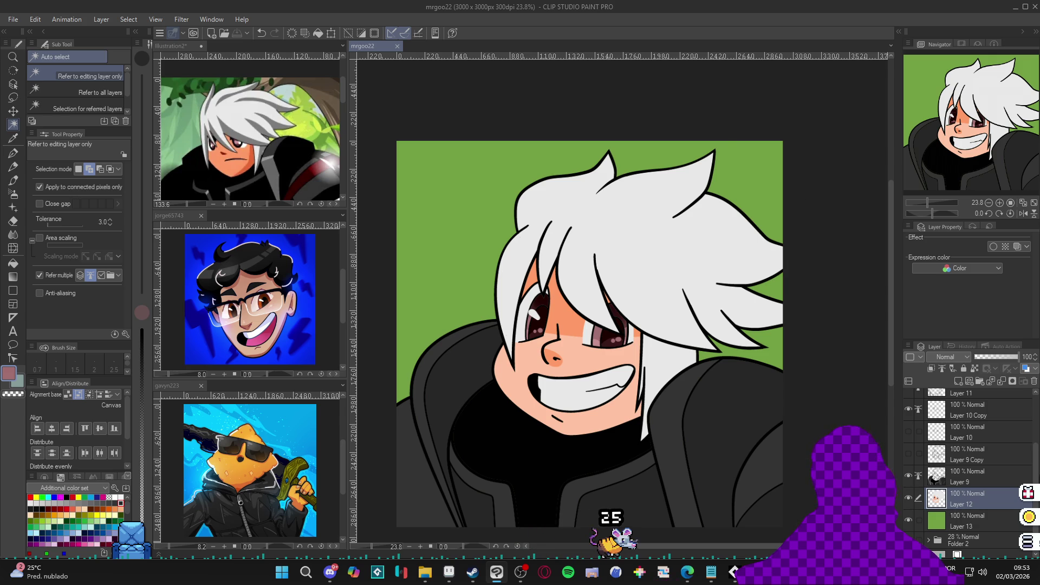
pyautogui.click(1028, 542)
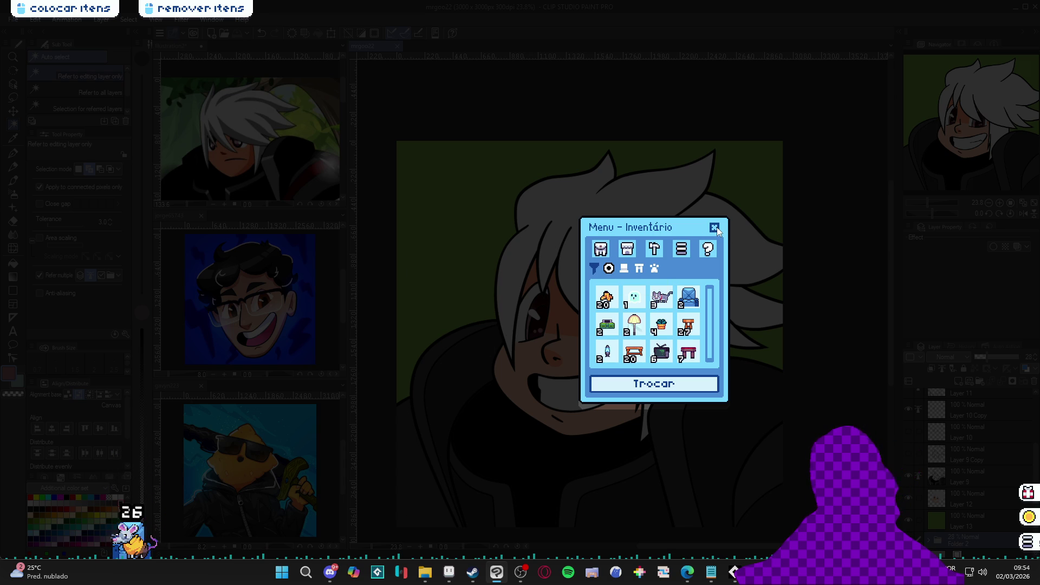
# Dismiss the inventory pop-up and toggle the green background and fill layers to check the fills
pyautogui.click(714, 228)
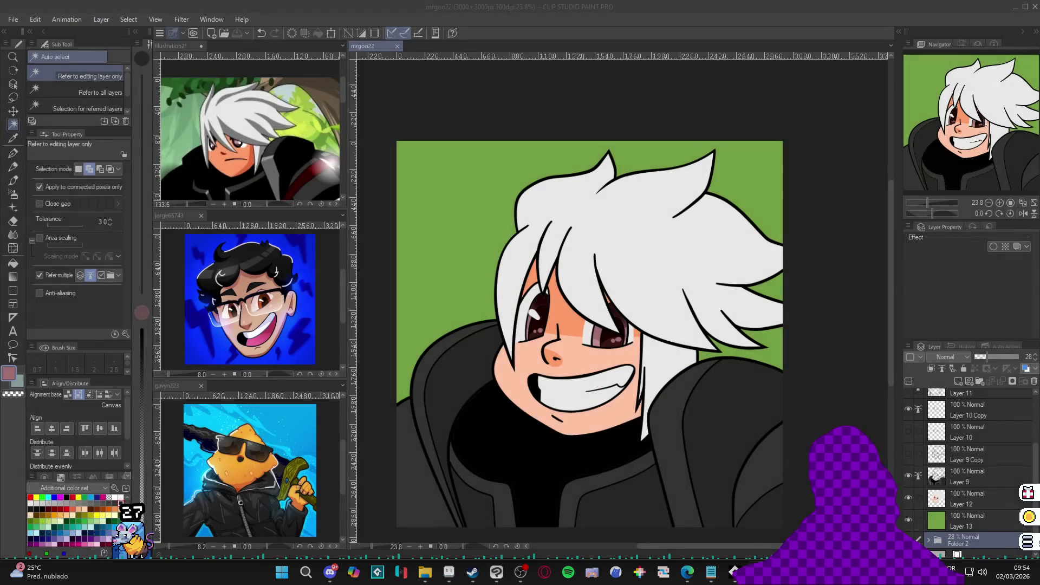
pyautogui.scroll(-1, 660, 317)
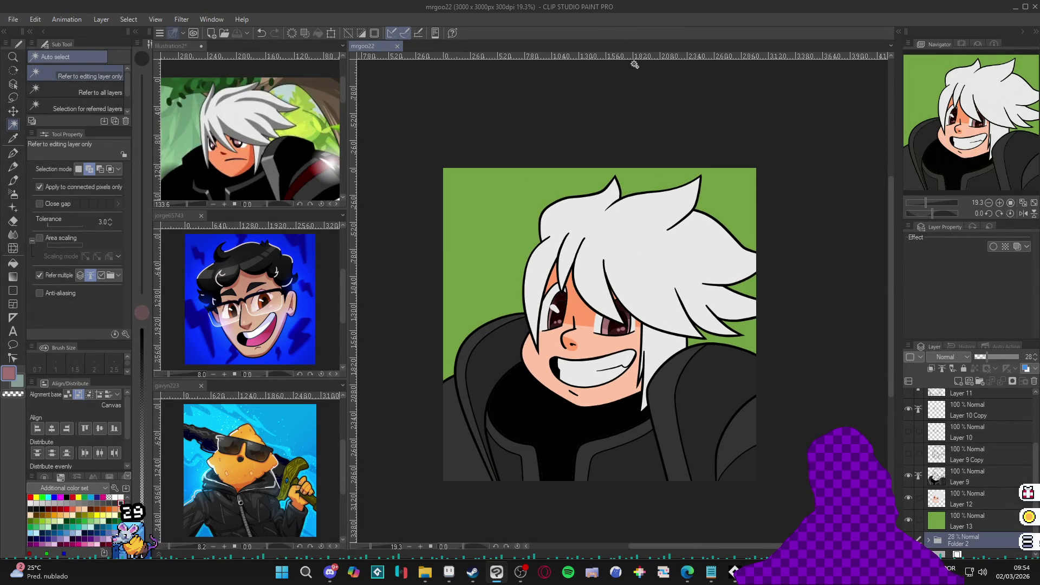
pyautogui.click(910, 521)
pyautogui.click(910, 522)
pyautogui.click(913, 508)
pyautogui.click(913, 509)
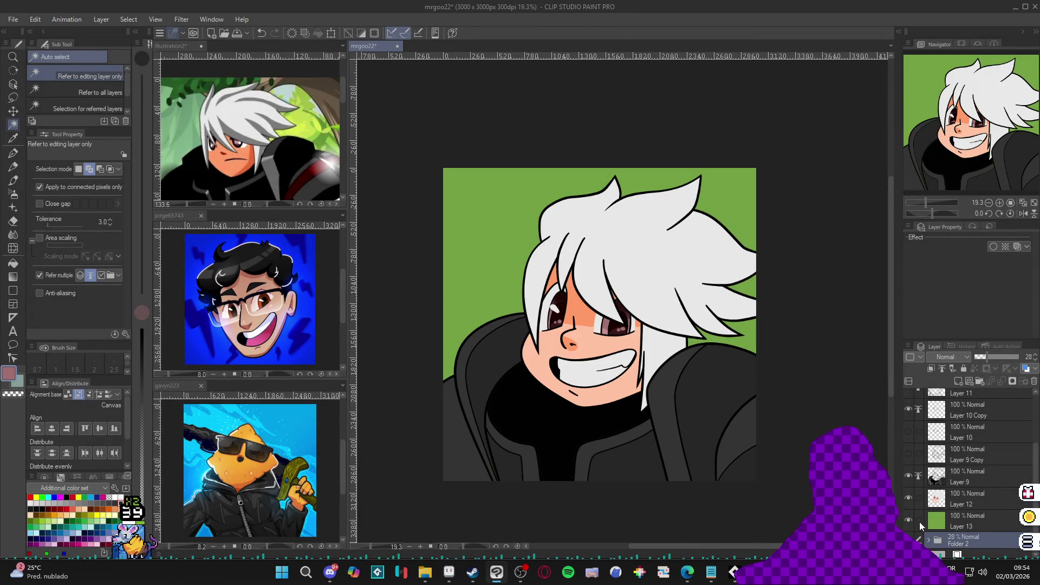
pyautogui.click(911, 521)
pyautogui.click(910, 521)
pyautogui.click(955, 524)
pyautogui.click(911, 522)
pyautogui.click(911, 521)
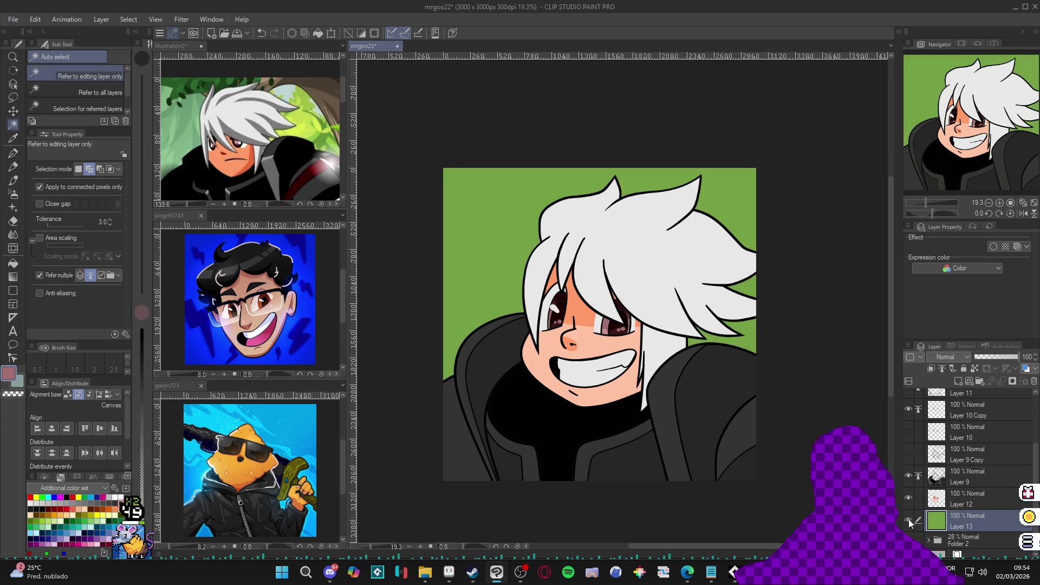
pyautogui.click(907, 500)
pyautogui.click(907, 500)
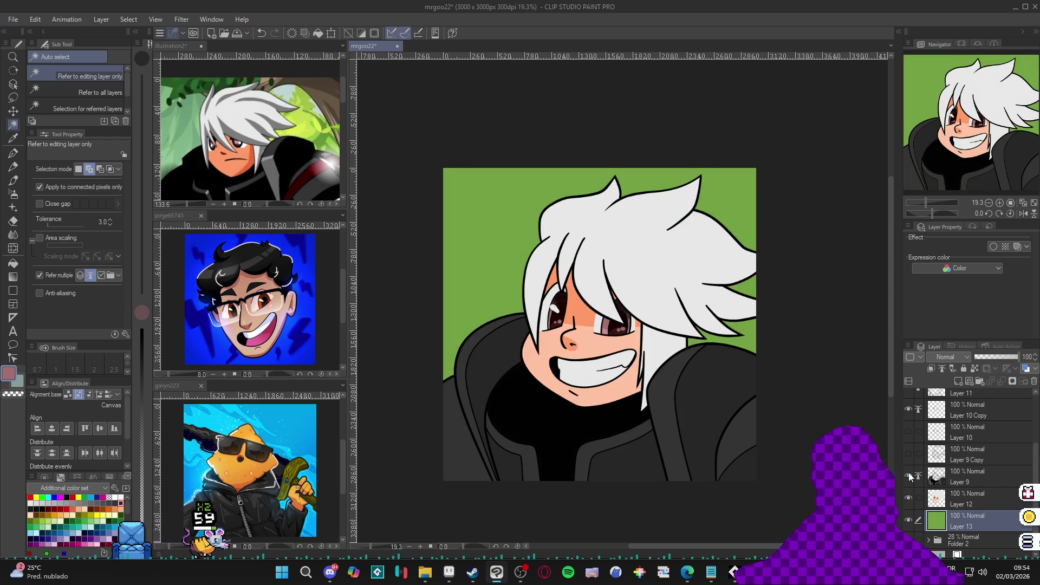
# Check Layer 12's colour fills and make Layer 12 the working layer
pyautogui.click(1007, 417)
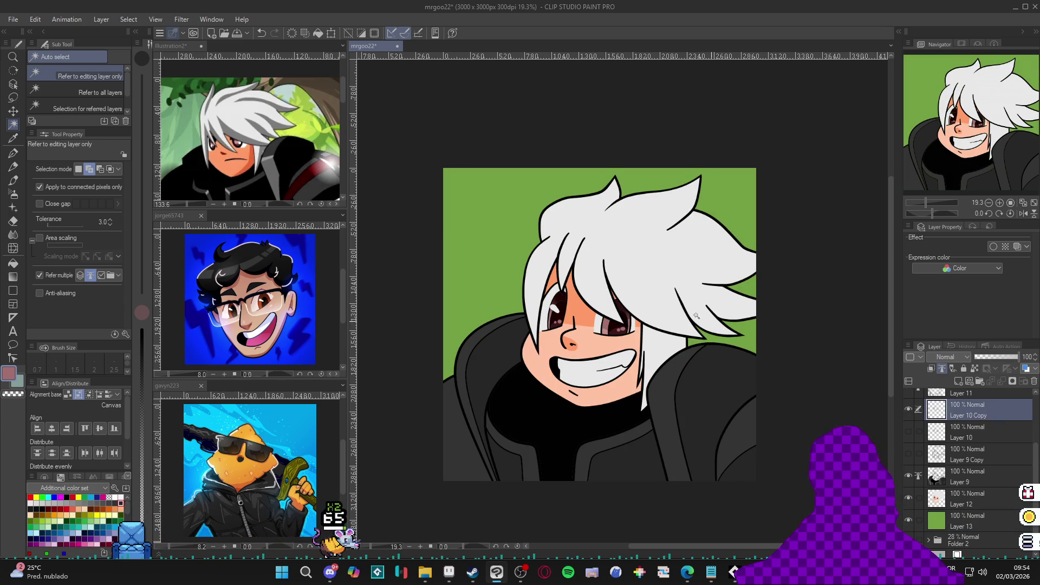
pyautogui.scroll(3, 574, 304)
pyautogui.scroll(-4, 574, 305)
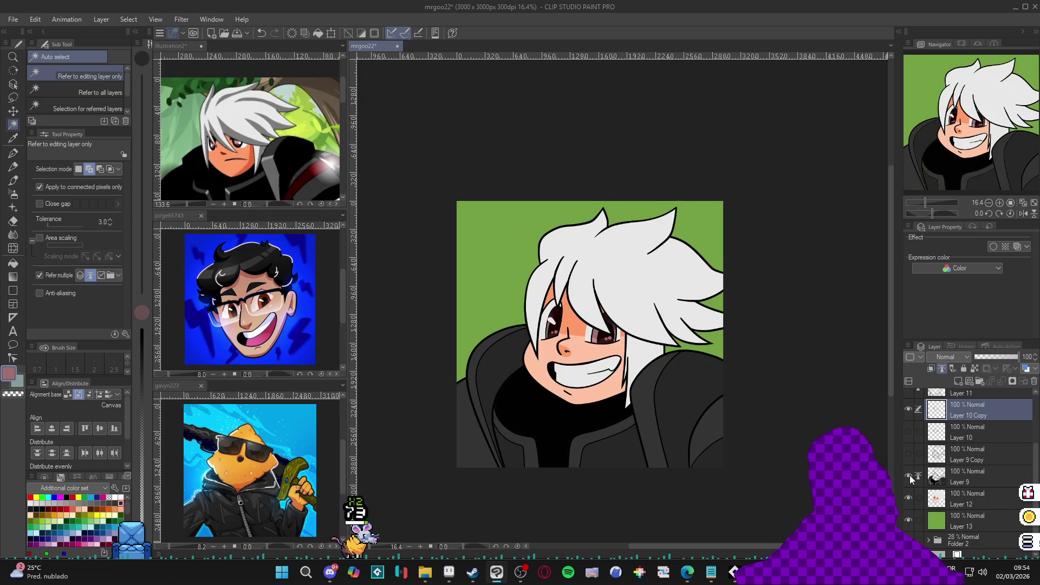
pyautogui.click(909, 497)
pyautogui.click(909, 498)
pyautogui.click(941, 499)
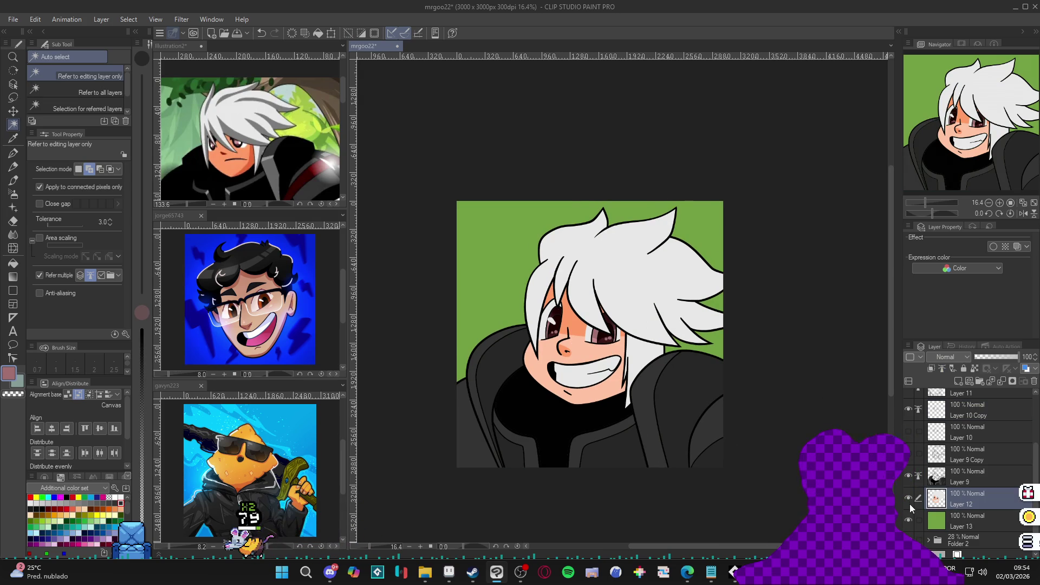
# Test-select the skin between the eyes, then clear the selection
pyautogui.hotkey('ctrl', 'd')
pyautogui.click(582, 334)
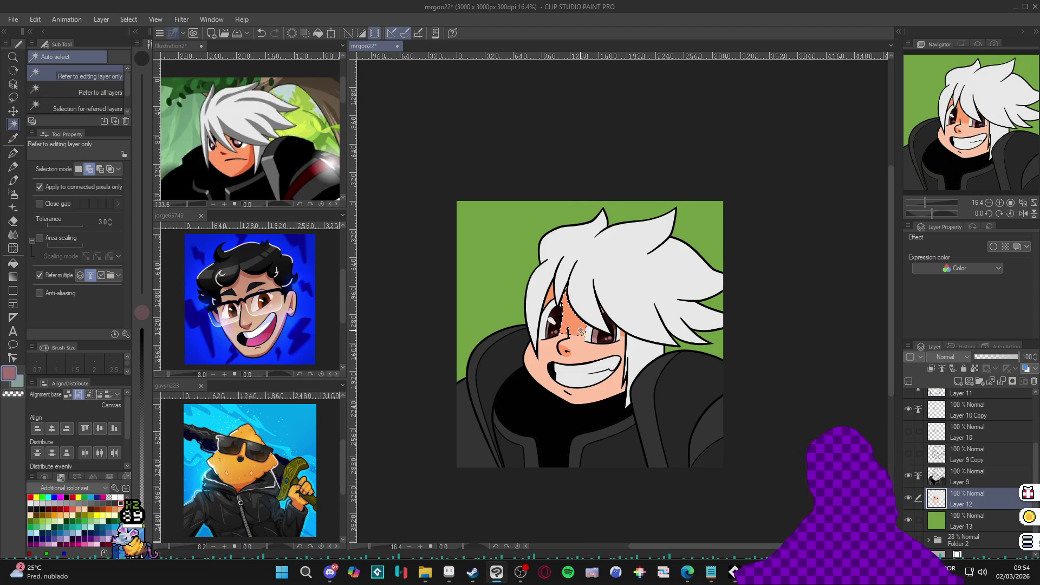
pyautogui.scroll(1, 555, 286)
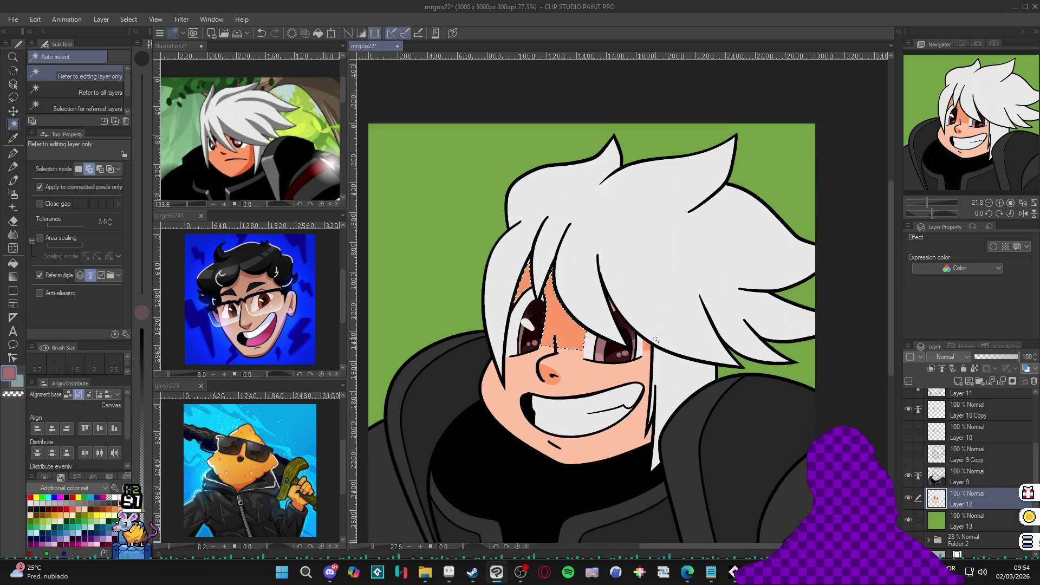
pyautogui.scroll(2, 556, 298)
pyautogui.scroll(2, 623, 332)
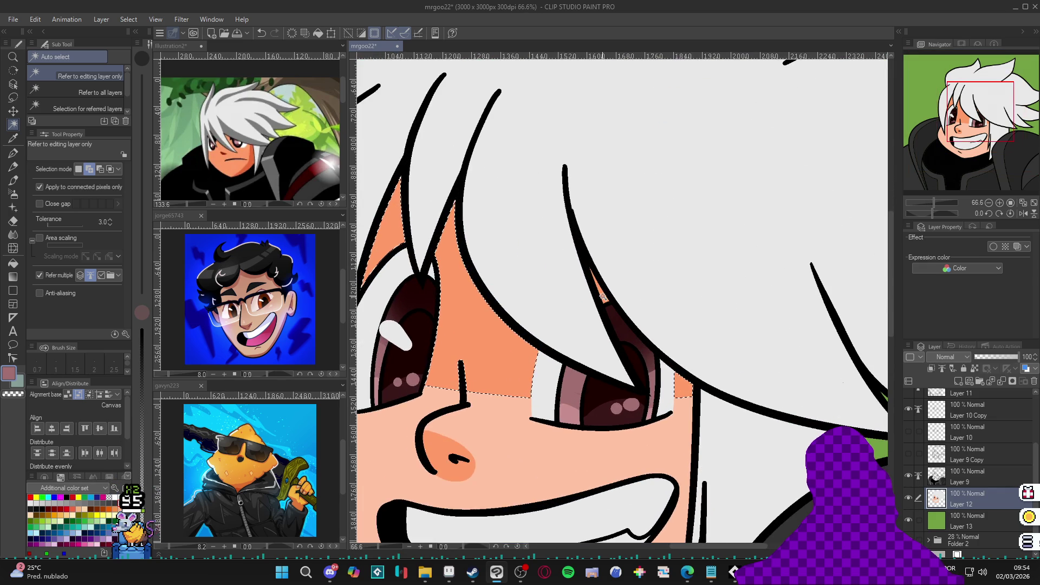
pyautogui.scroll(-3, 600, 297)
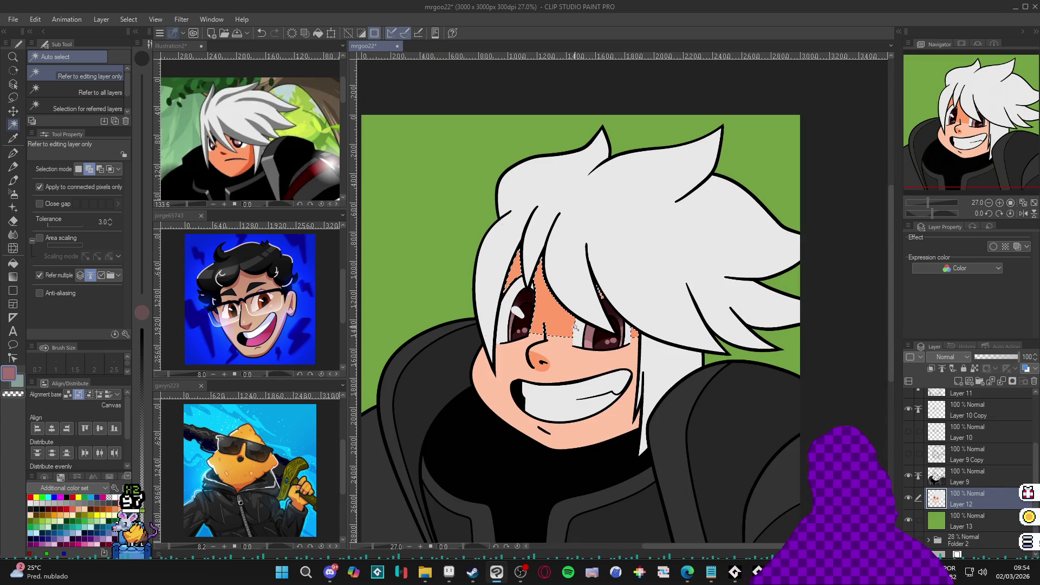
pyautogui.hotkey('ctrl', 'd')
# Draw a hair strand across the face and paint translucent orange shading between the eyes
pyautogui.press('p')
pyautogui.keyDown('alt'); pyautogui.click(771, 342); pyautogui.keyUp('alt')
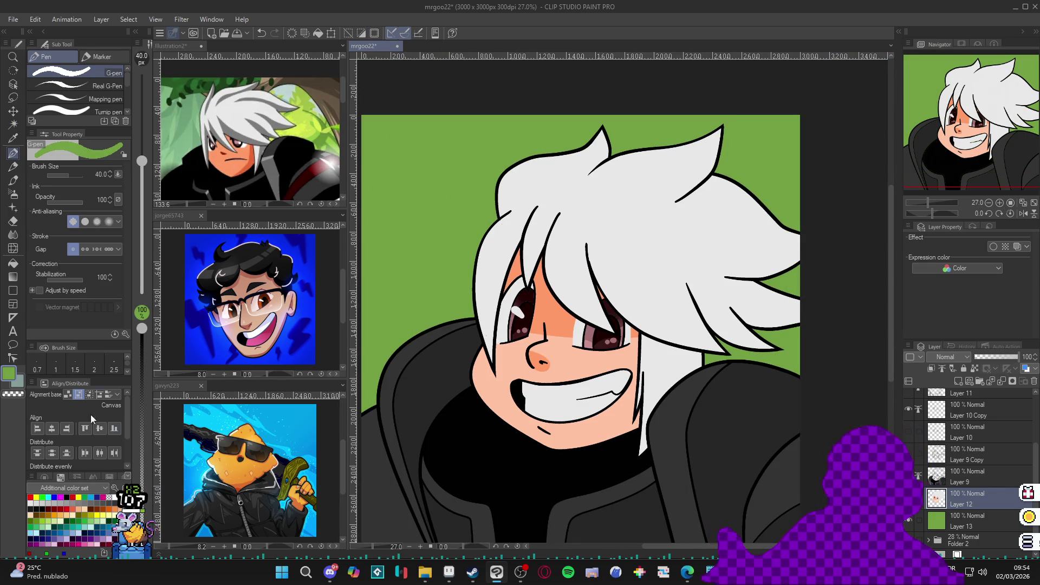
pyautogui.click(143, 444)
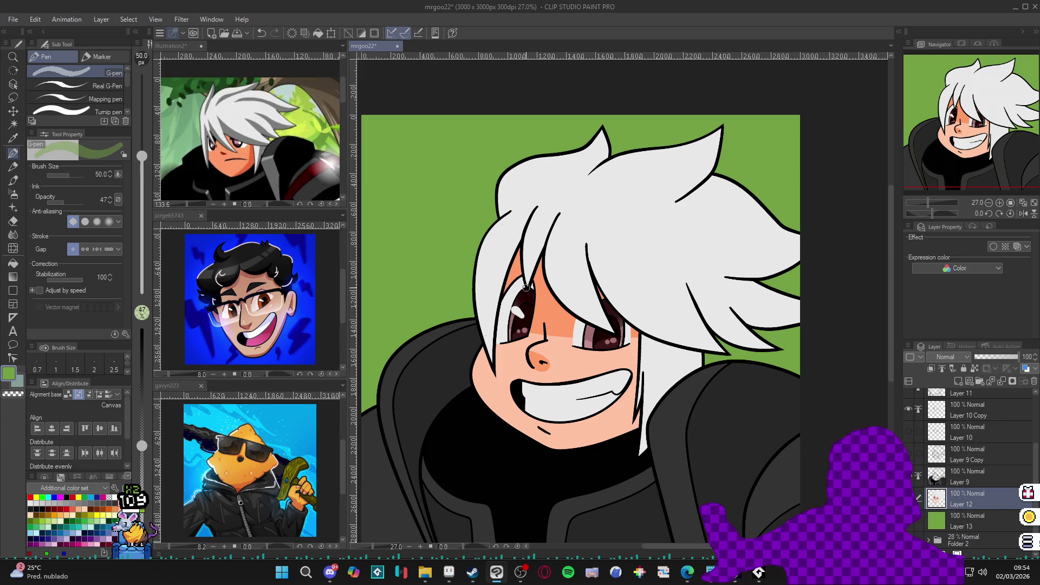
pyautogui.moveTo(550, 298); pyautogui.dragTo(616, 290)
pyautogui.moveTo(587, 245); pyautogui.dragTo(600, 273)
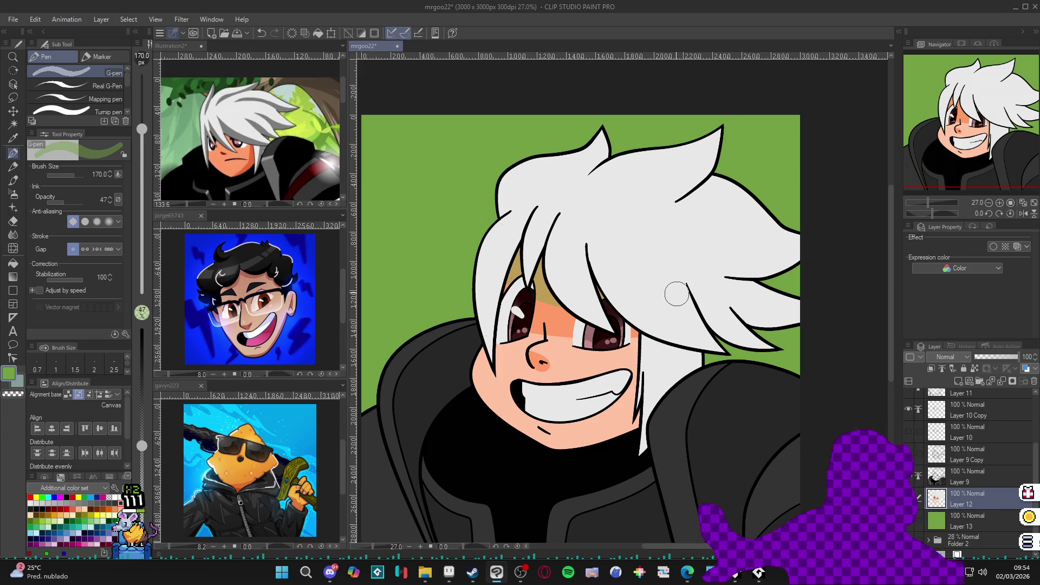
pyautogui.moveTo(141, 446); pyautogui.dragTo(146, 484)
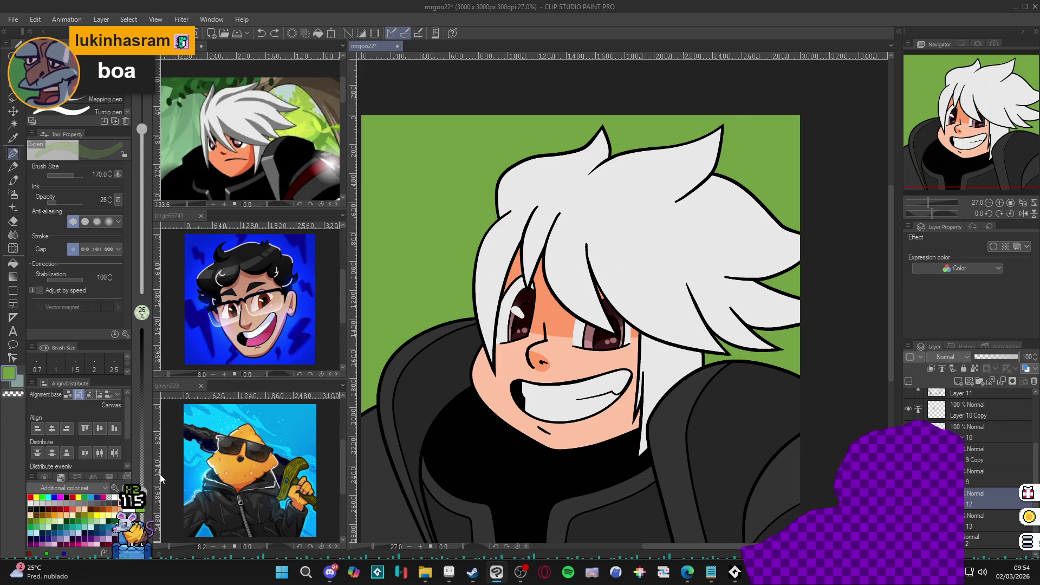
pyautogui.moveTo(520, 300); pyautogui.dragTo(616, 316)
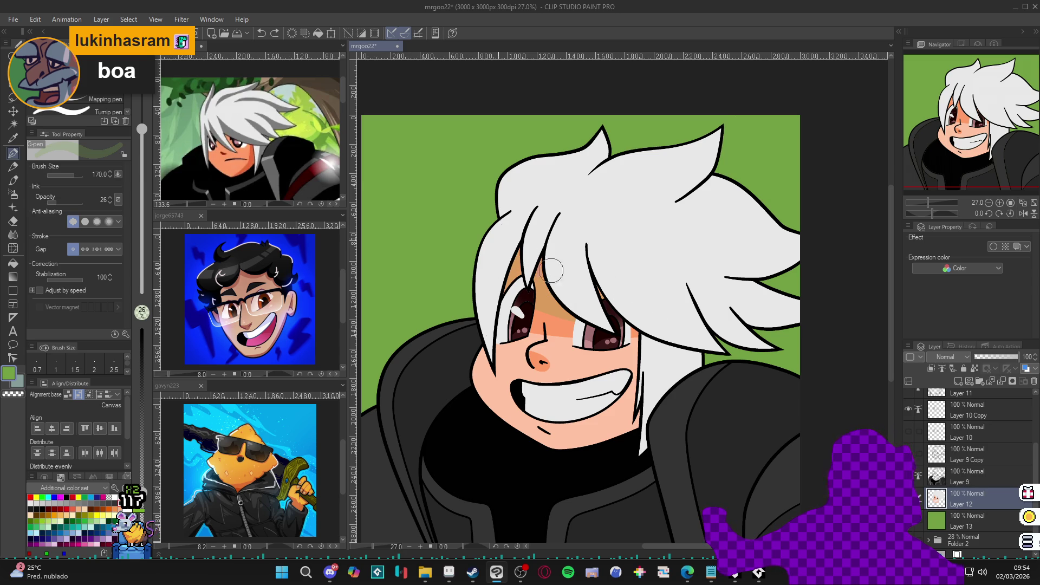
# Select the orange shading between the eyes and shrink the pen to size 50 for the nose
pyautogui.press('w')
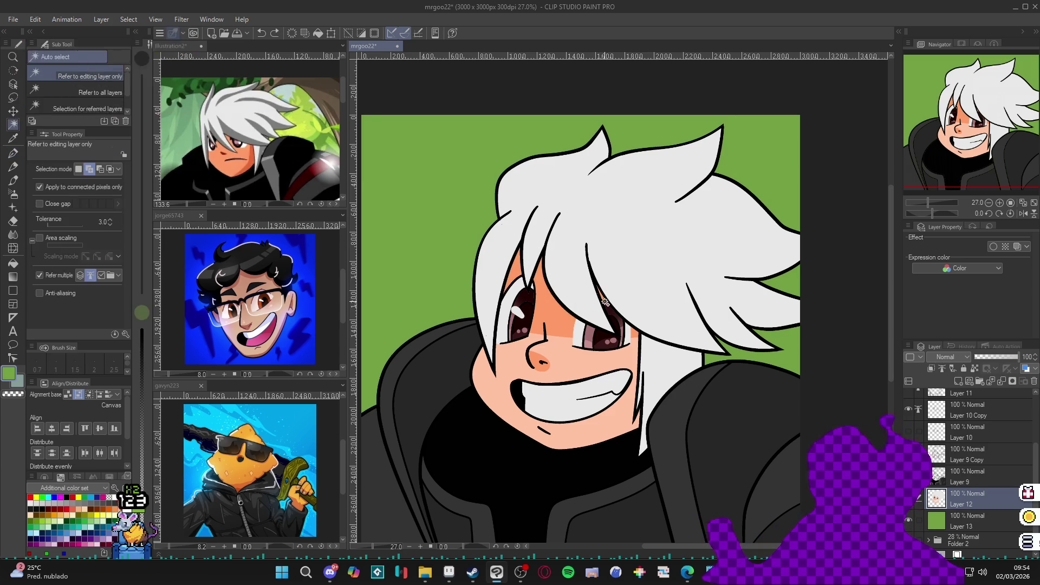
pyautogui.click(603, 319)
pyautogui.press('p')
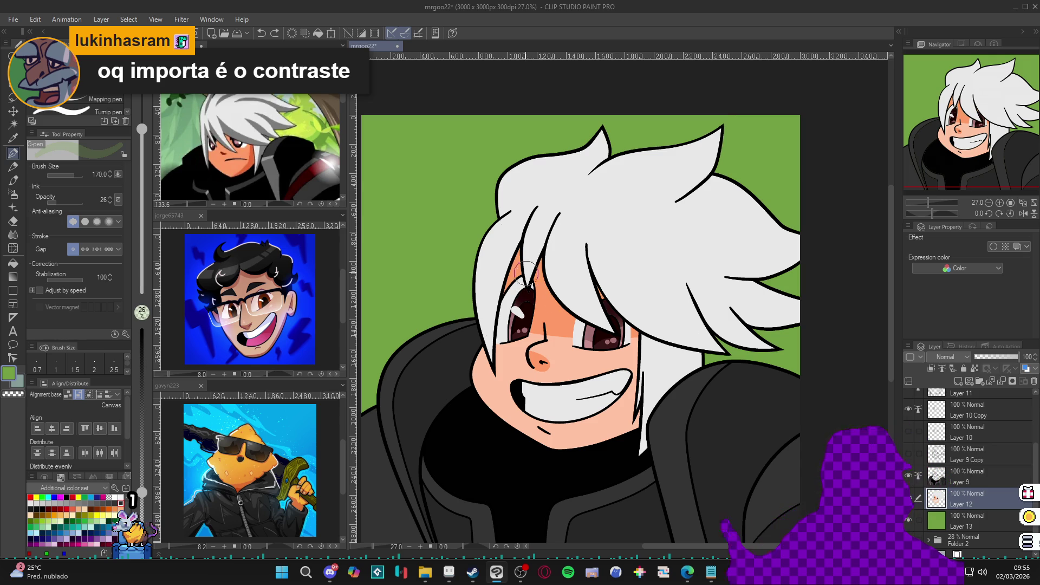
pyautogui.press('[')
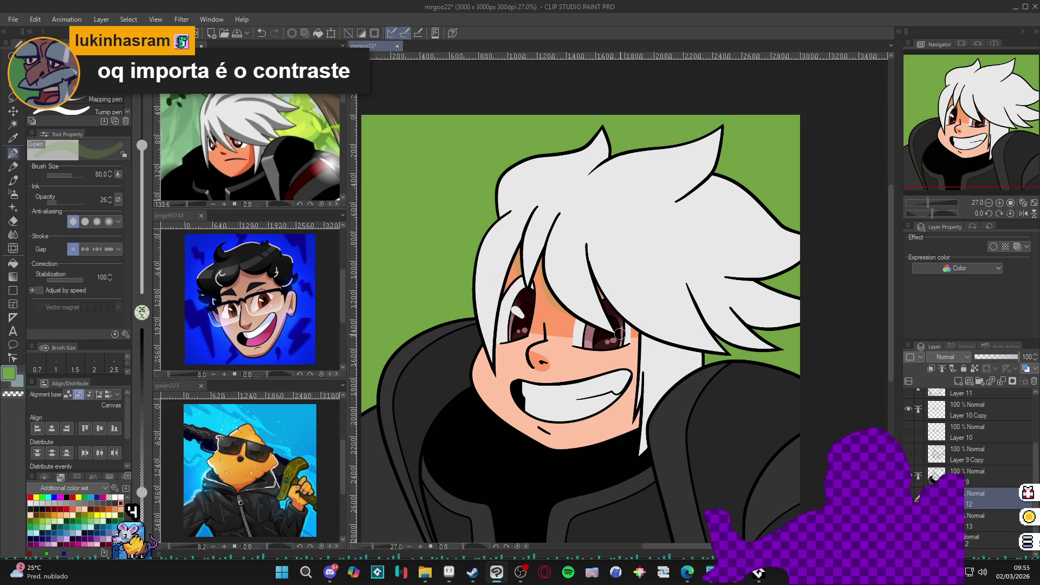
pyautogui.press('[')
pyautogui.press('[')
pyautogui.press('[')
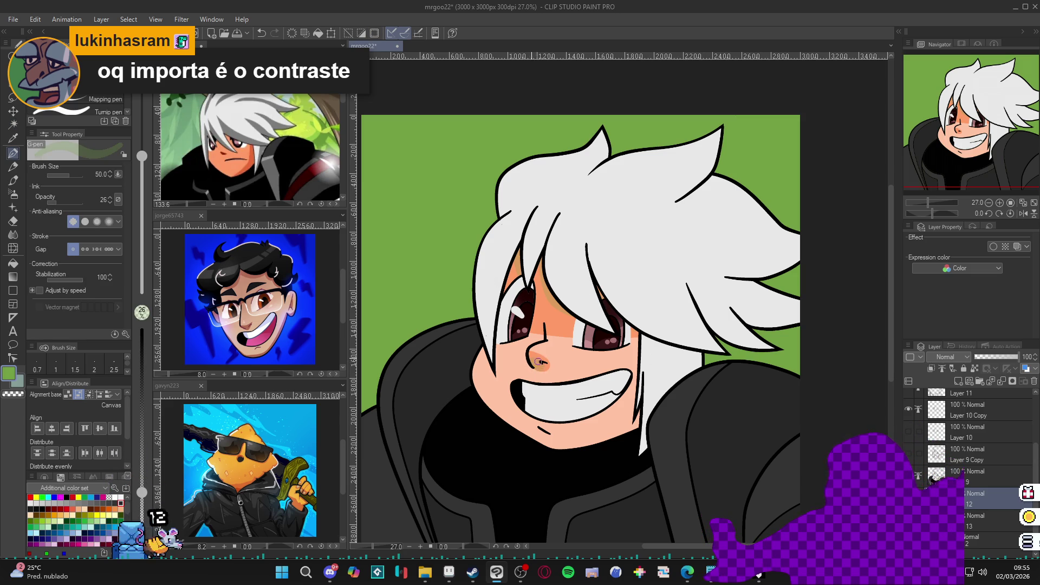
# Wand-select the face skin area, then drop the selection and return to the pen
pyautogui.scroll(-1, 661, 323)
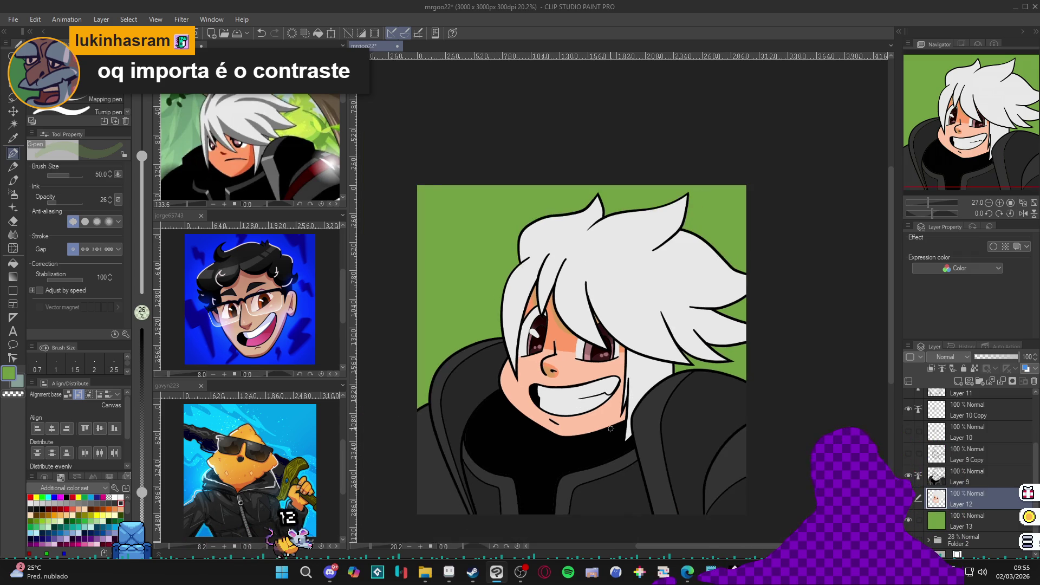
pyautogui.press('w')
pyautogui.click(596, 422)
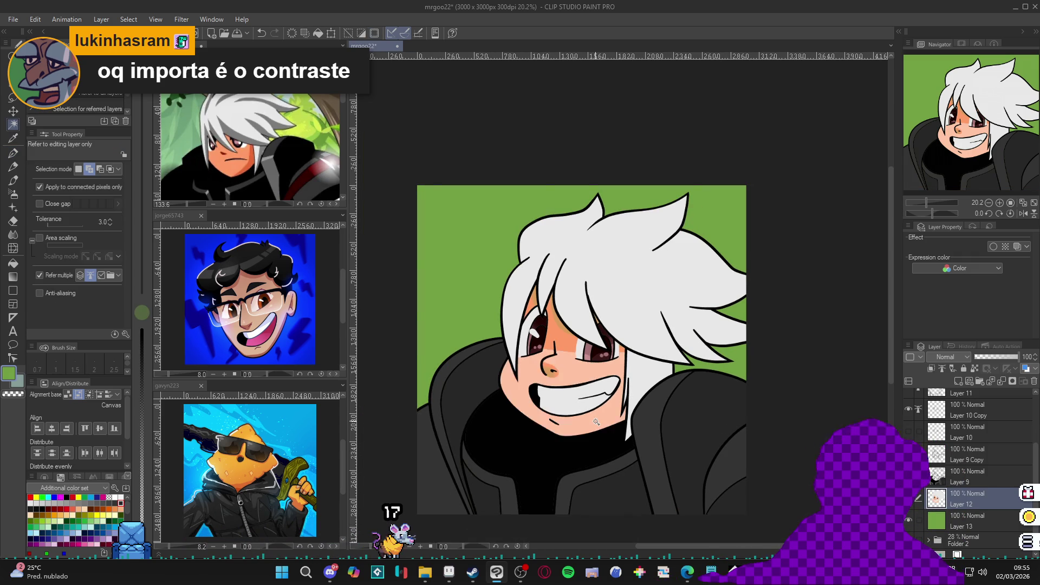
pyautogui.hotkey('ctrl', 'd')
pyautogui.press('p')
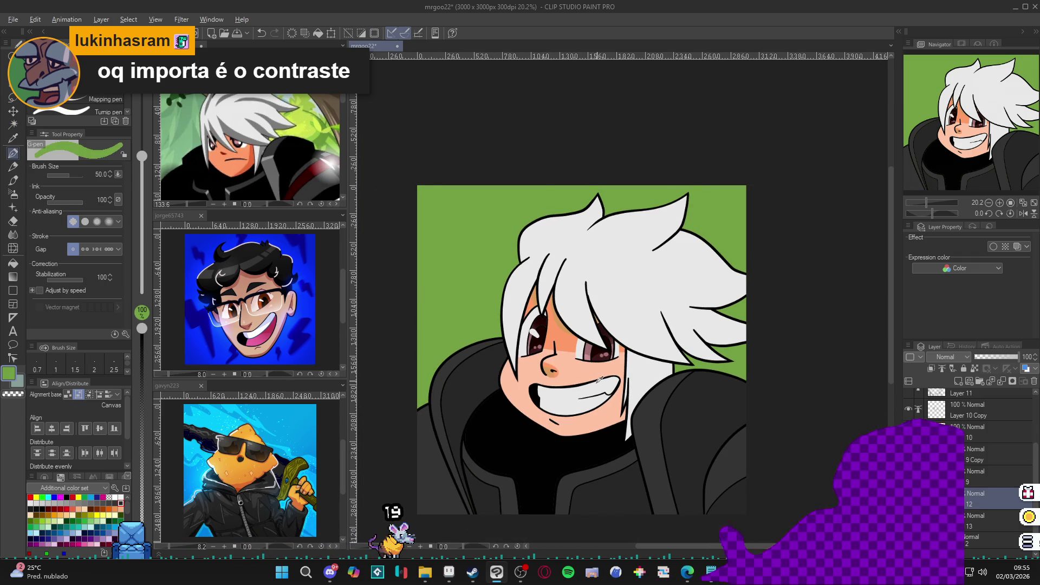
# Rotate the canvas to mark the cheek, then reset the view upright and resume the G-pen
pyautogui.moveTo(722, 384)
pyautogui.mouseDown()
pyautogui.moveTo(750, 275)
pyautogui.moveTo(738, 240)
pyautogui.mouseUp()
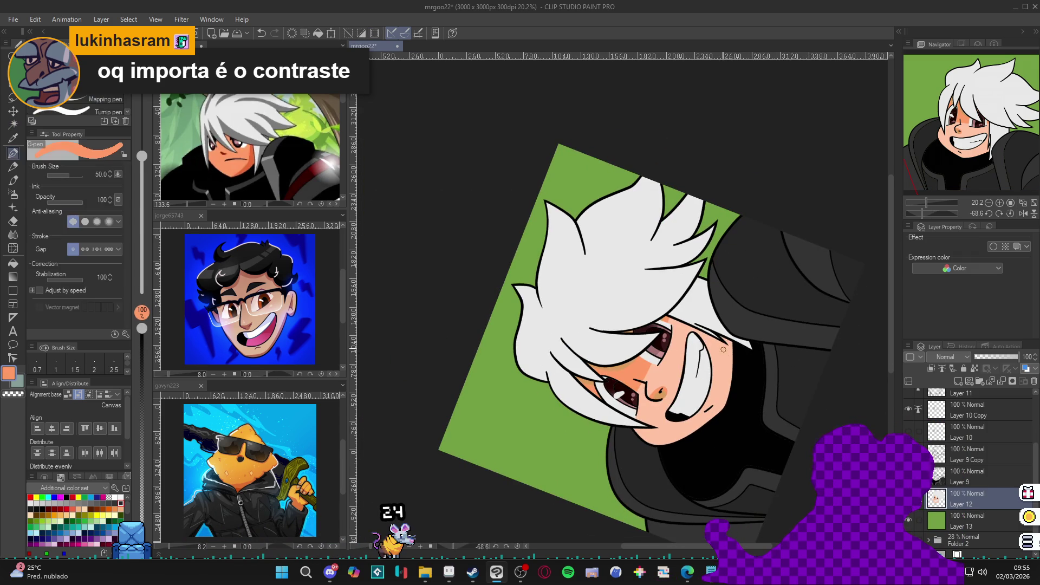
pyautogui.moveTo(733, 353)
pyautogui.mouseDown()
pyautogui.moveTo(617, 412)
pyautogui.moveTo(529, 356)
pyautogui.mouseUp()
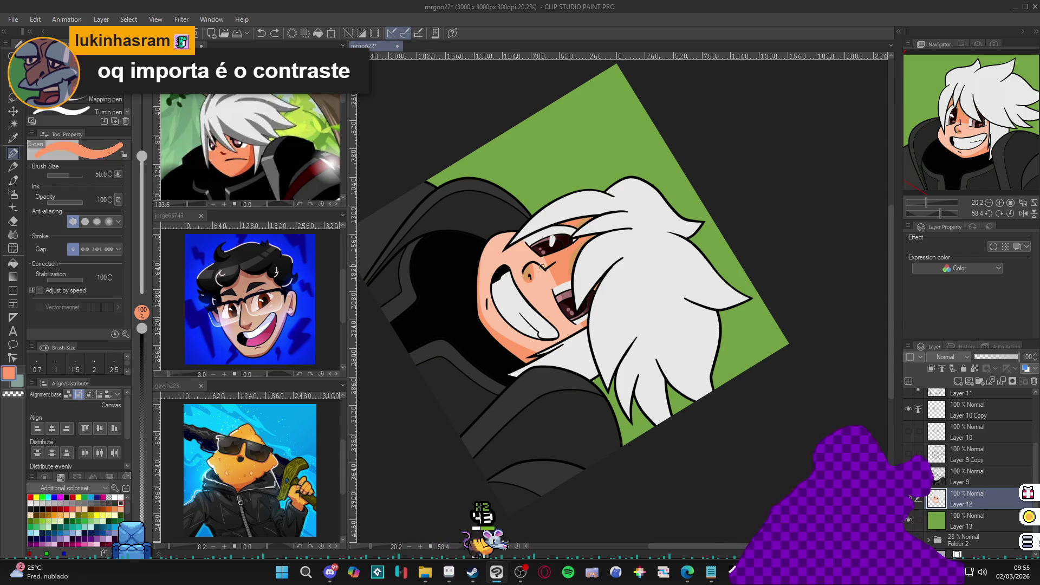
pyautogui.press('r')
pyautogui.doubleClick(761, 321)
pyautogui.press('p')
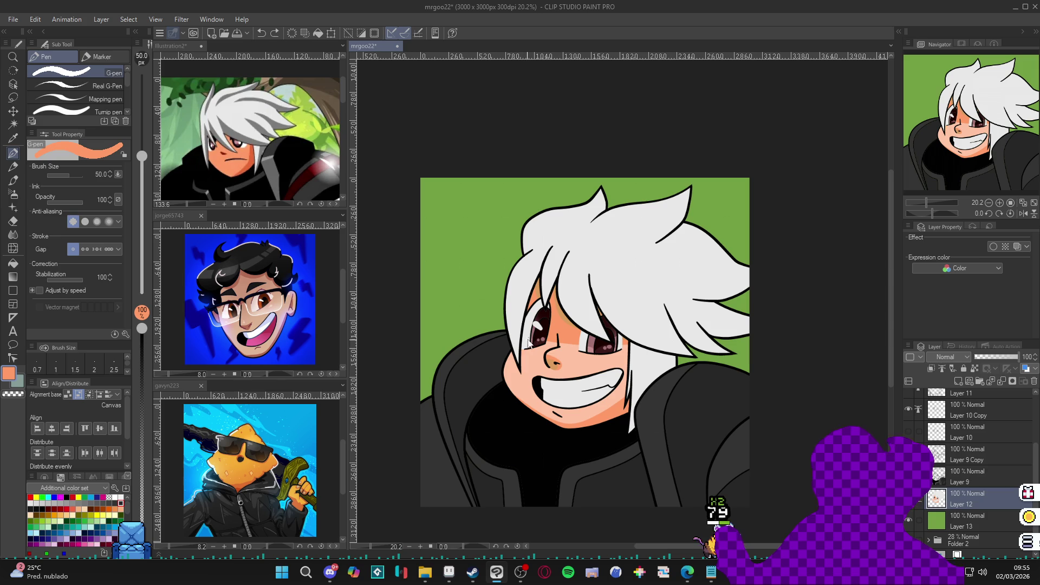
# Sample peach skin and a stronger orange on Layer 9, closing Color settings unchanged
pyautogui.keyDown('alt'); pyautogui.click(524, 378); pyautogui.keyUp('alt')
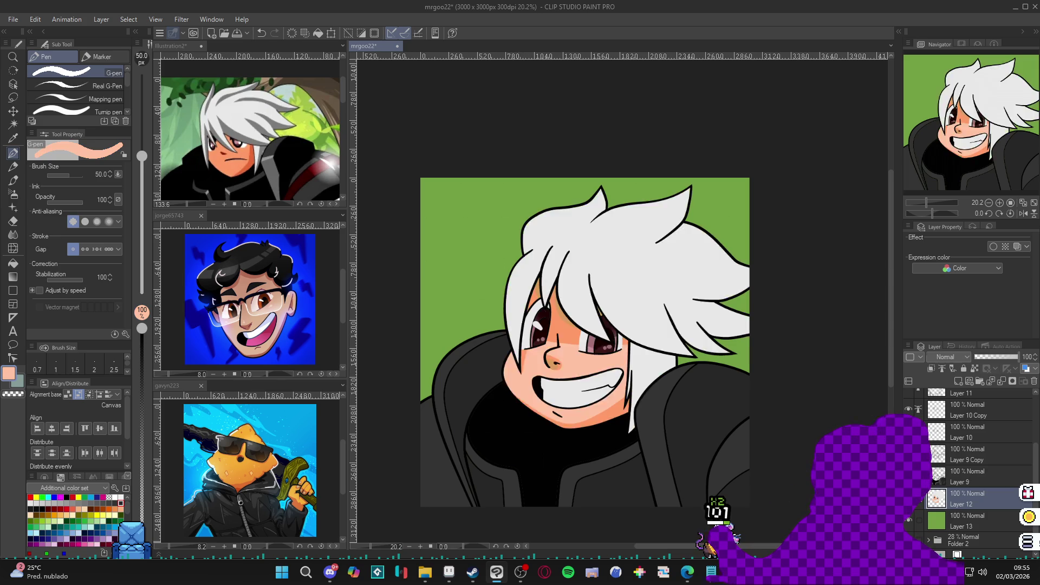
pyautogui.click(970, 476)
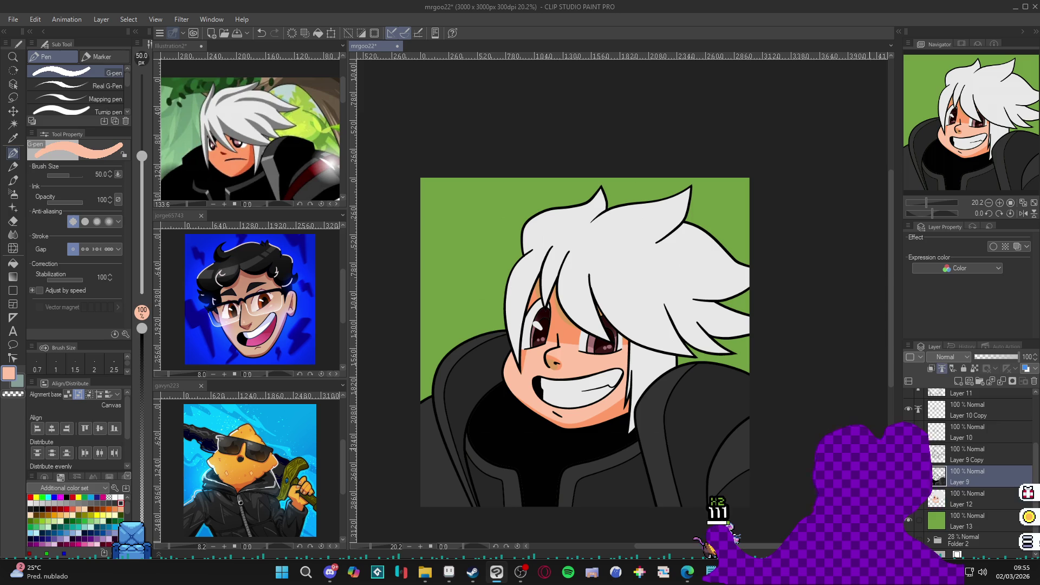
pyautogui.keyDown('alt'); pyautogui.click(566, 336); pyautogui.keyUp('alt')
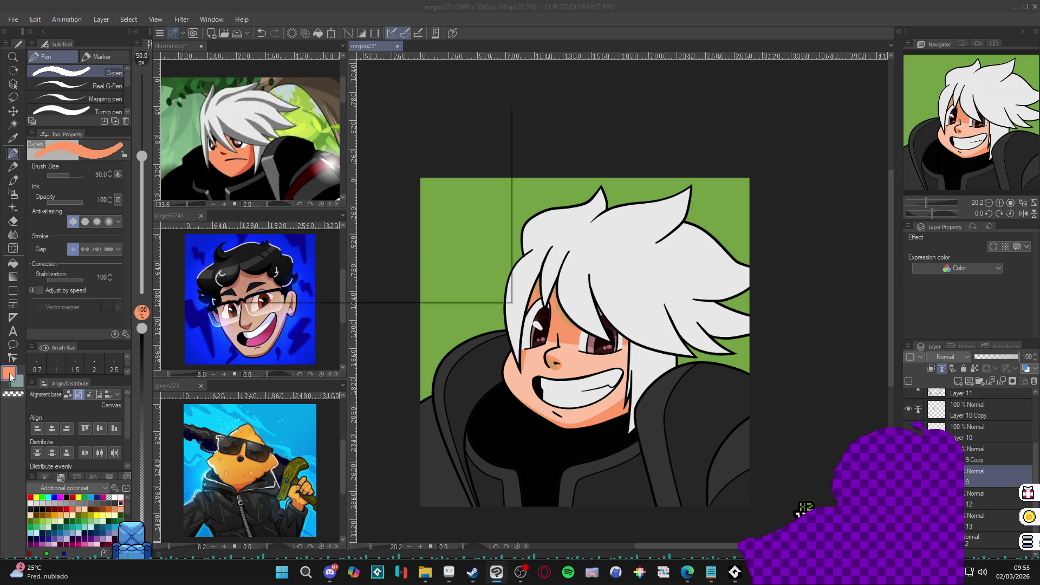
pyautogui.doubleClick(8, 373)
pyautogui.click(484, 144)
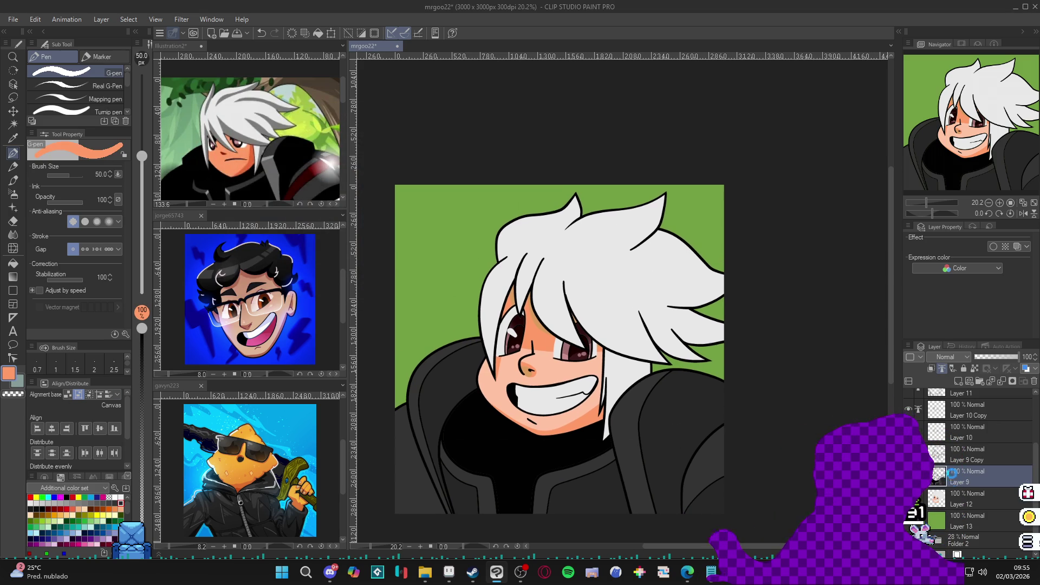
# Save, lock transparent pixels on Layer 10 Copy, and sample dark maroon from the eye
pyautogui.hotkey('ctrl', 's')
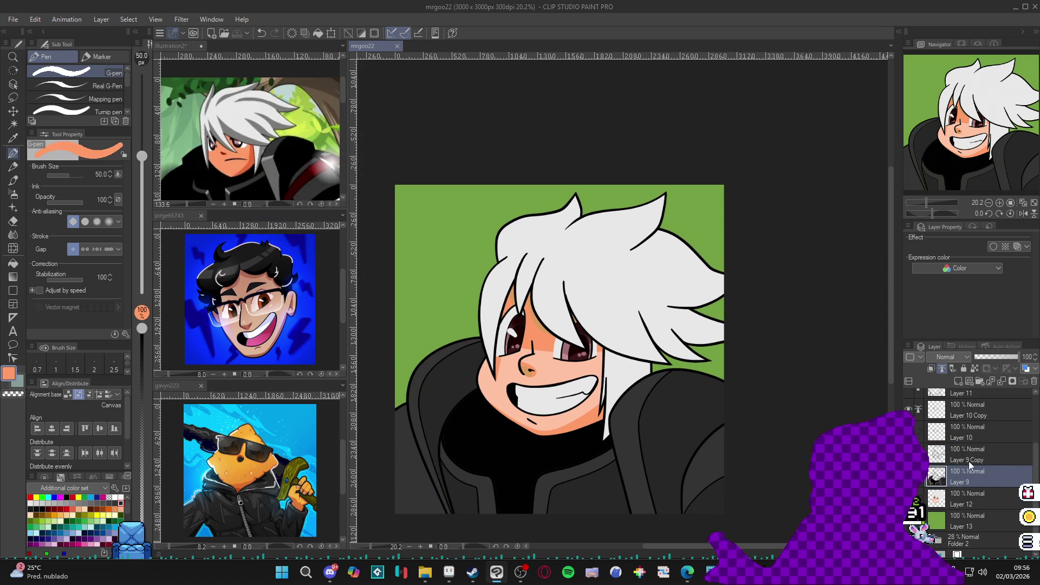
pyautogui.click(965, 453)
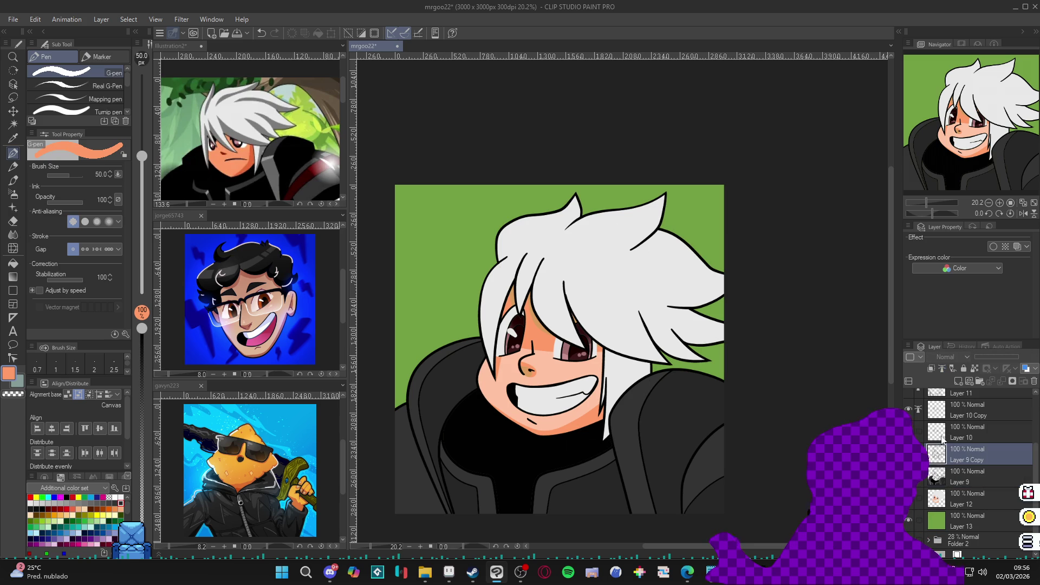
pyautogui.click(946, 413)
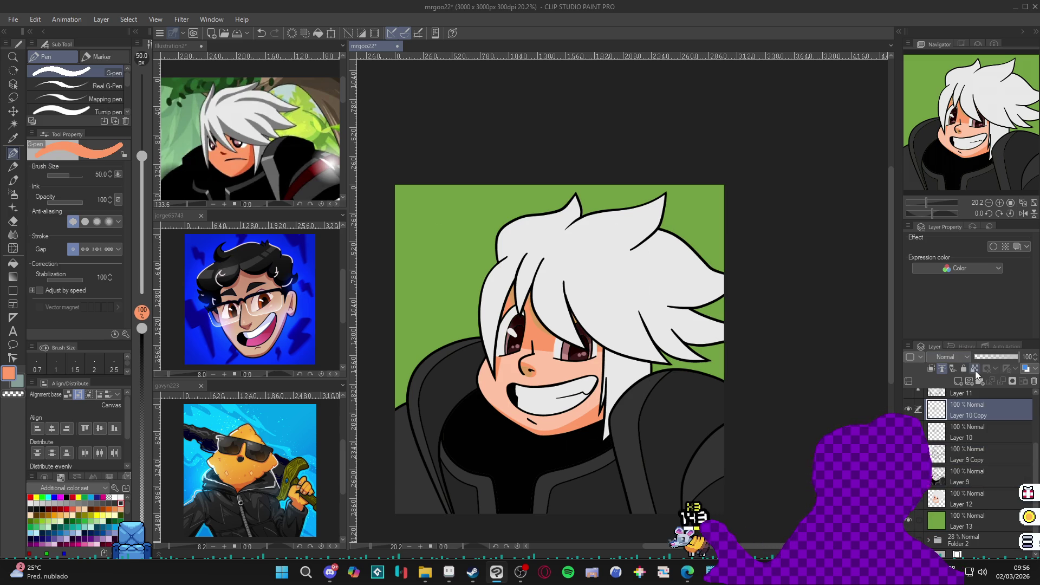
pyautogui.click(975, 369)
pyautogui.keyDown('alt'); pyautogui.click(506, 337); pyautogui.keyUp('alt')
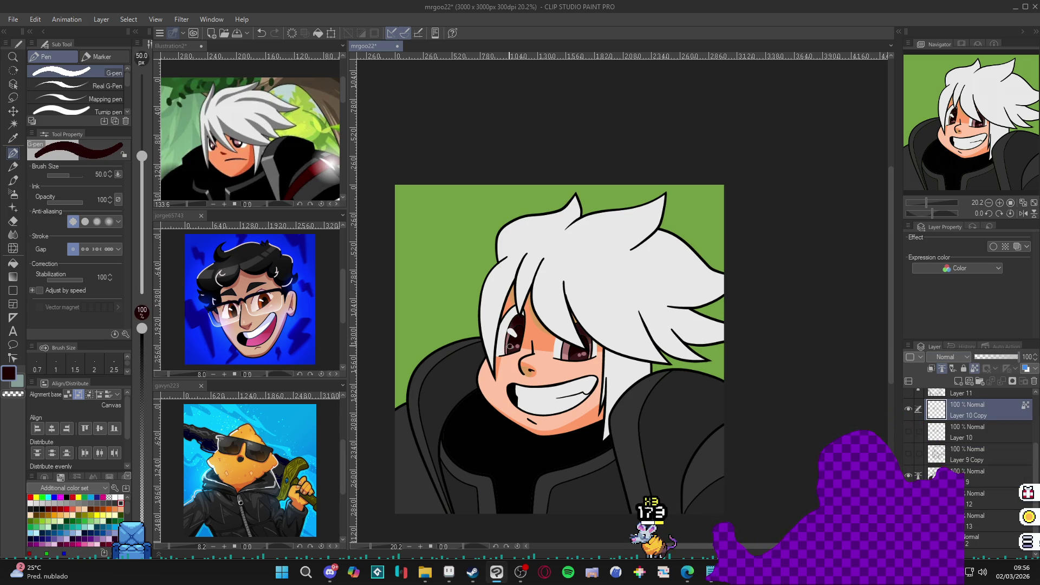
# Check the irises by toggling Layer 10 Copy, sample mauve, shrink the brush to 20, and save
pyautogui.scroll(5, 579, 432)
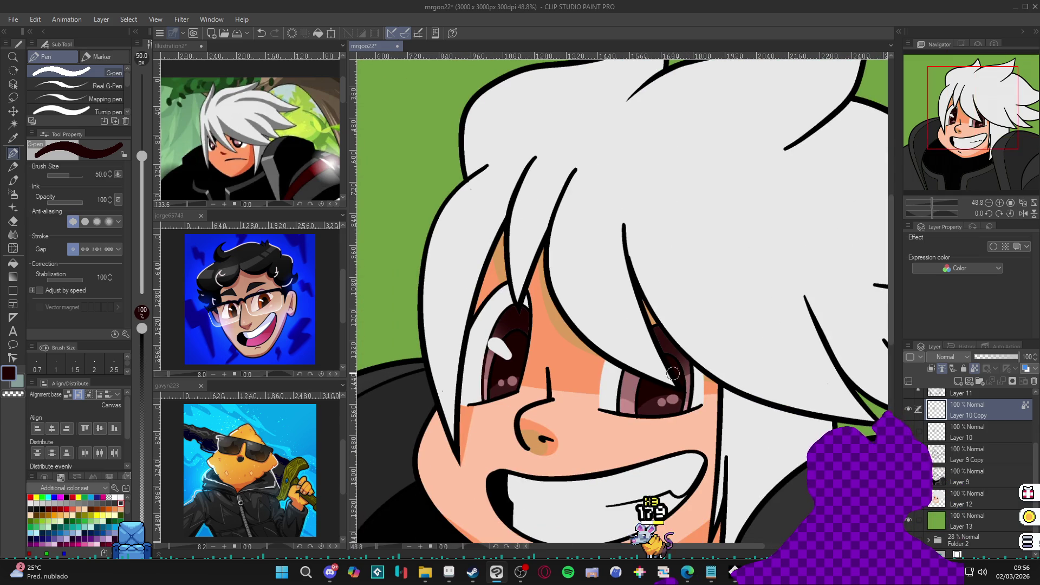
pyautogui.click(910, 409)
pyautogui.click(909, 410)
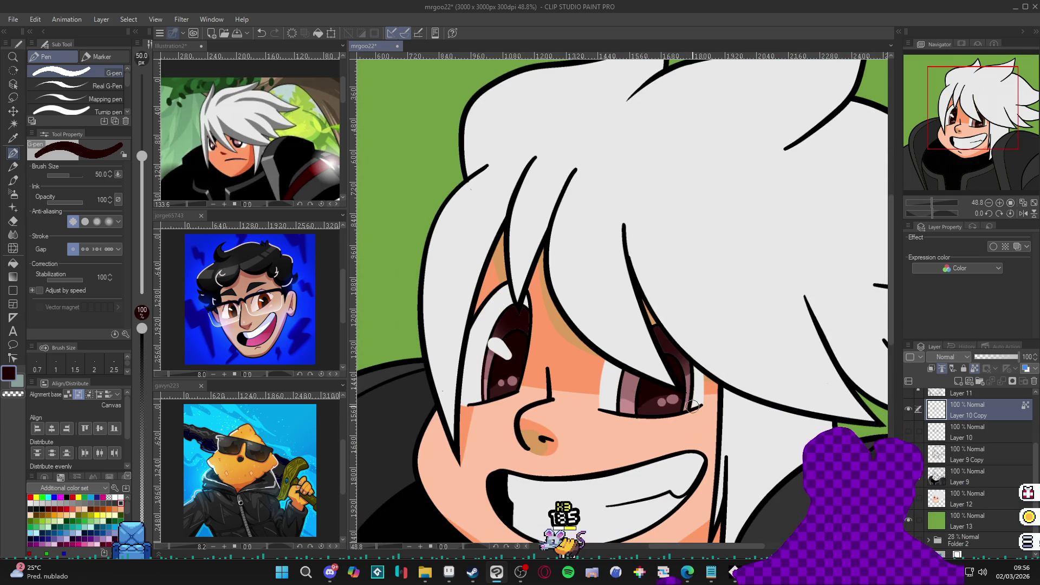
pyautogui.keyDown('alt'); pyautogui.click(493, 352); pyautogui.keyUp('alt')
pyautogui.press('[')
pyautogui.press('[')
pyautogui.press('[')
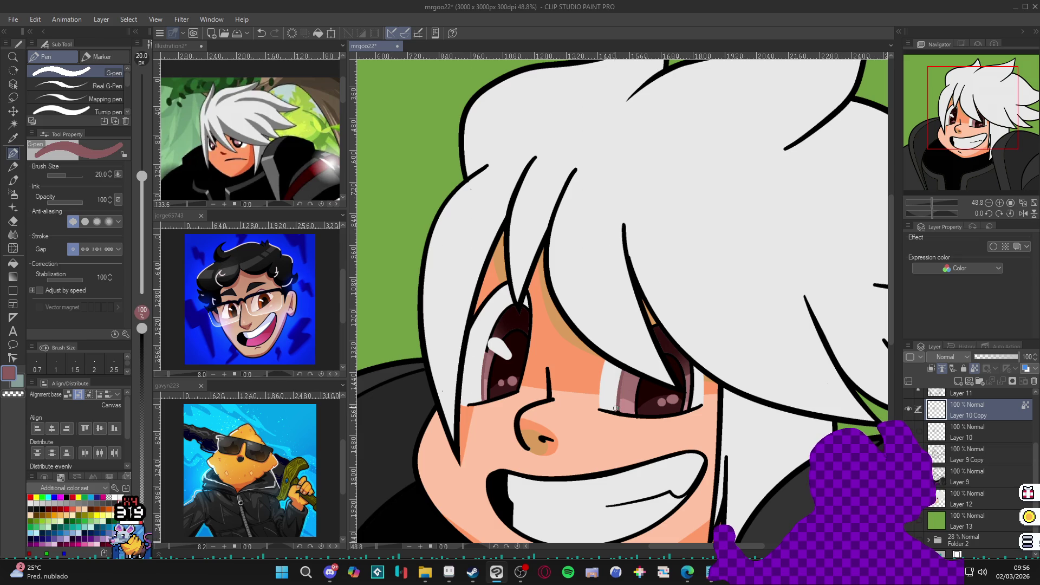
pyautogui.hotkey('ctrl', 's')
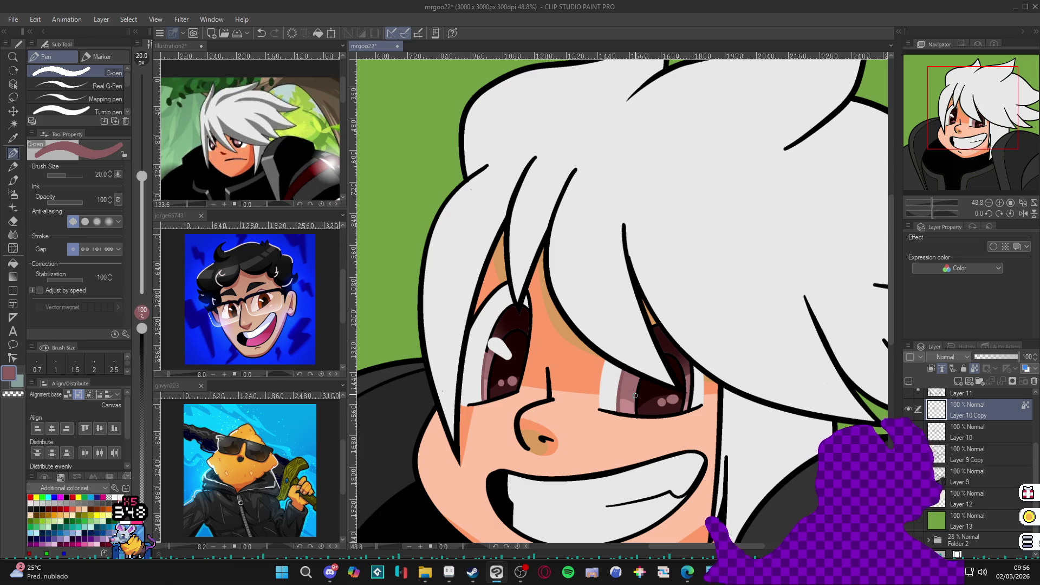
# Touch up the right eye's lower lid, select Layer 11, and zoom out to 22.5%
pyautogui.scroll(-2, 602, 386)
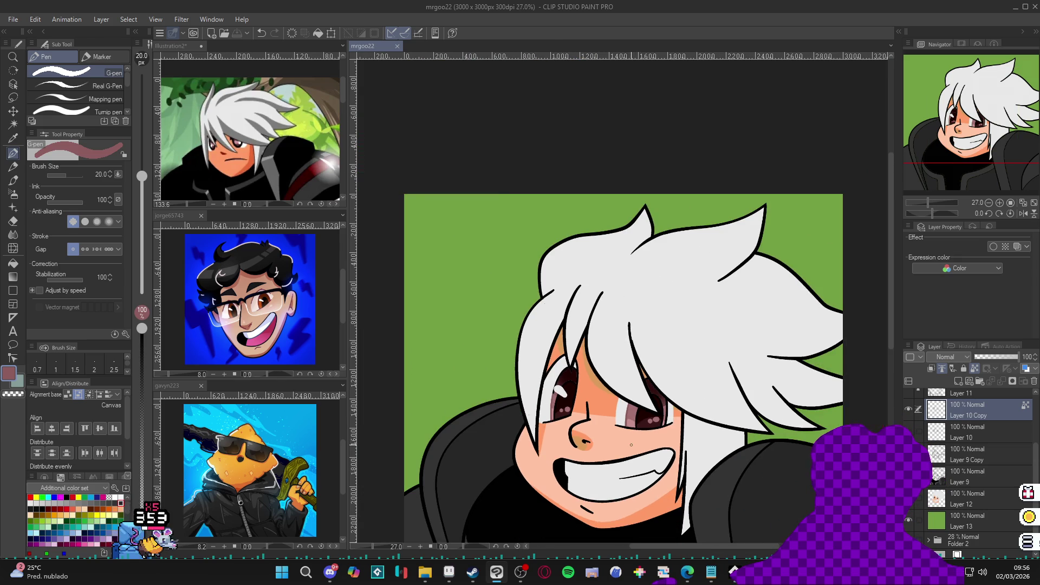
pyautogui.scroll(1, 608, 430)
pyautogui.scroll(3, 549, 391)
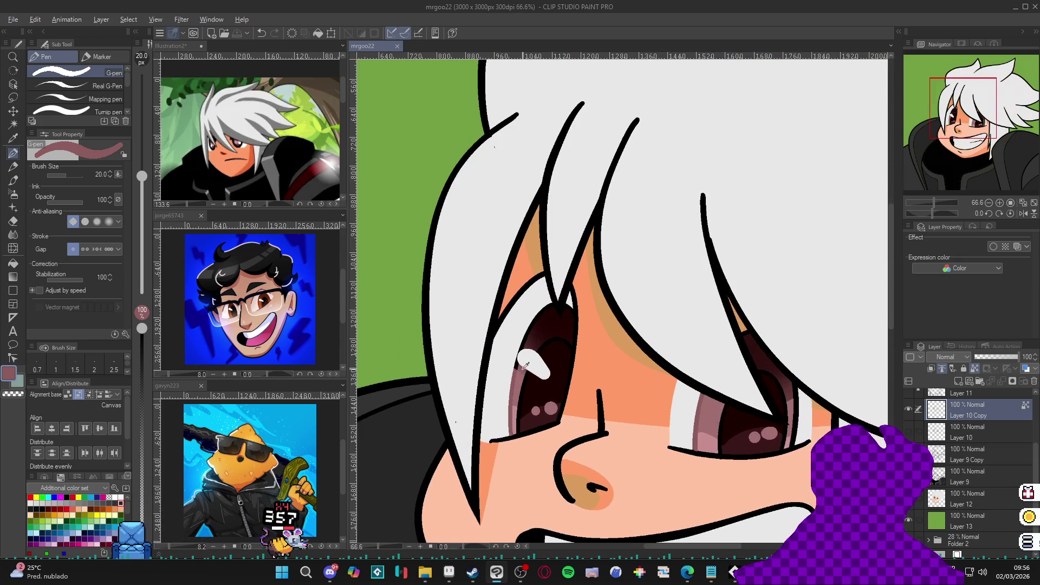
pyautogui.click(670, 447)
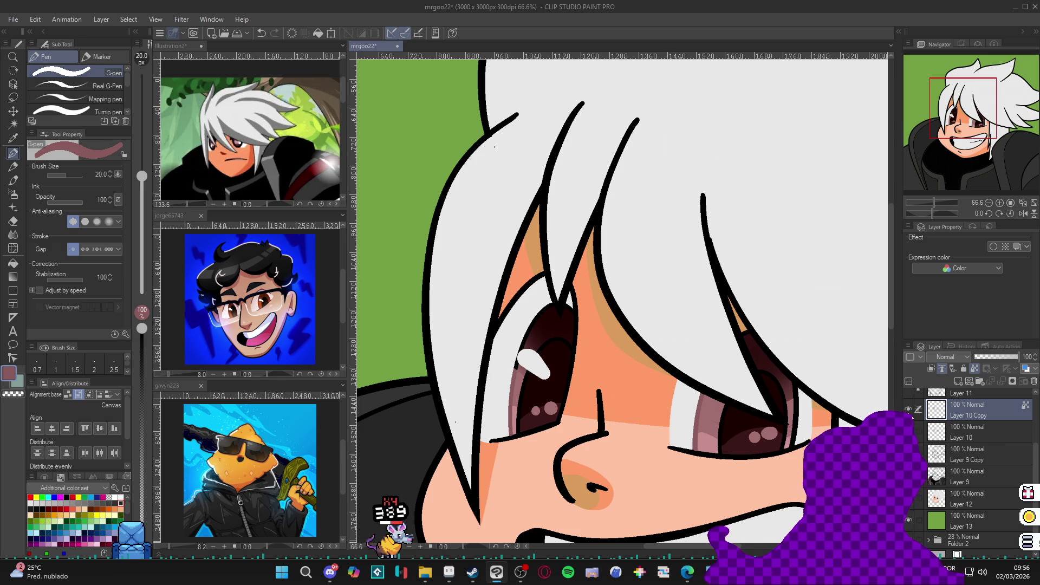
pyautogui.scroll(2, 1018, 439)
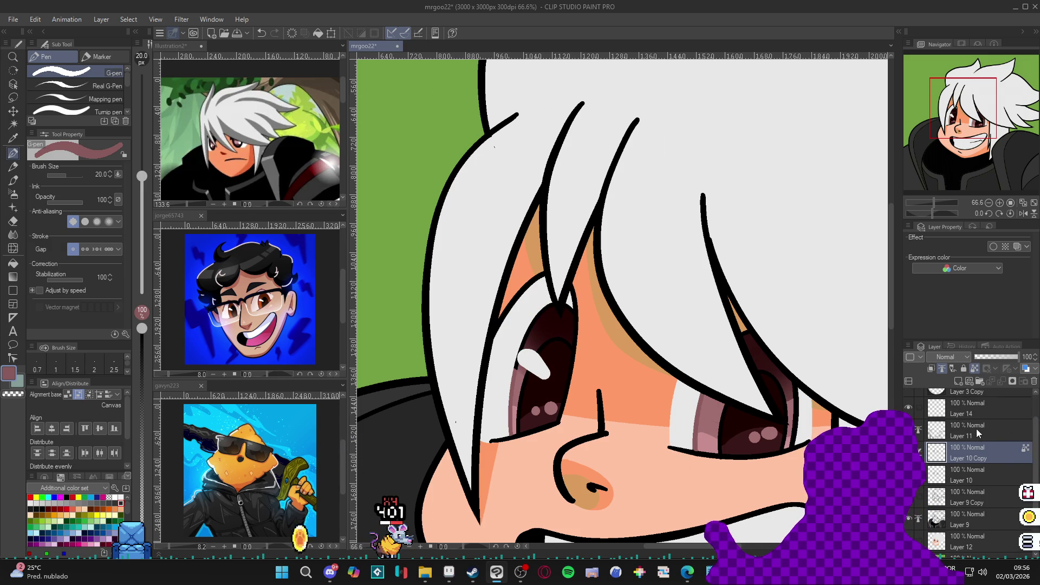
pyautogui.click(970, 431)
pyautogui.scroll(1, 1010, 436)
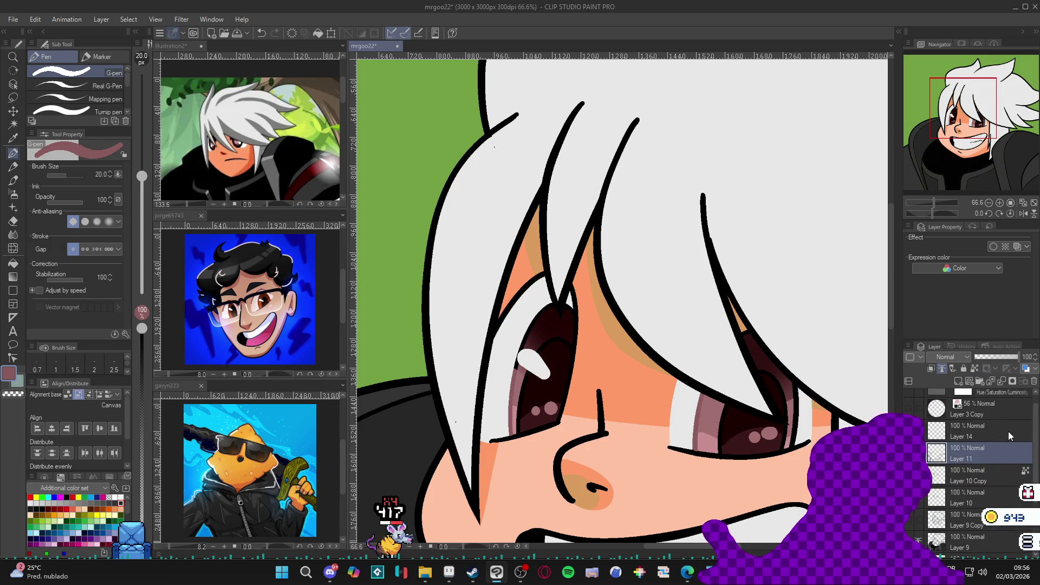
pyautogui.moveTo(1033, 444); pyautogui.dragTo(1033, 473)
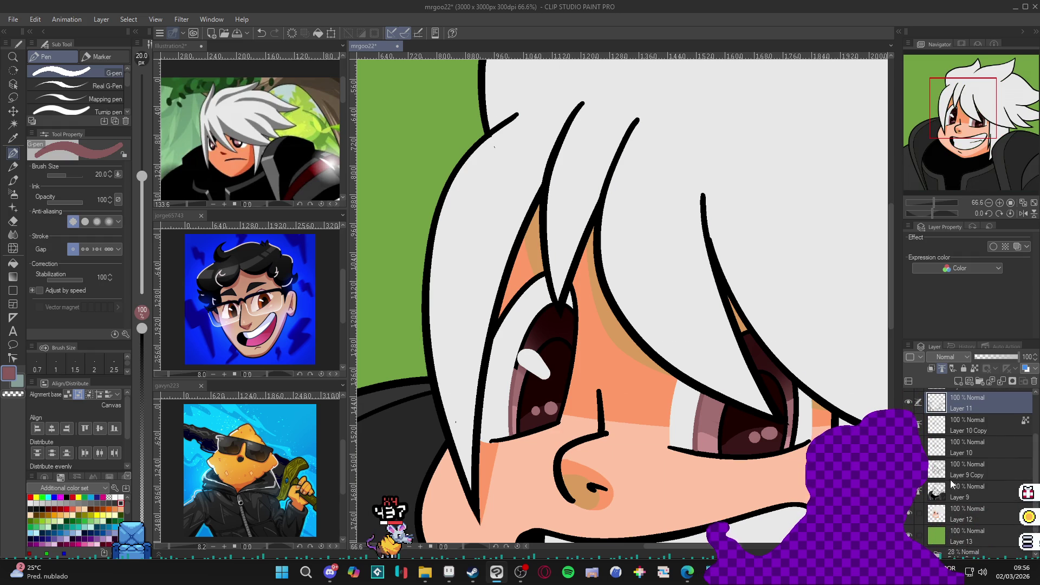
pyautogui.scroll(-5, 697, 388)
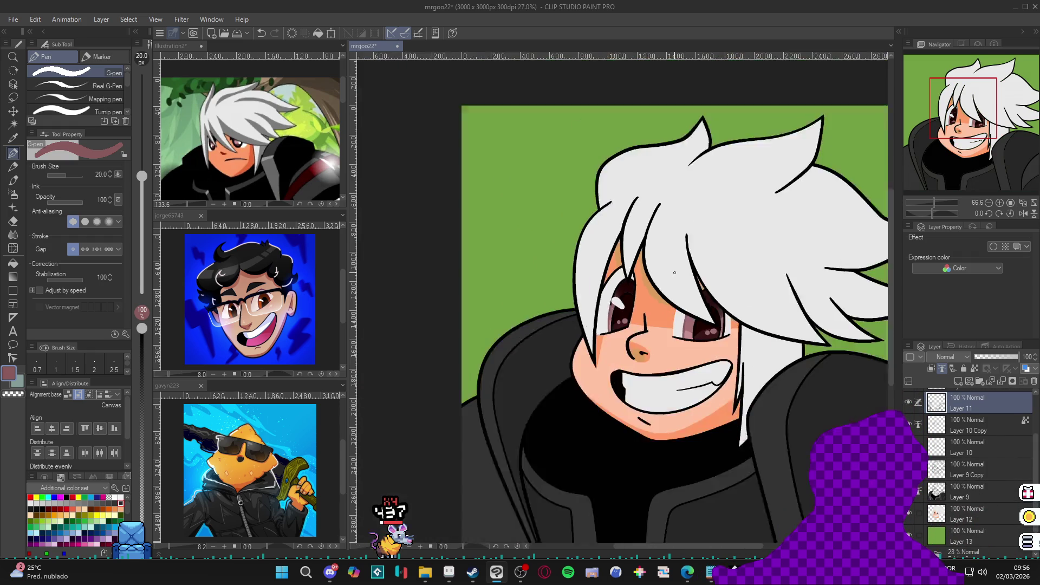
# Wand-select the four jacket panels and delete their dark grey fill on Layer 9
pyautogui.press('w')
pyautogui.click(738, 399)
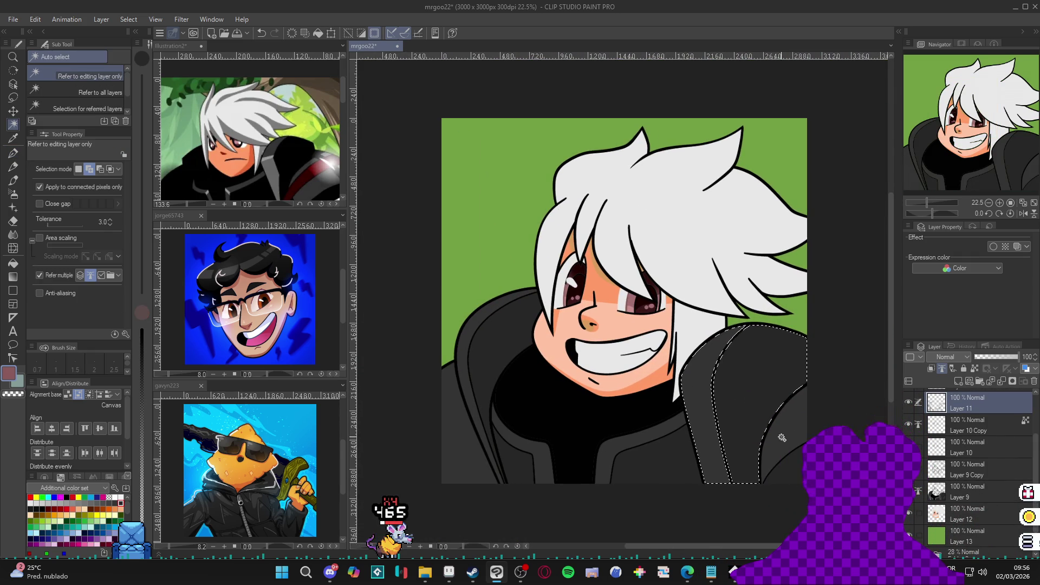
pyautogui.click(650, 461)
pyautogui.click(520, 460)
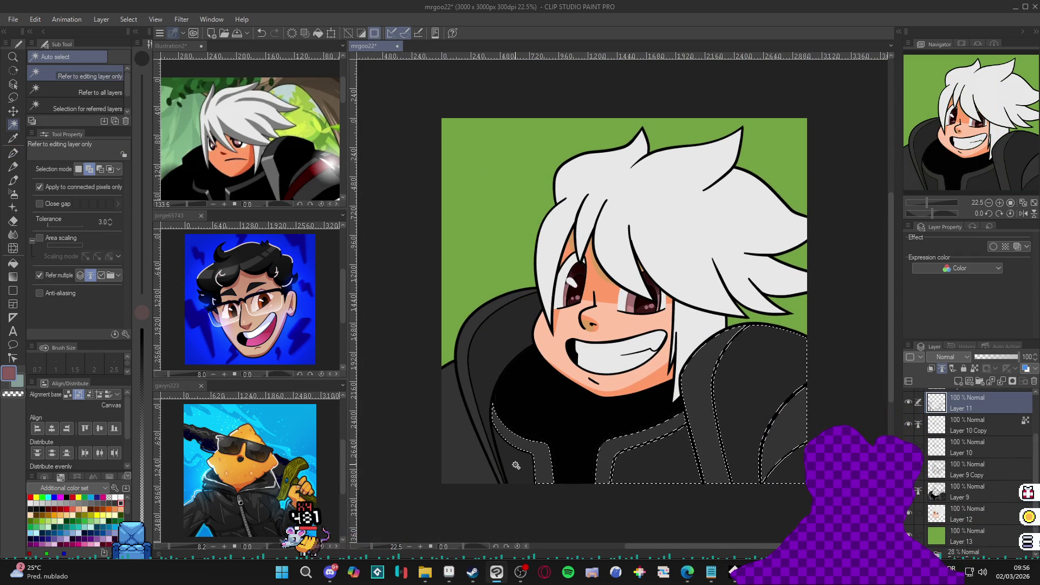
pyautogui.click(487, 375)
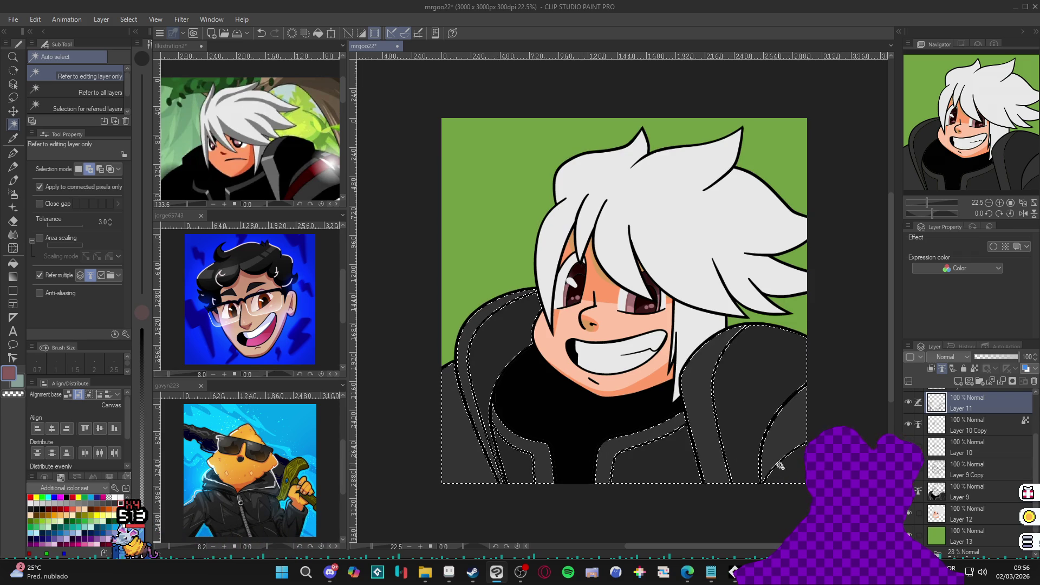
pyautogui.click(957, 493)
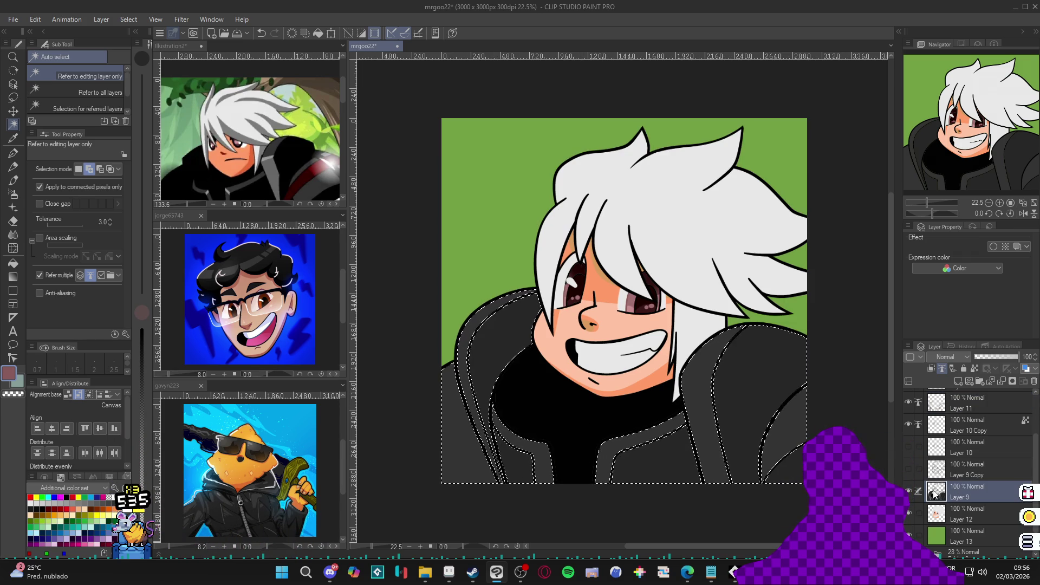
pyautogui.press('Delete')
# Deselect, paste the dark jacket back onto a copied layer, and save
pyautogui.hotkey('ctrl', 'd')
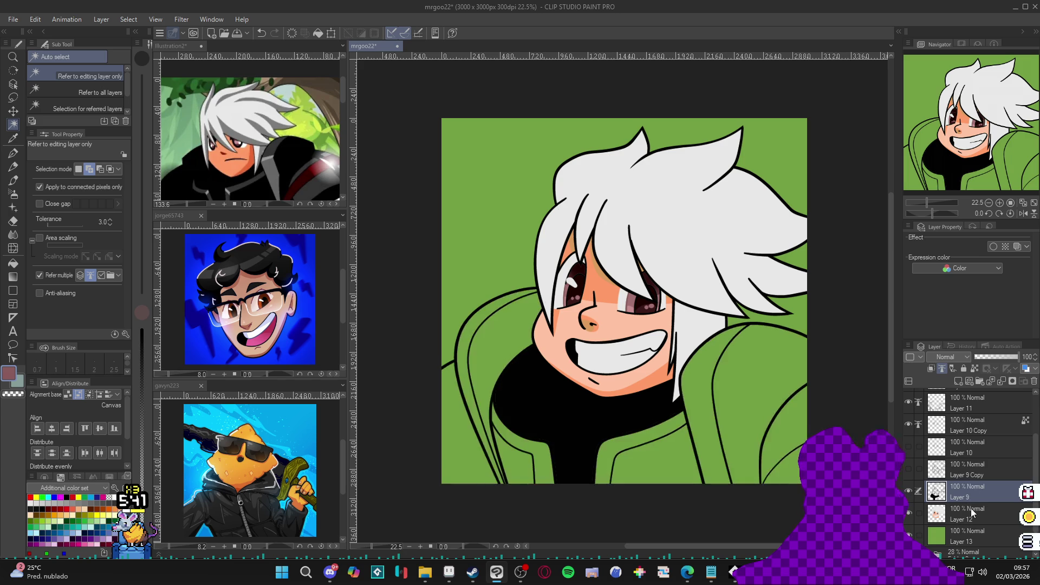
pyautogui.click(971, 508)
pyautogui.hotkey('ctrl', 'v')
pyautogui.scroll(3, 711, 406)
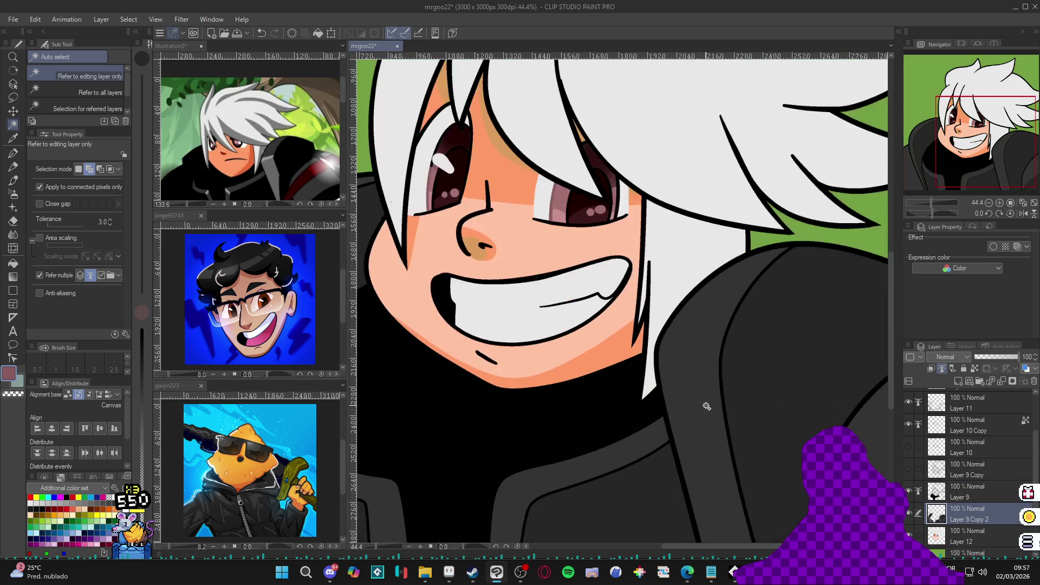
pyautogui.scroll(-4, 712, 406)
pyautogui.scroll(2, 711, 405)
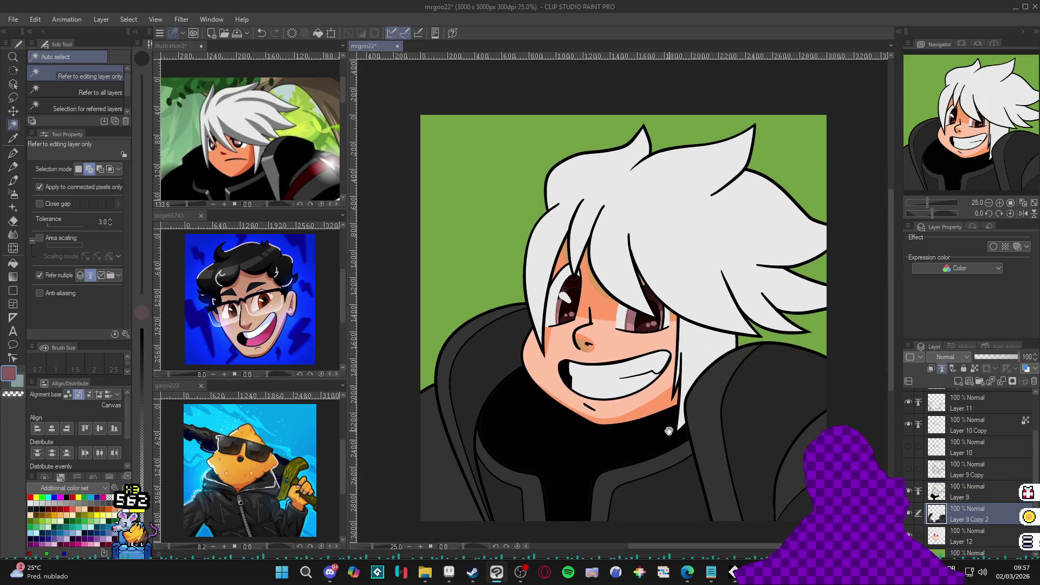
pyautogui.hotkey('ctrl', 's')
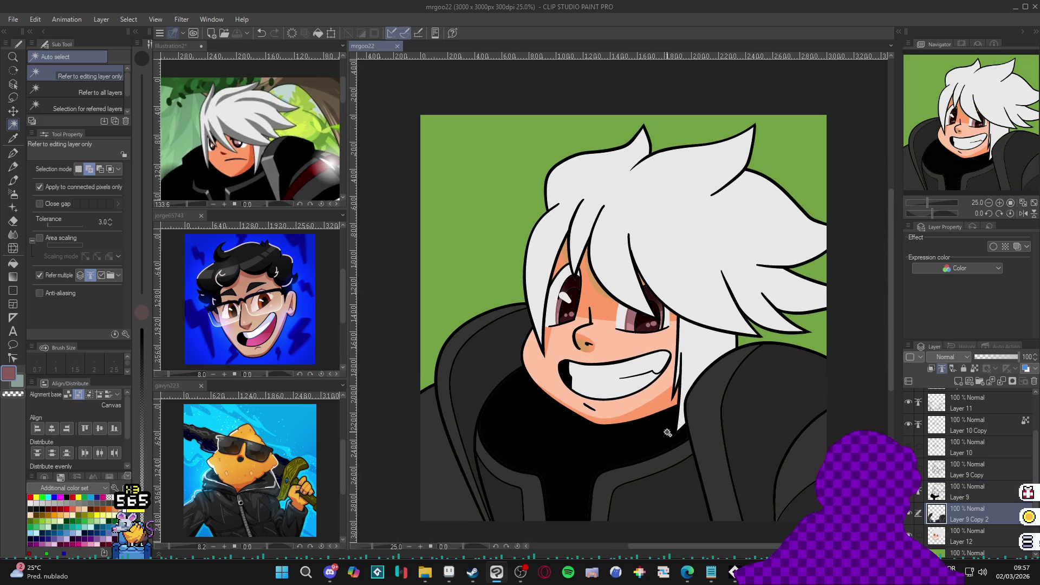
# On Layer 12, sample the green background with the G-pen and open Color settings for AAB2A1
pyautogui.scroll(-1, 691, 427)
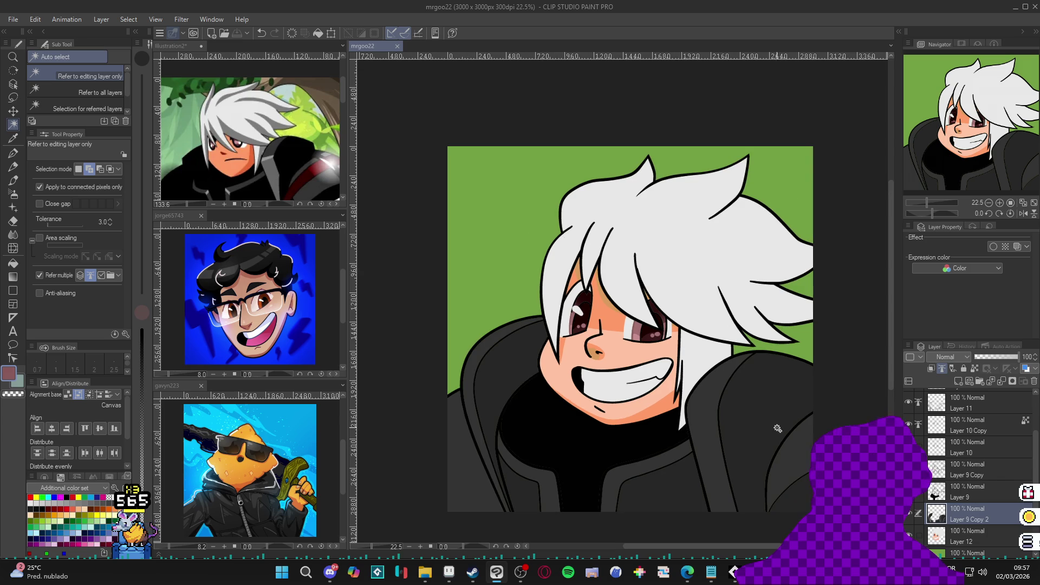
pyautogui.click(909, 533)
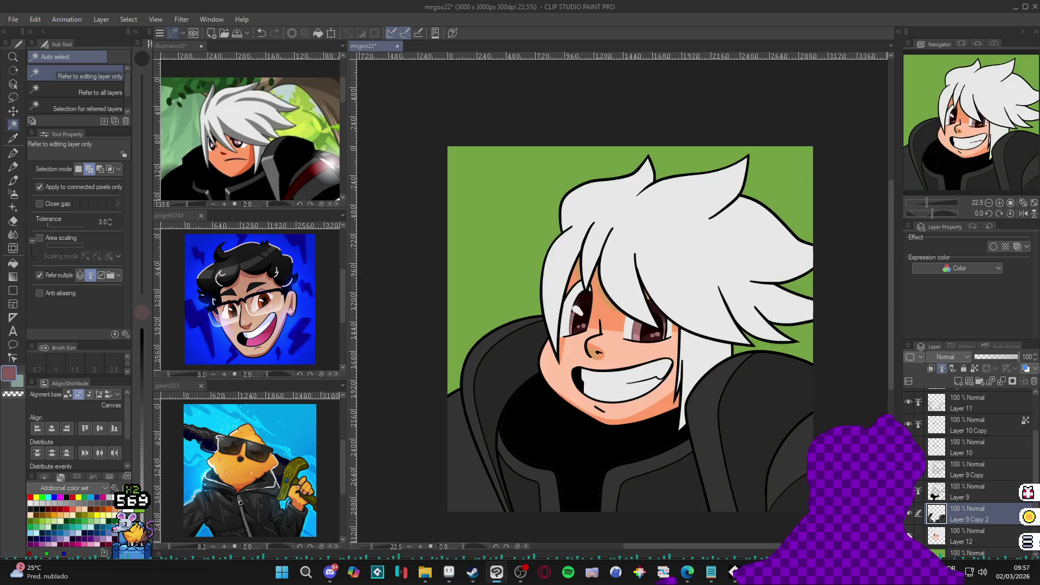
pyautogui.click(944, 539)
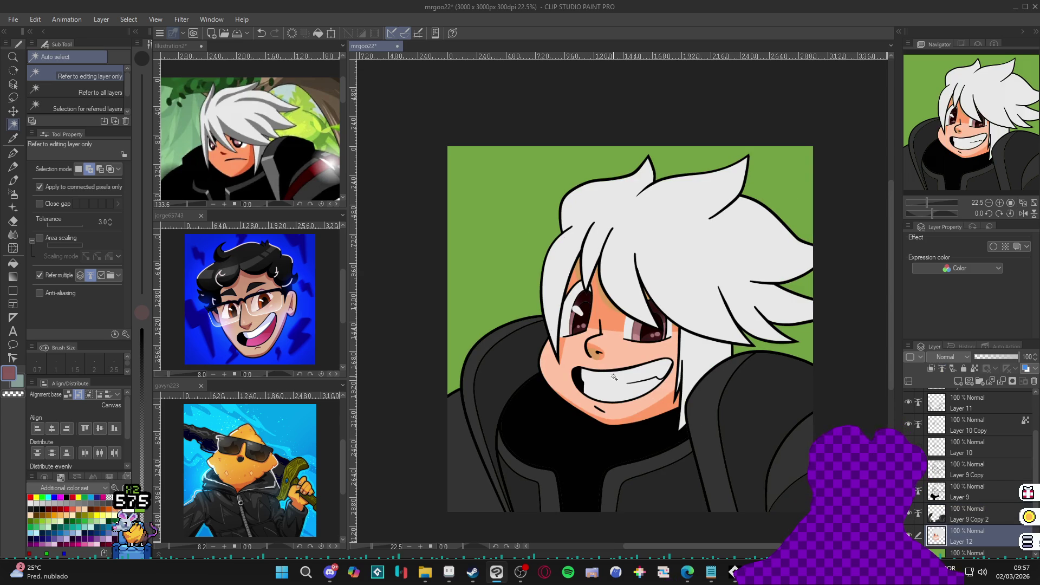
pyautogui.press('p')
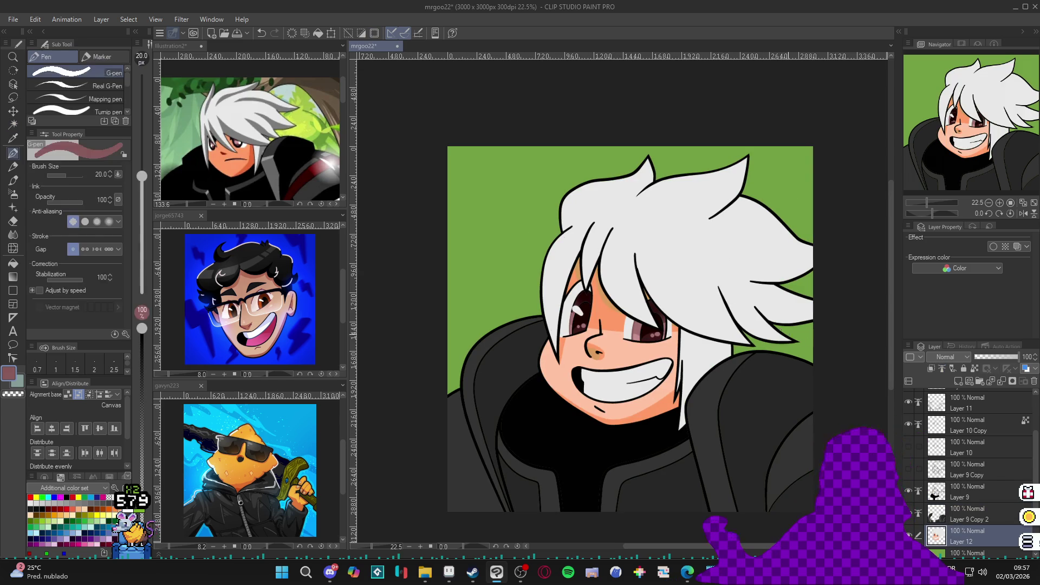
pyautogui.keyDown('alt'); pyautogui.click(471, 217); pyautogui.keyUp('alt')
pyautogui.hotkey('ctrl', 's')
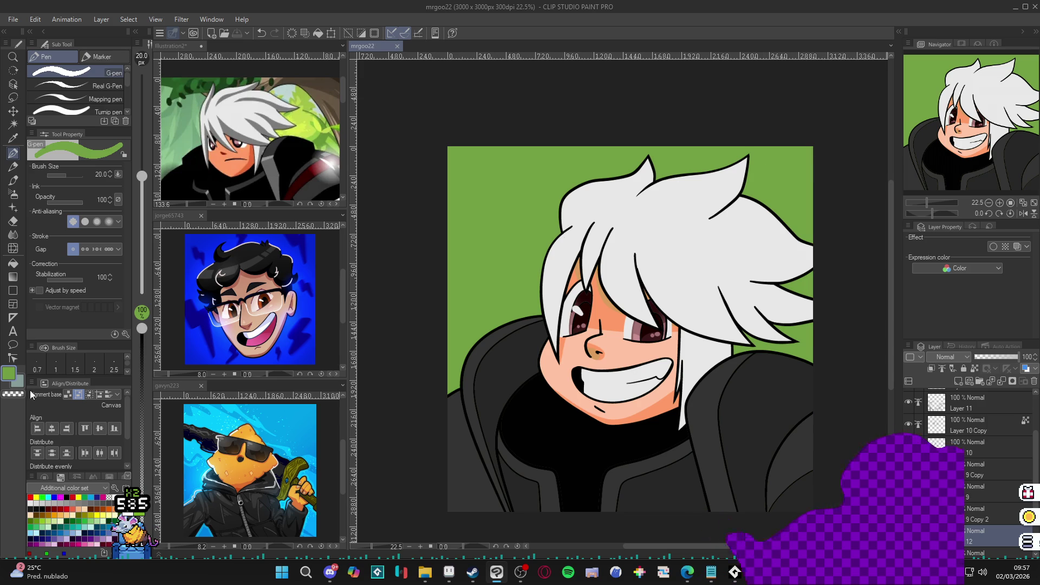
pyautogui.doubleClick(9, 374)
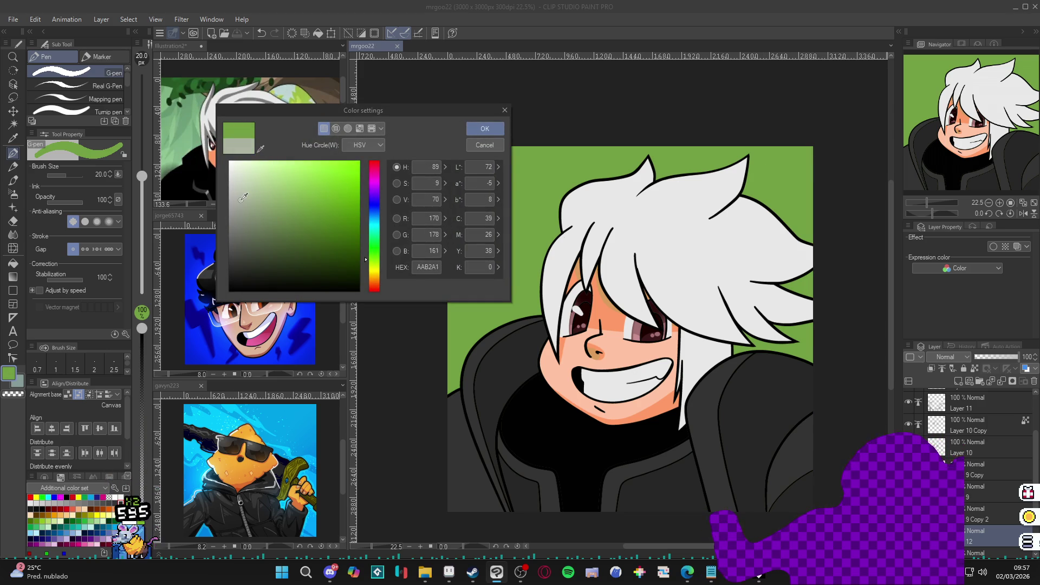
# Confirm the pale grey-green and paint a shadow stroke across the lower teeth, then reset the view upright
pyautogui.click(485, 128)
pyautogui.moveTo(596, 303); pyautogui.dragTo(556, 276)
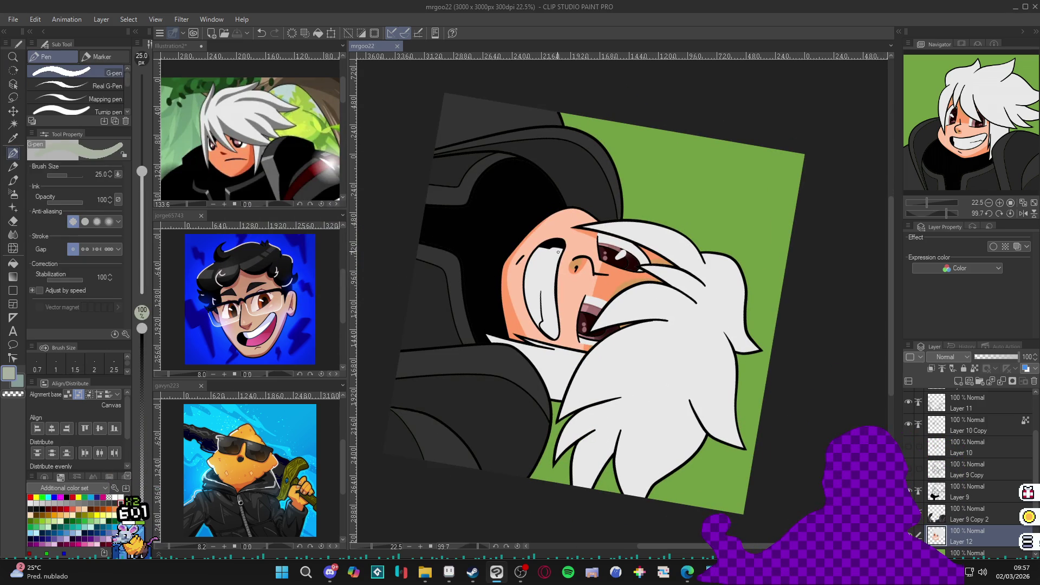
pyautogui.moveTo(661, 420)
pyautogui.mouseDown()
pyautogui.moveTo(698, 359)
pyautogui.moveTo(549, 297)
pyautogui.mouseUp()
pyautogui.hotkey('ctrl', '@')
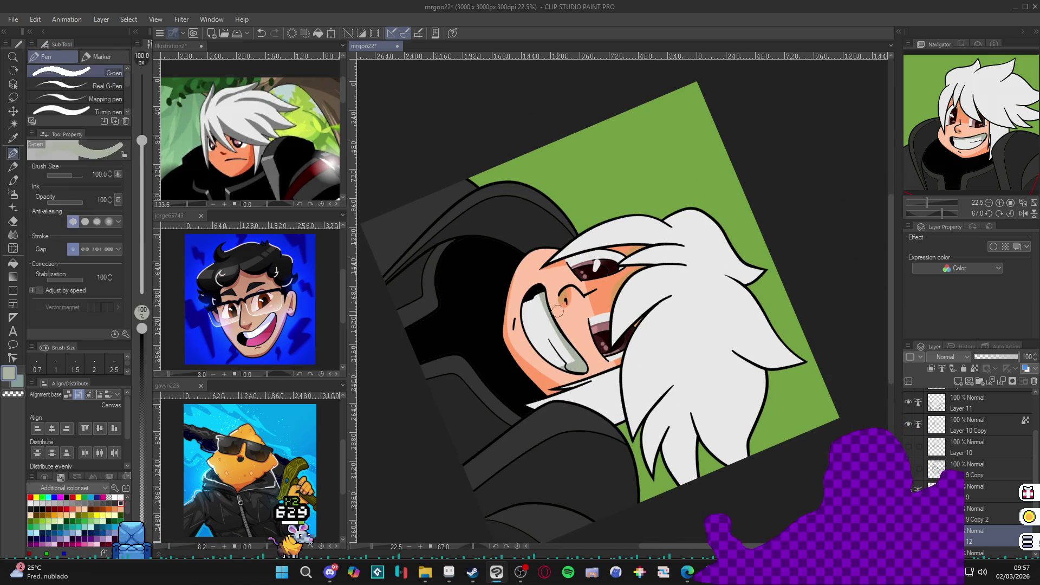
pyautogui.hotkey('shift', 'space')
pyautogui.doubleClick(694, 415)
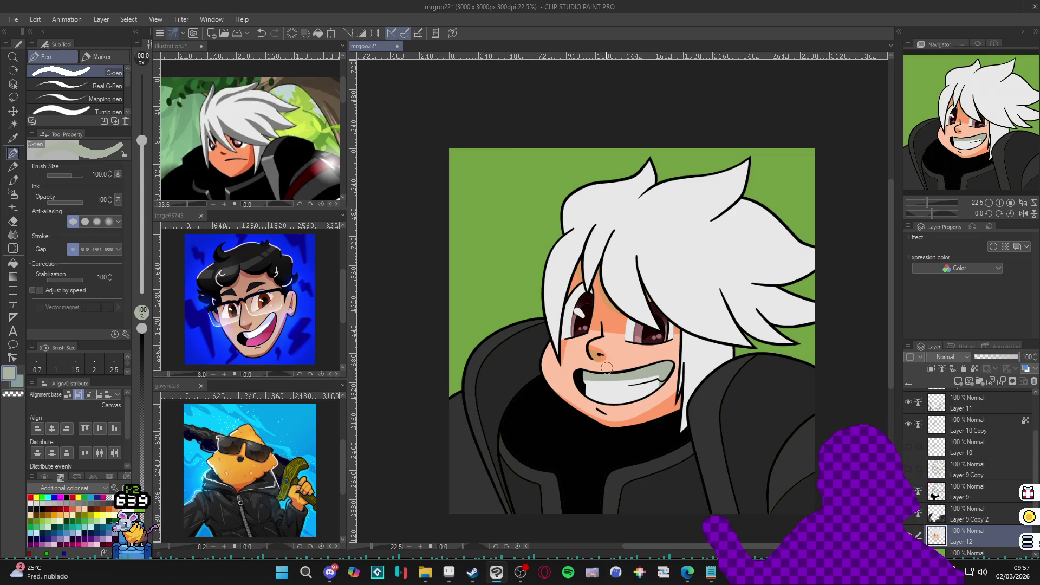
# Wash the teeth with a faint fill at about 23% opacity, then restore full pen opacity
pyautogui.moveTo(142, 328); pyautogui.dragTo(141, 477)
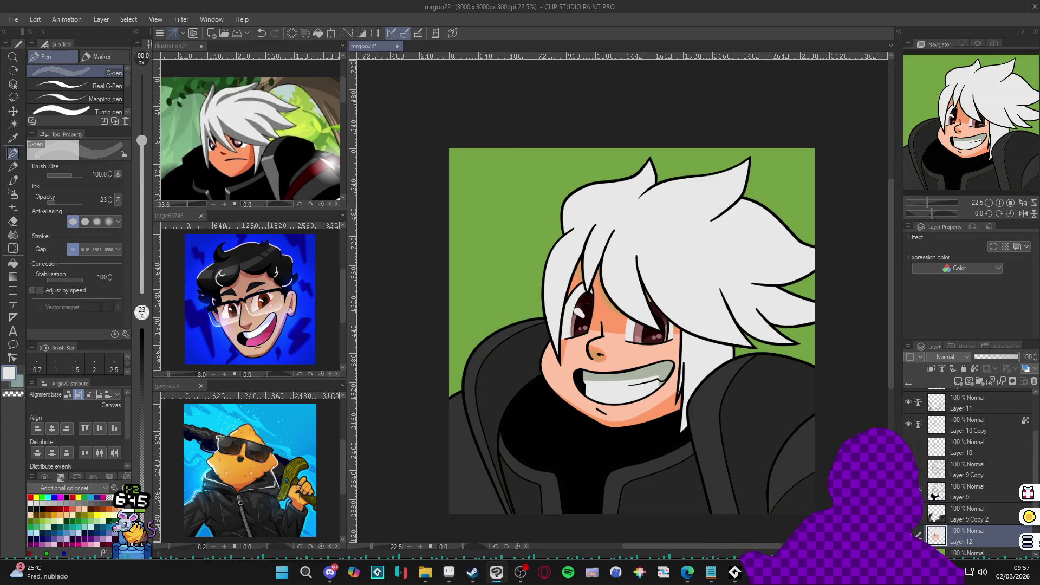
pyautogui.press('g')
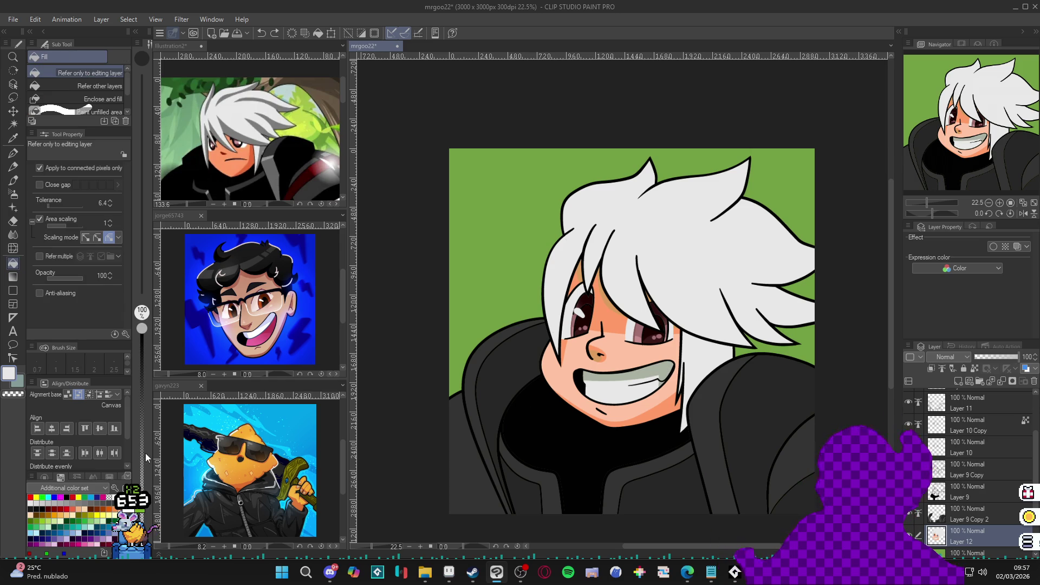
pyautogui.click(667, 368)
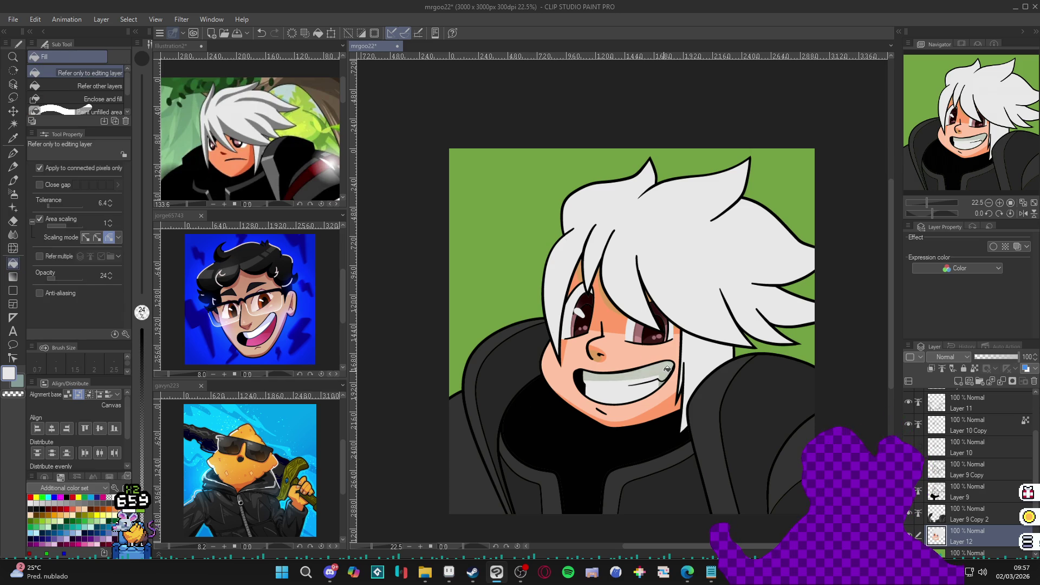
pyautogui.press('p')
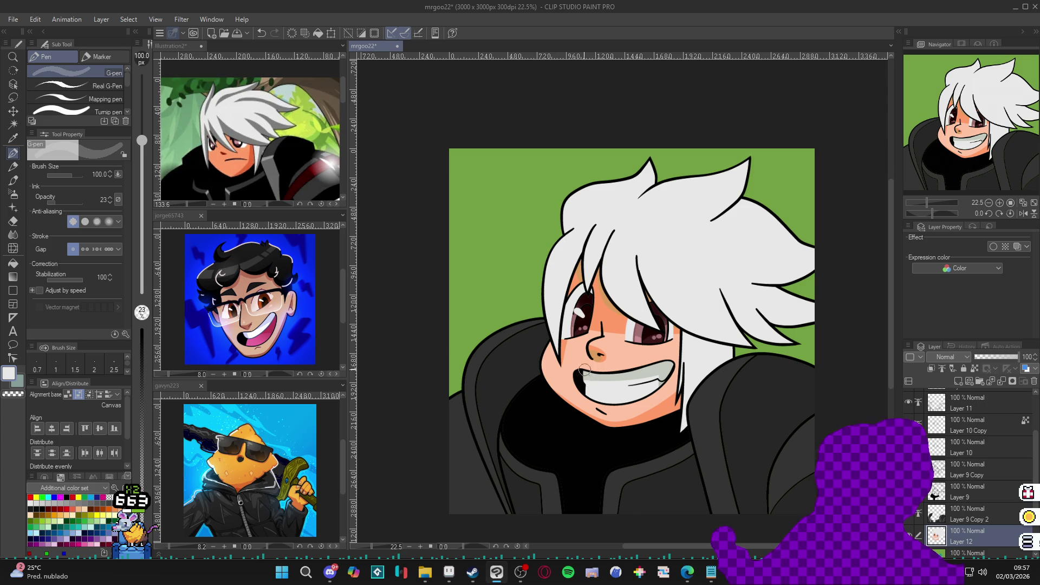
pyautogui.press('0')
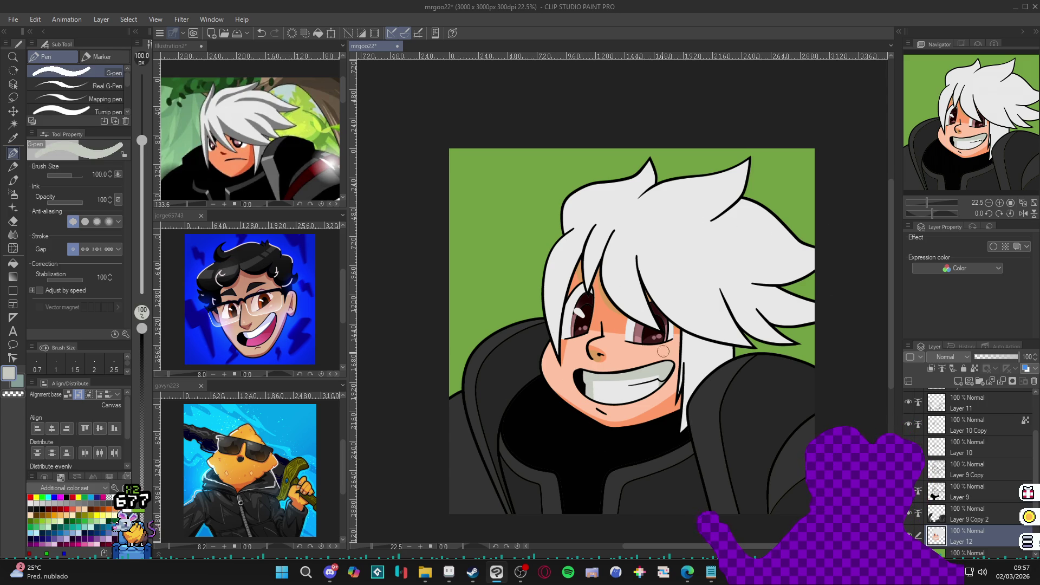
pyautogui.click(916, 492)
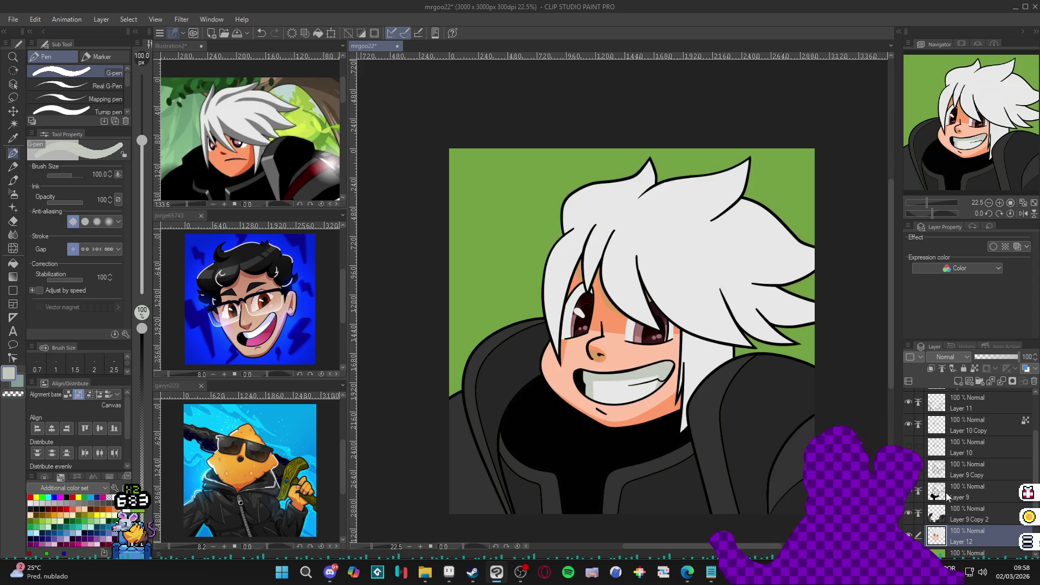
pyautogui.keyDown('alt'); pyautogui.click(794, 345); pyautogui.keyUp('alt')
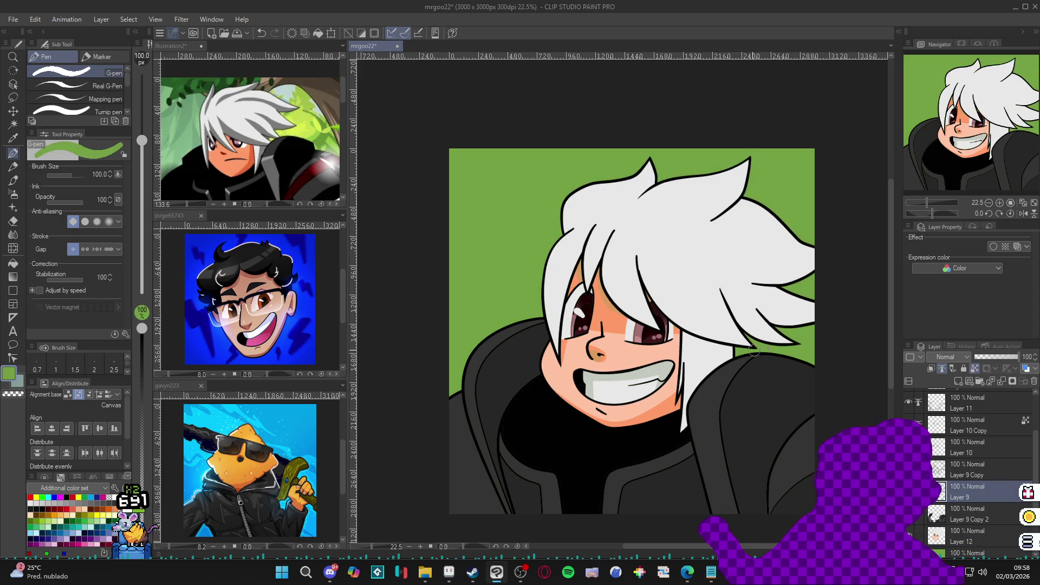
pyautogui.doubleClick(8, 374)
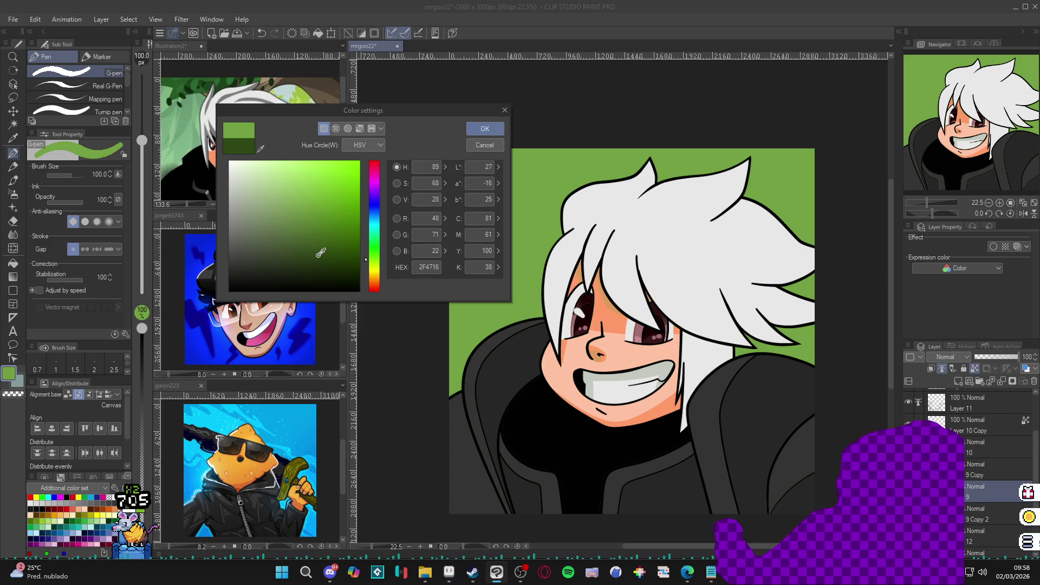
pyautogui.click(485, 129)
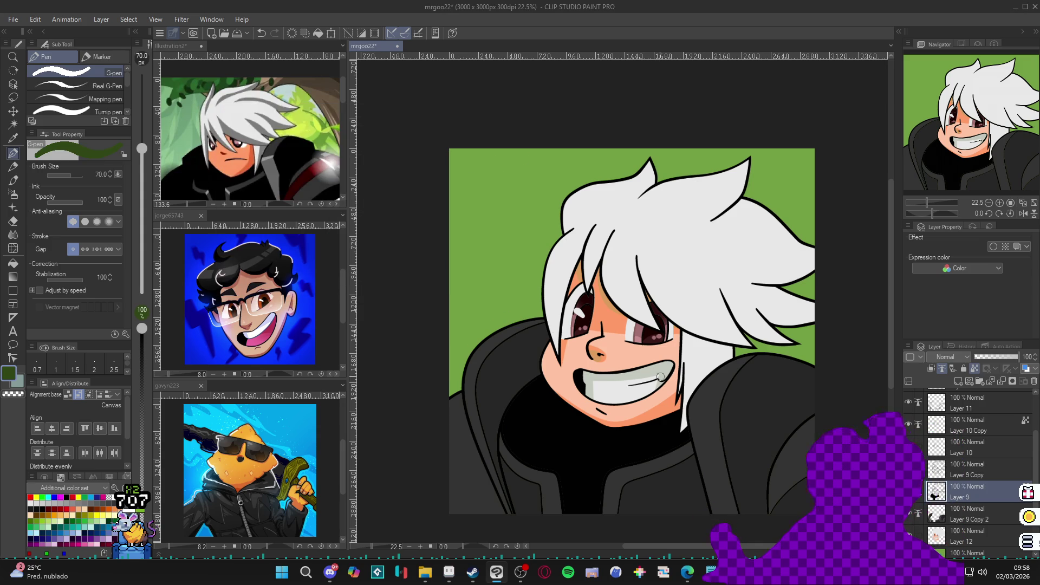
pyautogui.press('[')
pyautogui.press('[')
pyautogui.press('[')
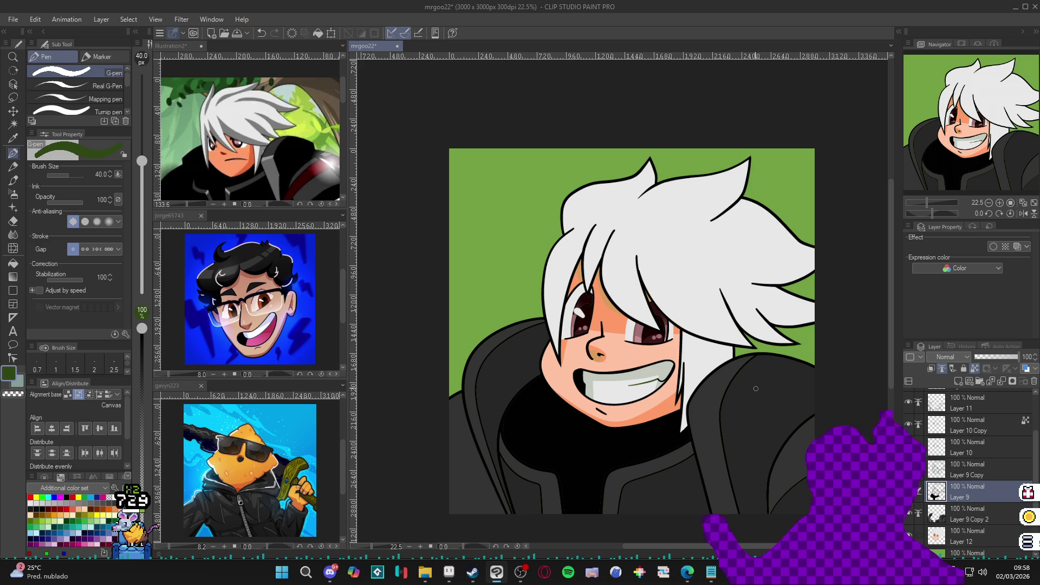
pyautogui.hotkey('ctrl', 's')
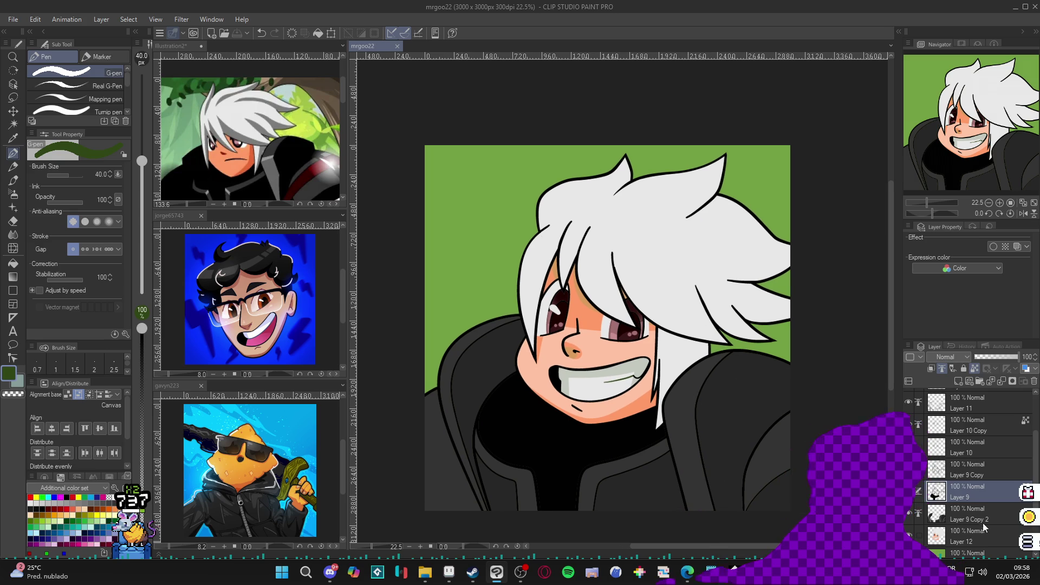
pyautogui.click(951, 538)
pyautogui.press('w')
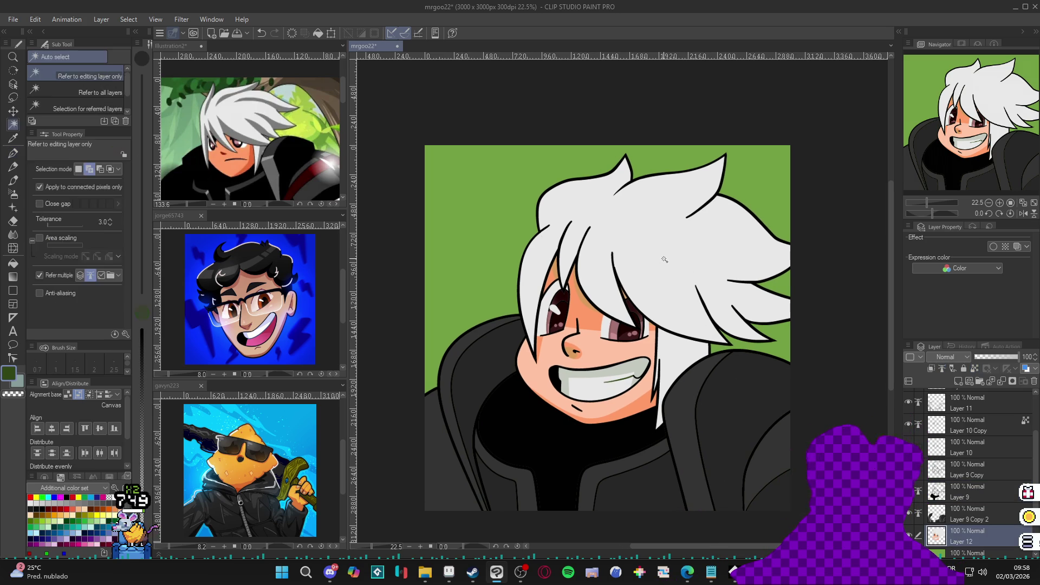
pyautogui.click(664, 261)
pyautogui.scroll(-1, 663, 262)
pyautogui.hotkey('ctrl', 'd')
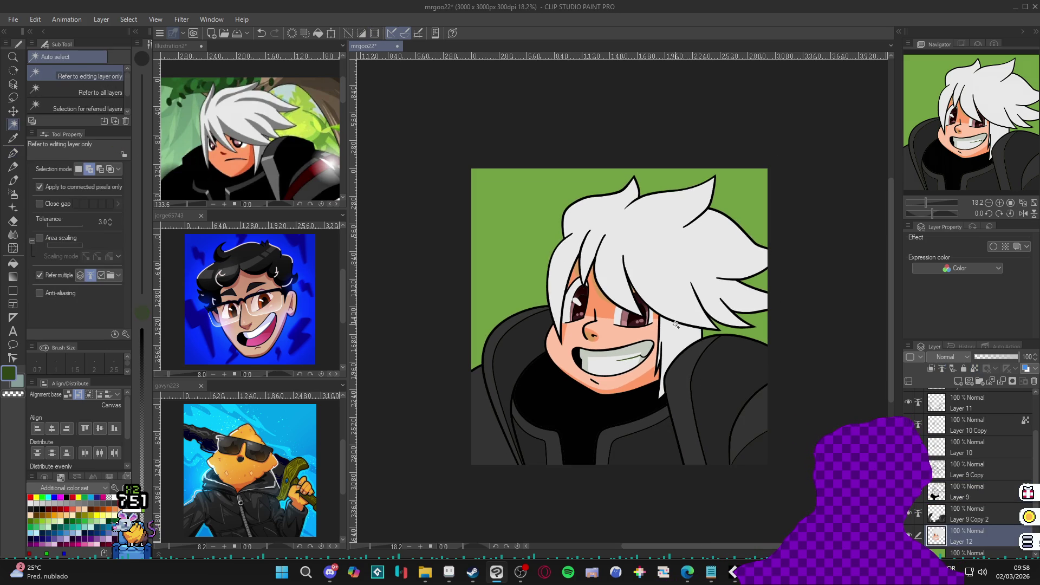
pyautogui.press('p')
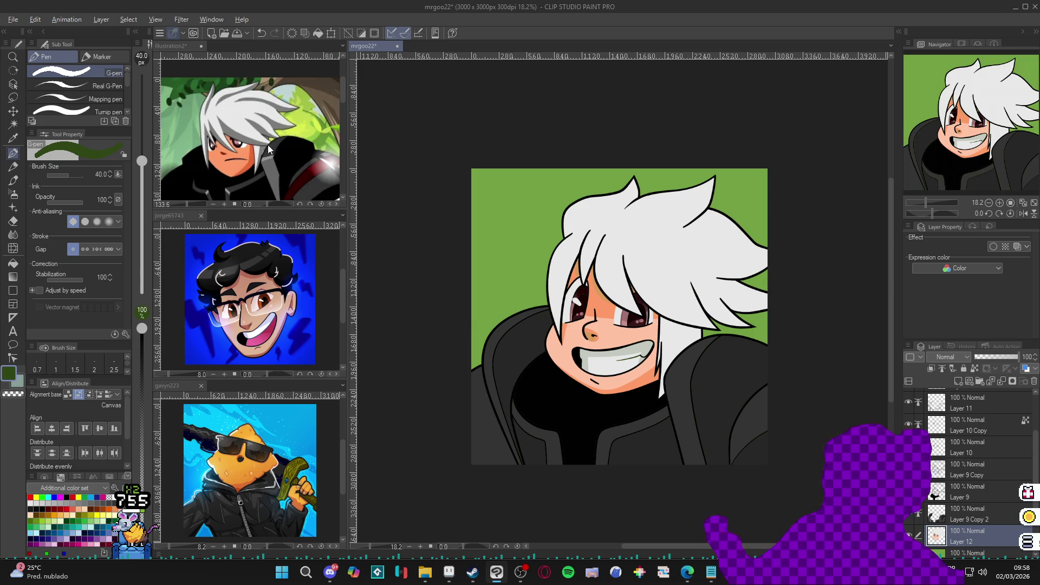
pyautogui.hotkey('ctrl', 'Tab')
# Pick a light grey, enlarge the brush, and paint a grey shading stroke through the hair
pyautogui.keyDown('alt'); pyautogui.click(739, 335); pyautogui.keyUp('alt')
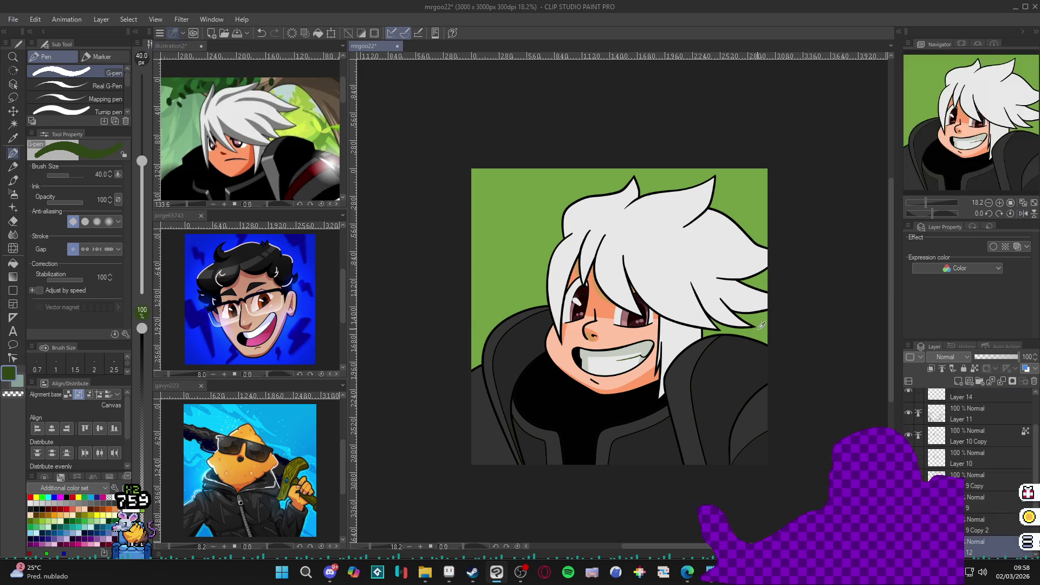
pyautogui.click(9, 376)
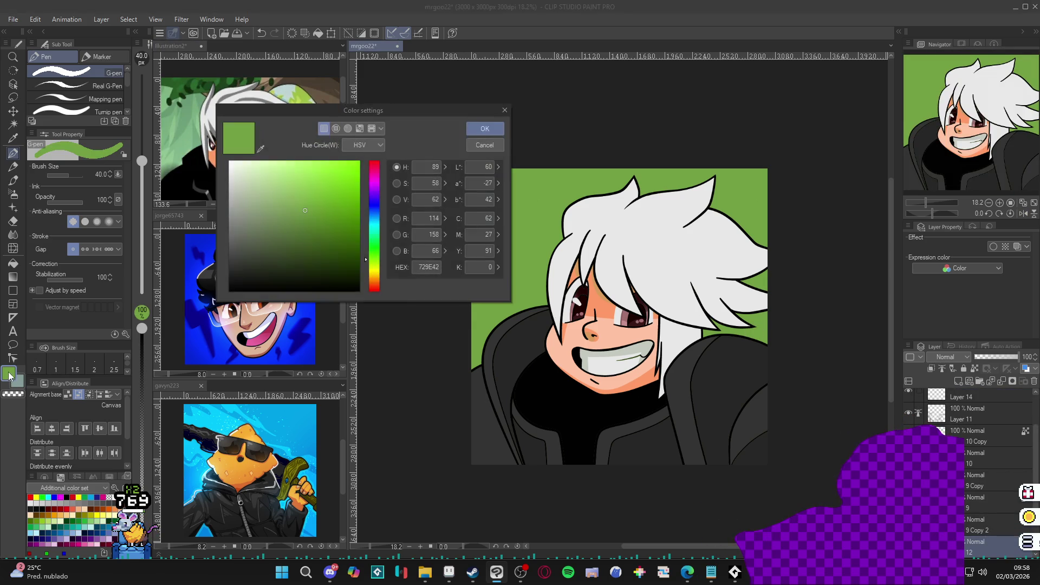
pyautogui.moveTo(239, 206)
pyautogui.mouseDown()
pyautogui.moveTo(226, 248)
pyautogui.moveTo(237, 199)
pyautogui.mouseUp()
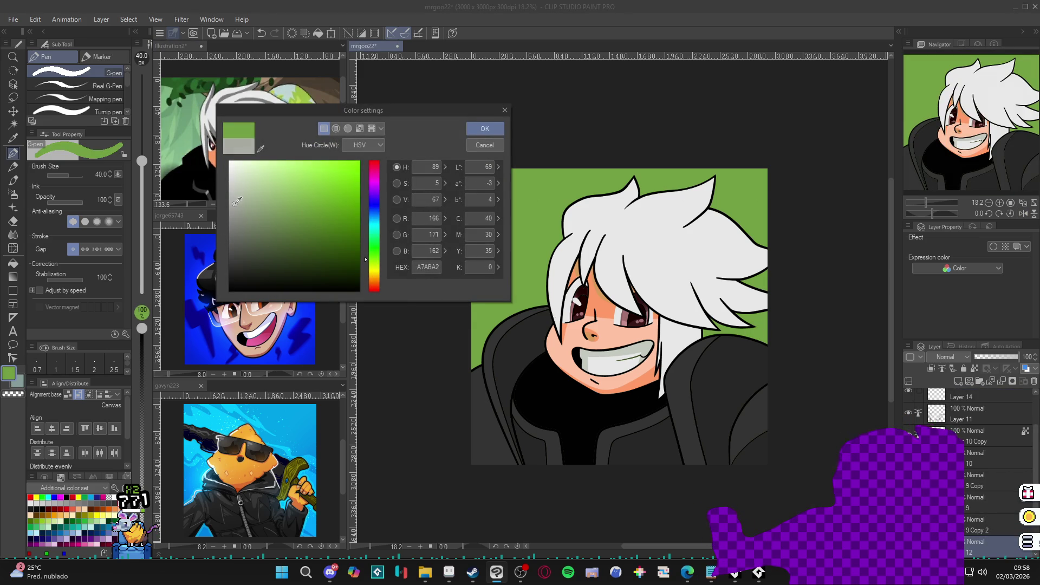
pyautogui.click(504, 128)
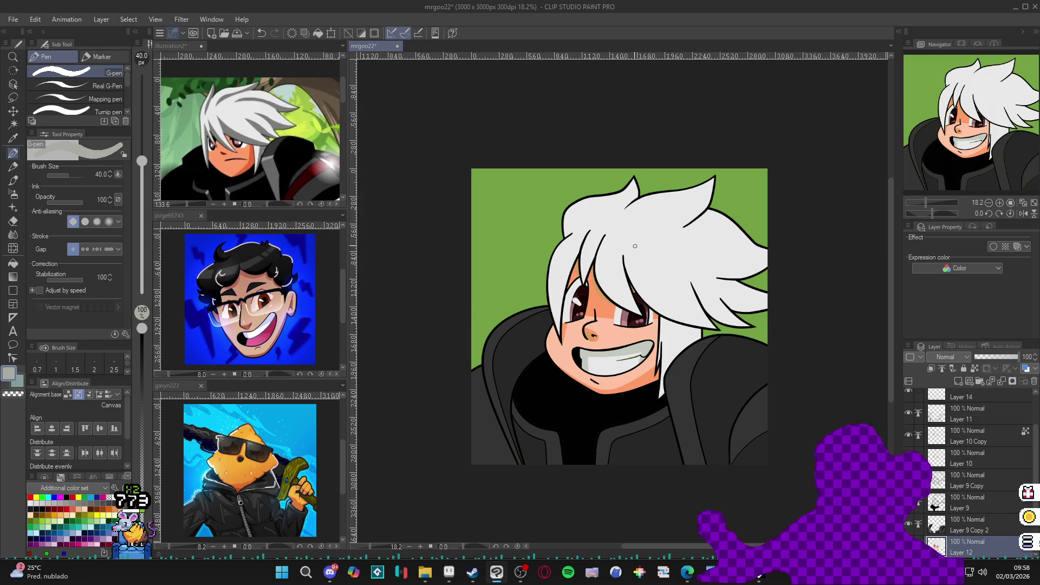
pyautogui.press(']')
pyautogui.press(']')
pyautogui.press(']')
pyautogui.moveTo(623, 249); pyautogui.dragTo(706, 312)
# Cover the shading's top edge with white and extend grey shading down the hair's right side
pyautogui.press('g')
pyautogui.press('g')
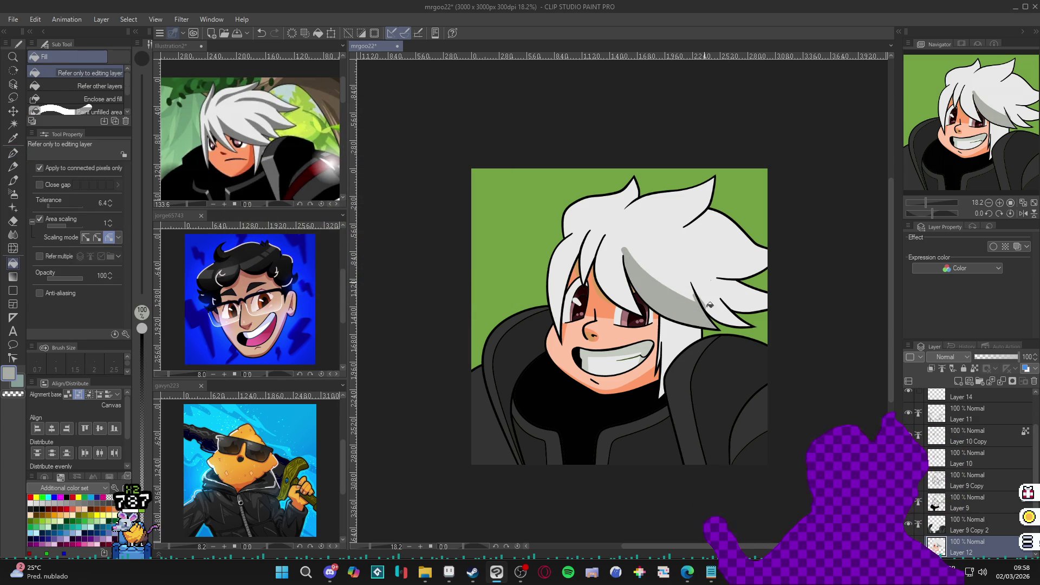
pyautogui.press('p')
pyautogui.keyDown('alt'); pyautogui.click(622, 242); pyautogui.keyUp('alt')
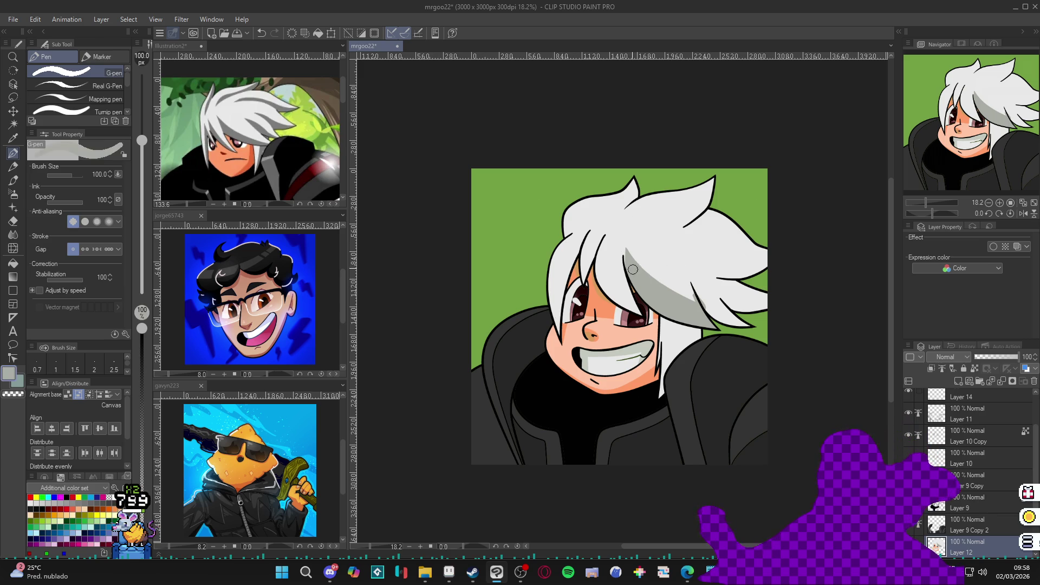
pyautogui.keyDown('alt'); pyautogui.click(622, 239); pyautogui.keyUp('alt')
pyautogui.moveTo(624, 246); pyautogui.dragTo(706, 299)
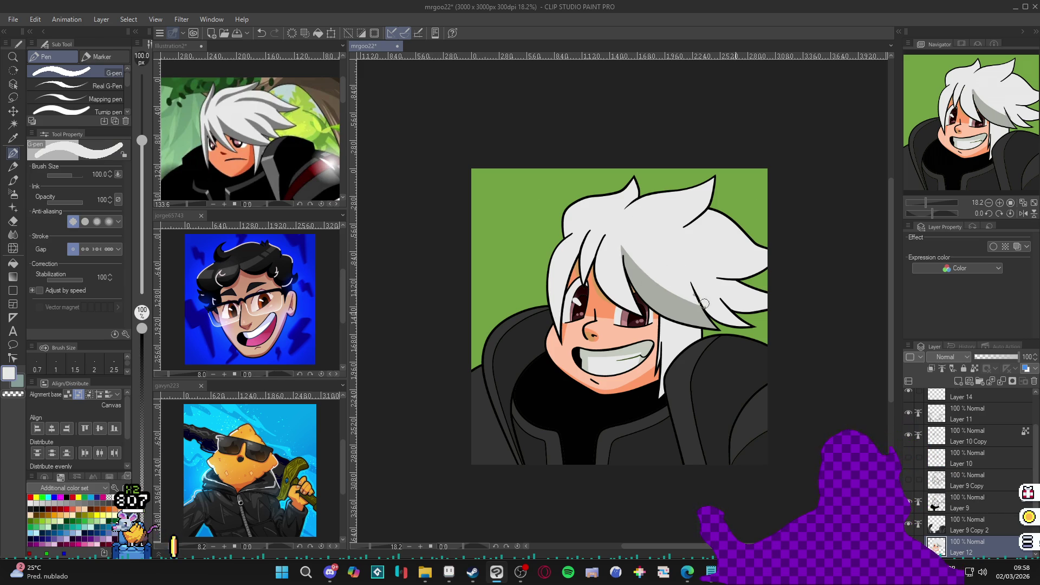
pyautogui.keyDown('alt'); pyautogui.click(704, 310); pyautogui.keyUp('alt')
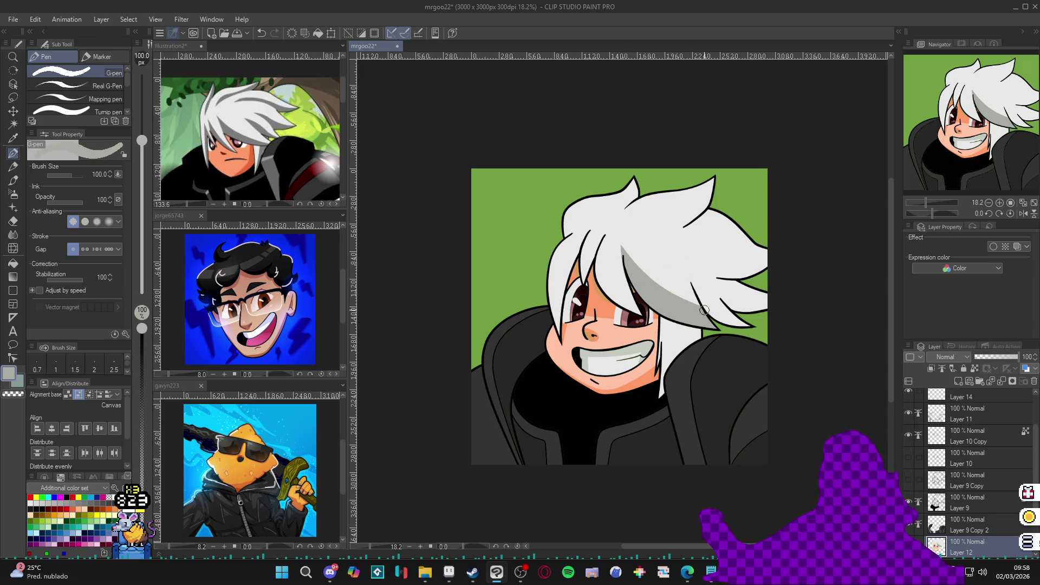
pyautogui.moveTo(692, 273)
pyautogui.mouseDown()
pyautogui.moveTo(742, 309)
pyautogui.moveTo(751, 289)
pyautogui.mouseUp()
pyautogui.press('g')
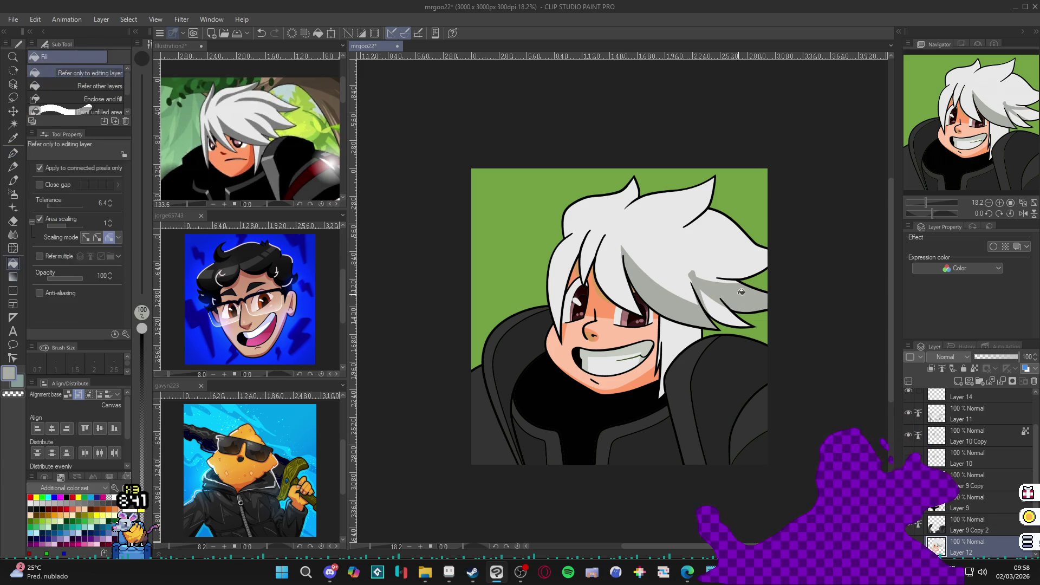
pyautogui.press('p')
pyautogui.moveTo(690, 276)
pyautogui.mouseDown()
pyautogui.moveTo(765, 263)
pyautogui.moveTo(704, 314)
pyautogui.moveTo(666, 386)
pyautogui.mouseUp()
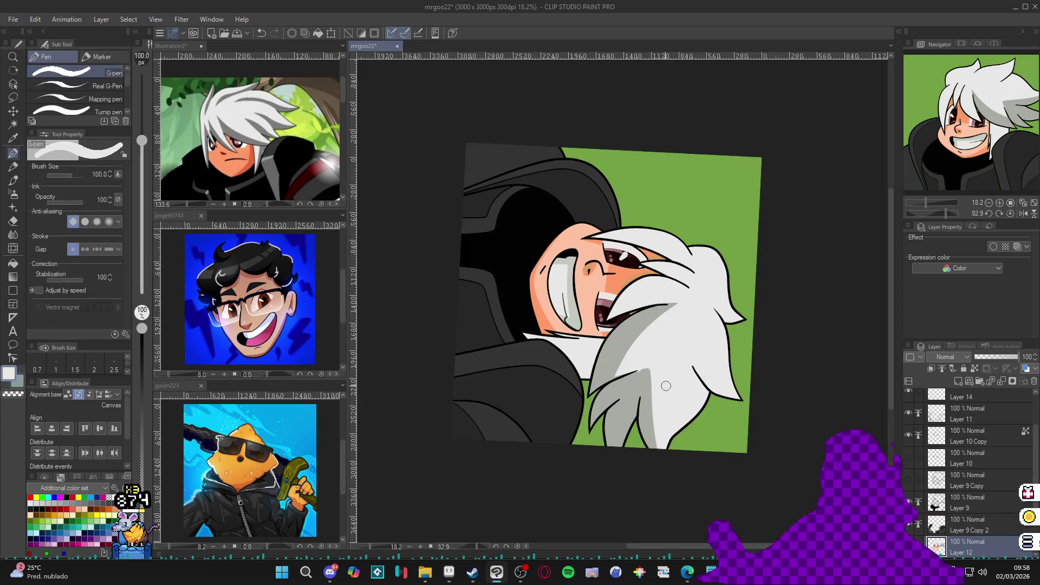
# Refine the hair shading edges, alternating sampled grey and white while rotating the canvas
pyautogui.keyDown('alt'); pyautogui.click(650, 426); pyautogui.keyUp('alt')
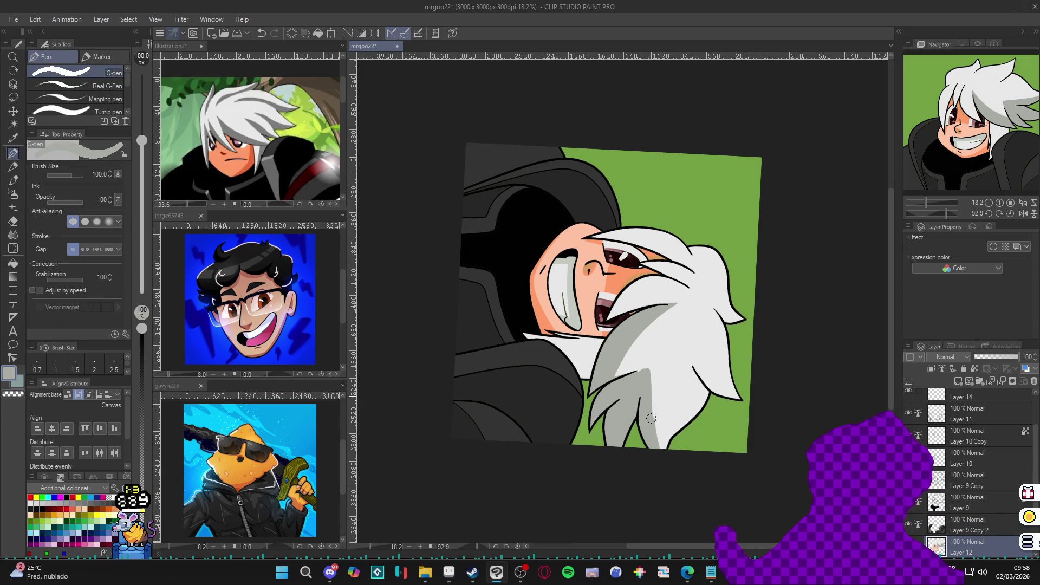
pyautogui.keyDown('alt'); pyautogui.click(658, 364); pyautogui.keyUp('alt')
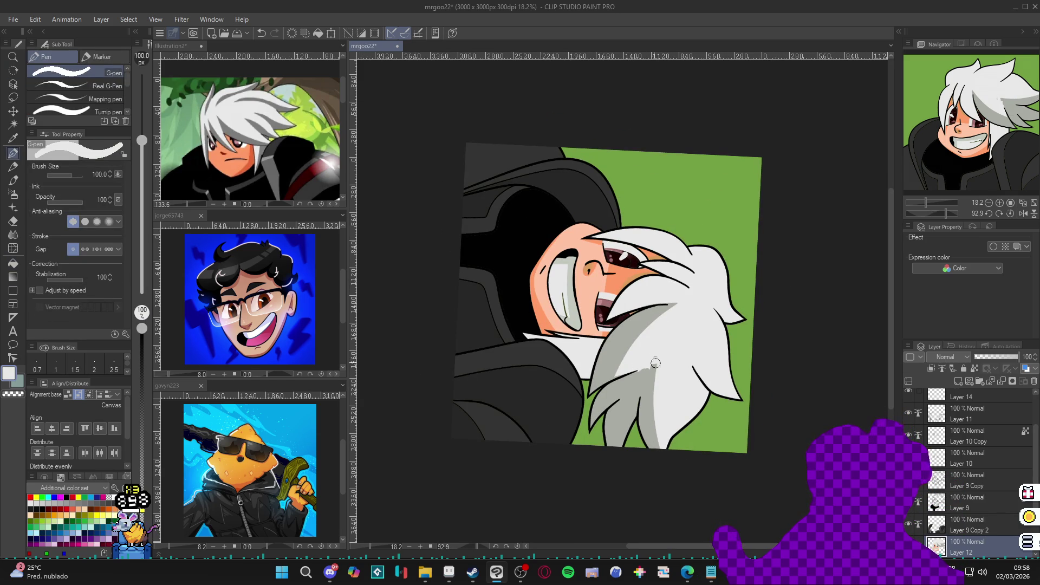
pyautogui.keyDown('alt'); pyautogui.click(645, 381); pyautogui.keyUp('alt')
pyautogui.moveTo(644, 381)
pyautogui.mouseDown()
pyautogui.moveTo(687, 344)
pyautogui.moveTo(688, 302)
pyautogui.mouseUp()
pyautogui.keyDown('alt'); pyautogui.click(687, 302); pyautogui.keyUp('alt')
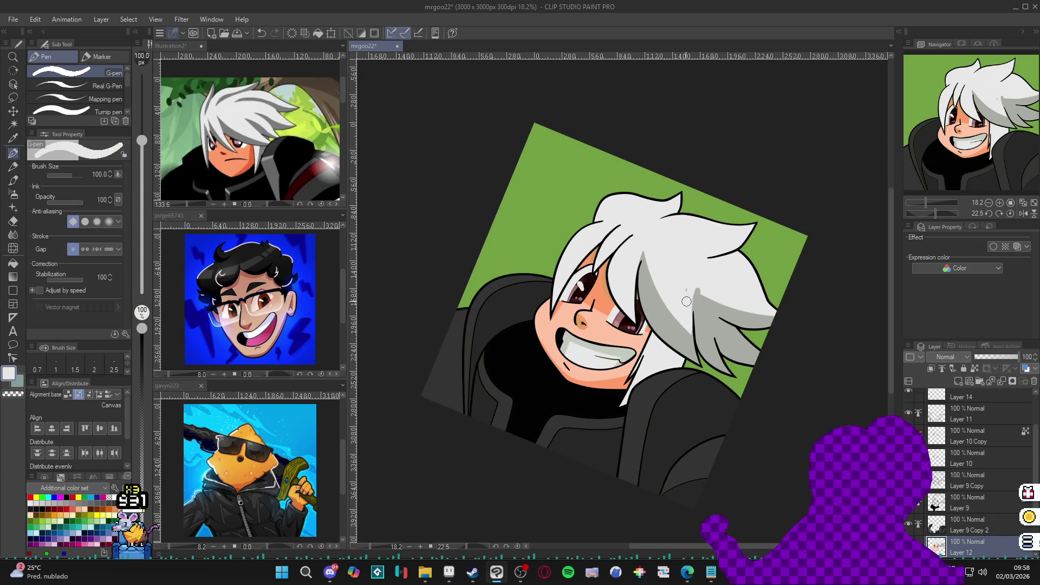
pyautogui.keyDown('alt'); pyautogui.click(714, 310); pyautogui.keyUp('alt')
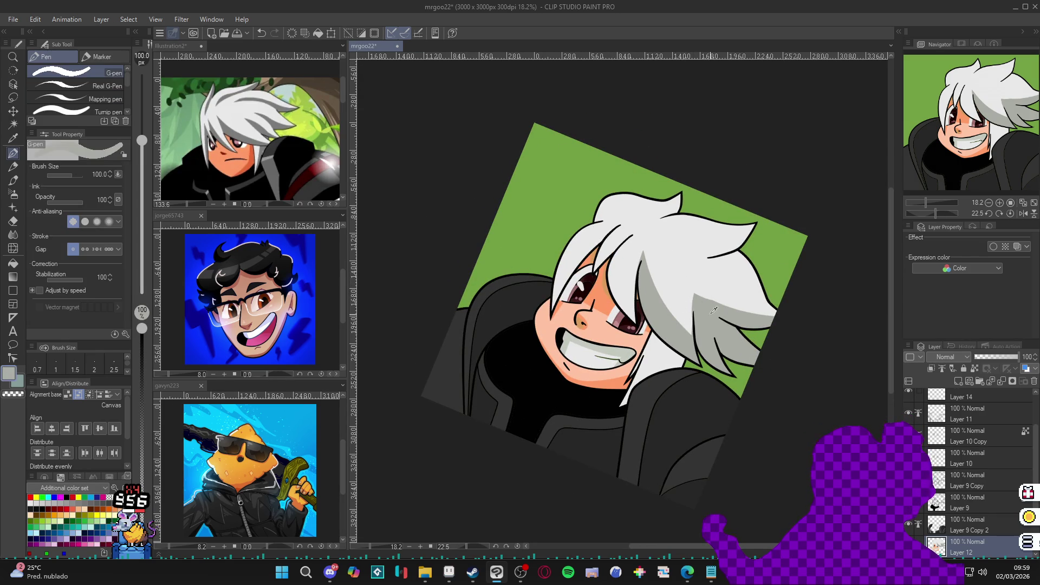
pyautogui.keyDown('alt'); pyautogui.click(729, 242); pyautogui.keyUp('alt')
pyautogui.keyDown('alt'); pyautogui.click(745, 293); pyautogui.keyUp('alt')
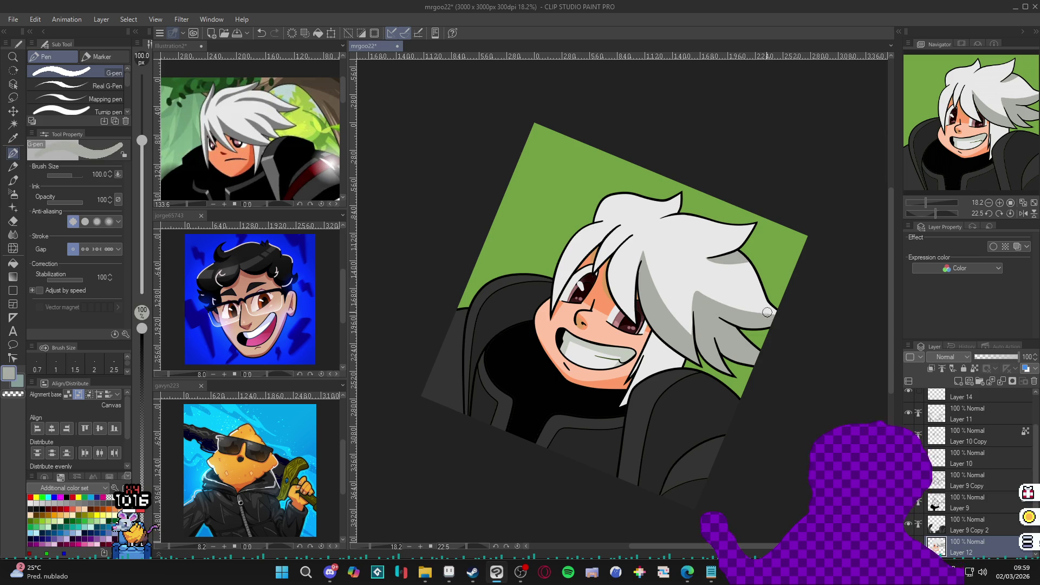
pyautogui.moveTo(768, 312)
pyautogui.mouseDown()
pyautogui.moveTo(759, 328)
pyautogui.moveTo(657, 362)
pyautogui.moveTo(664, 475)
pyautogui.mouseUp()
pyautogui.keyDown('alt'); pyautogui.click(657, 361); pyautogui.keyUp('alt')
pyautogui.moveTo(688, 385)
pyautogui.mouseDown()
pyautogui.moveTo(748, 325)
pyautogui.moveTo(721, 244)
pyautogui.mouseUp()
pyautogui.keyDown('alt'); pyautogui.click(611, 272); pyautogui.keyUp('alt')
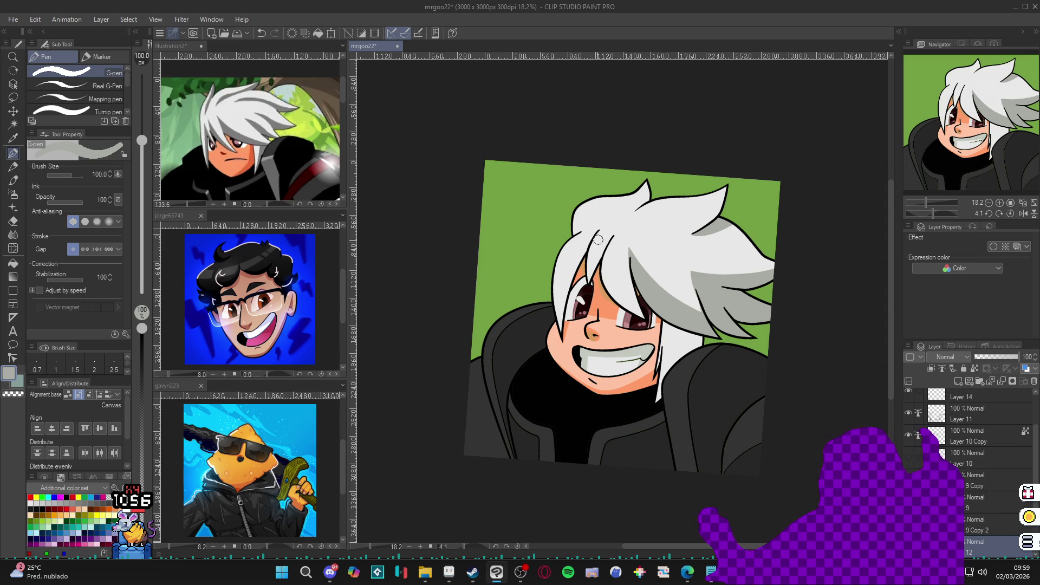
# With a smaller brush, add short grey shading strokes near the fringe, resampling white and grey
pyautogui.press('[')
pyautogui.press('[')
pyautogui.press('[')
pyautogui.moveTo(606, 253); pyautogui.dragTo(640, 308)
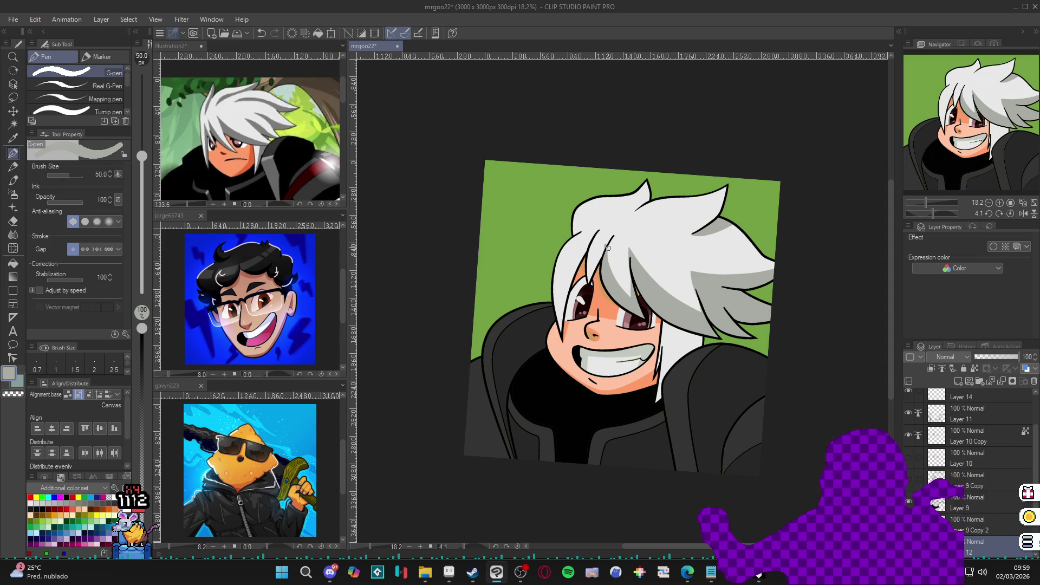
pyautogui.moveTo(602, 251); pyautogui.dragTo(589, 272)
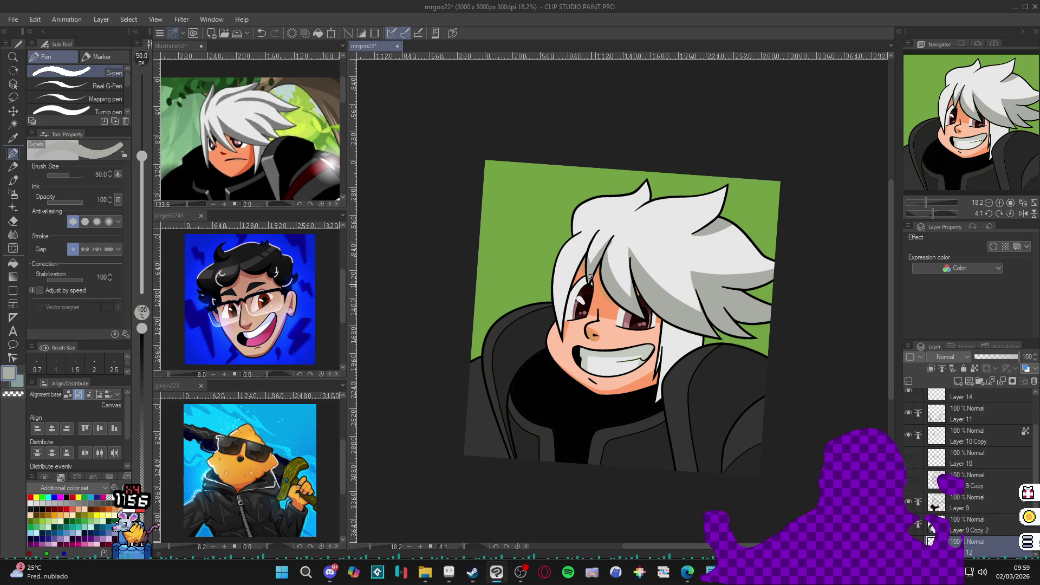
pyautogui.moveTo(586, 247); pyautogui.dragTo(590, 270)
pyautogui.keyDown('alt'); pyautogui.click(591, 233); pyautogui.keyUp('alt')
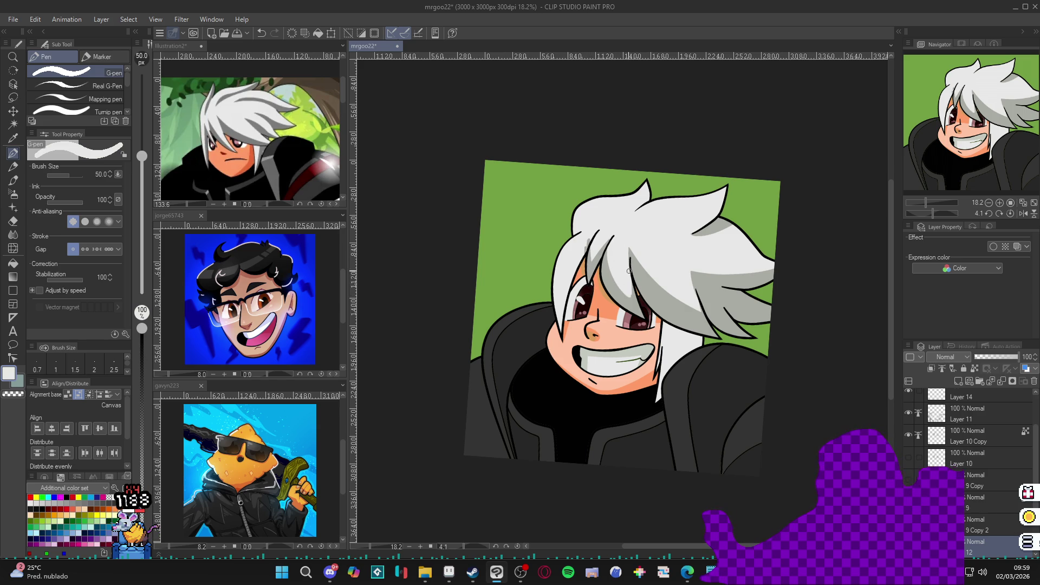
pyautogui.keyDown('alt'); pyautogui.click(635, 299); pyautogui.keyUp('alt')
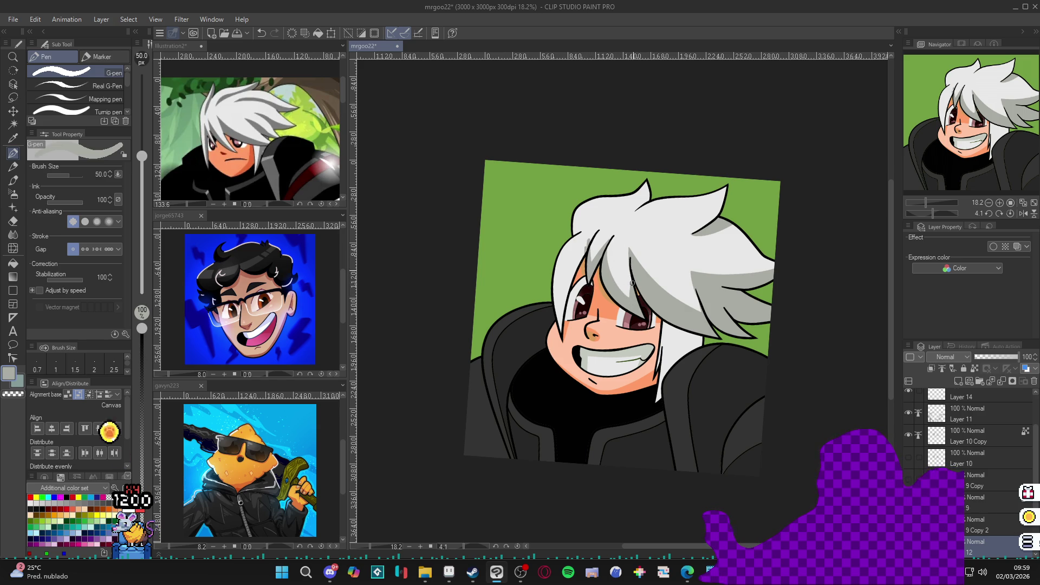
pyautogui.keyDown('alt'); pyautogui.click(597, 245); pyautogui.keyUp('alt')
pyautogui.keyDown('alt'); pyautogui.click(584, 253); pyautogui.keyUp('alt')
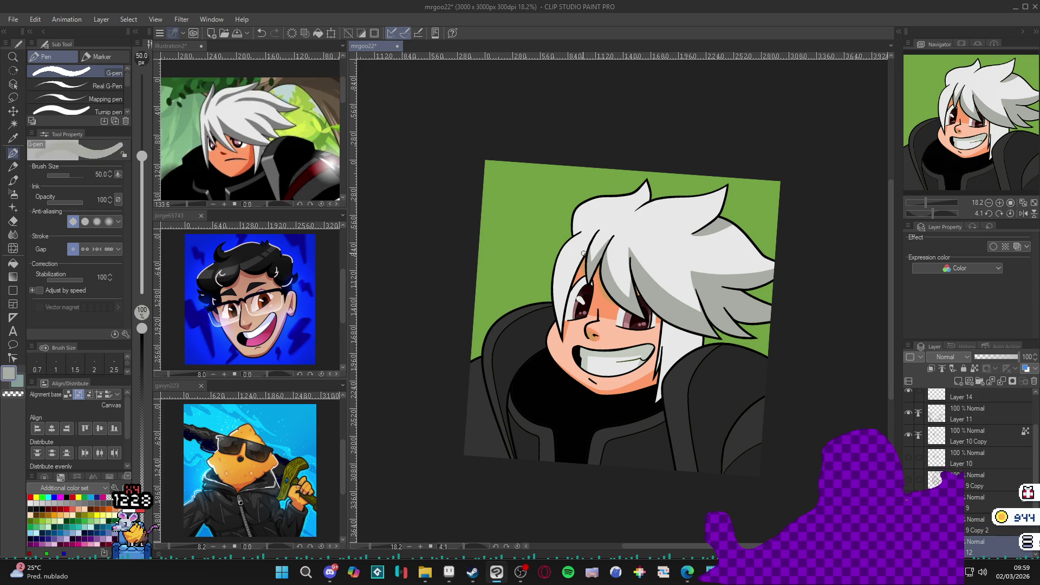
# Rotate the view about 45 degrees and paint a short white brightening strip on the hair
pyautogui.keyDown('alt'); pyautogui.click(565, 302); pyautogui.keyUp('alt')
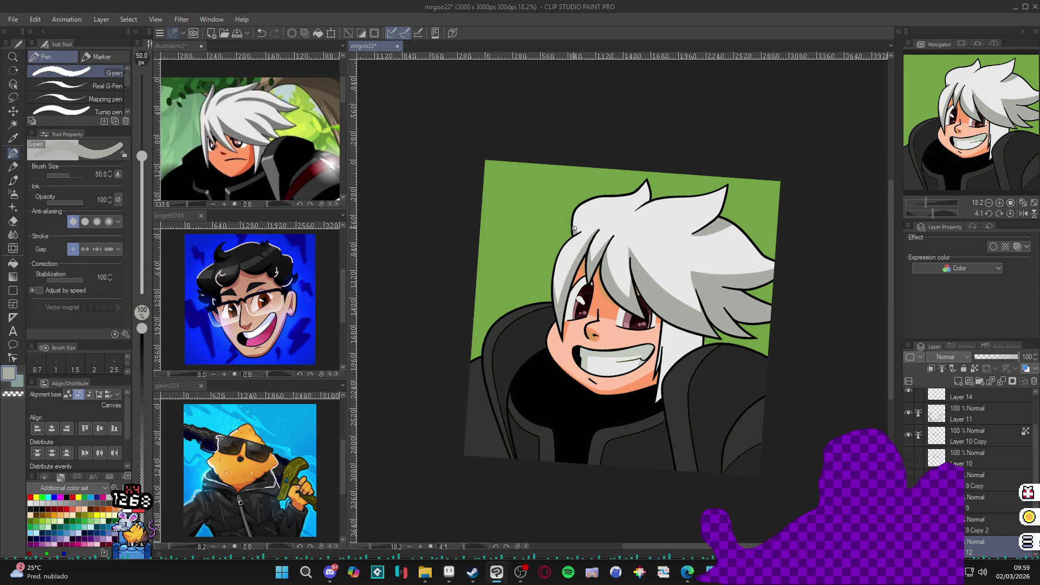
pyautogui.keyDown('alt'); pyautogui.click(577, 240); pyautogui.keyUp('alt')
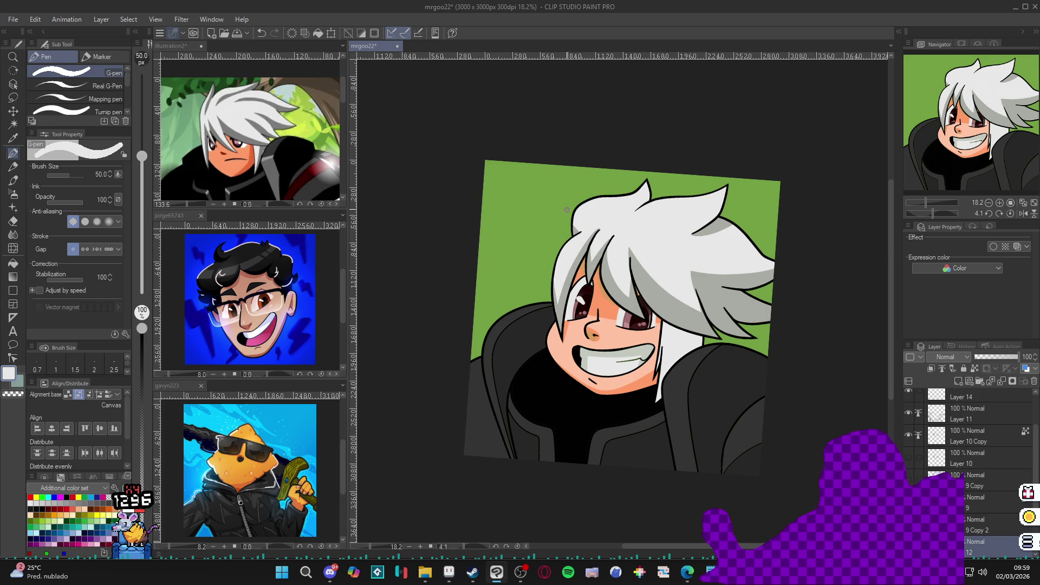
pyautogui.keyDown('alt'); pyautogui.click(648, 187); pyautogui.keyUp('alt')
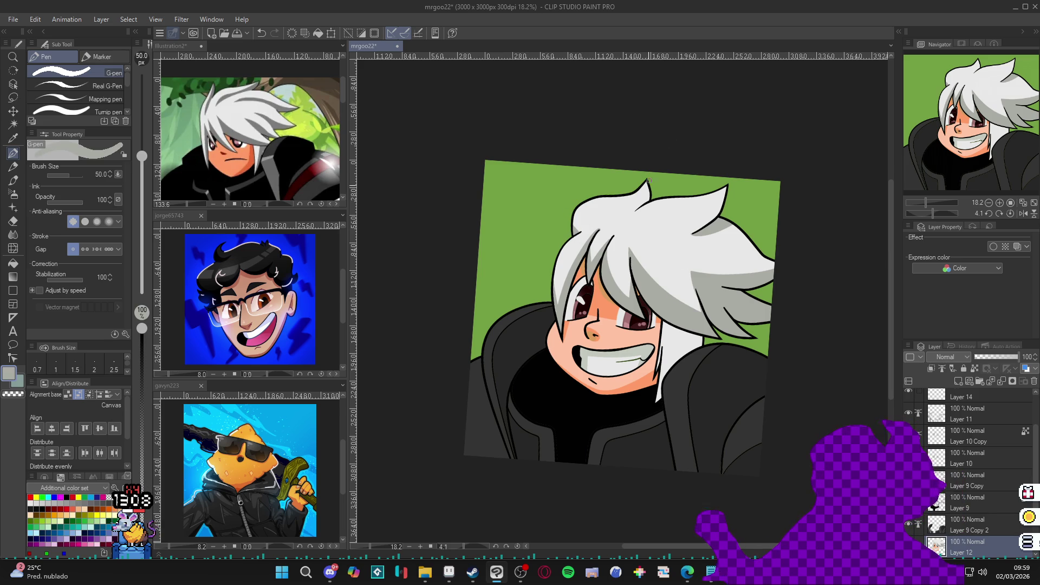
pyautogui.keyDown('alt'); pyautogui.click(651, 203); pyautogui.keyUp('alt')
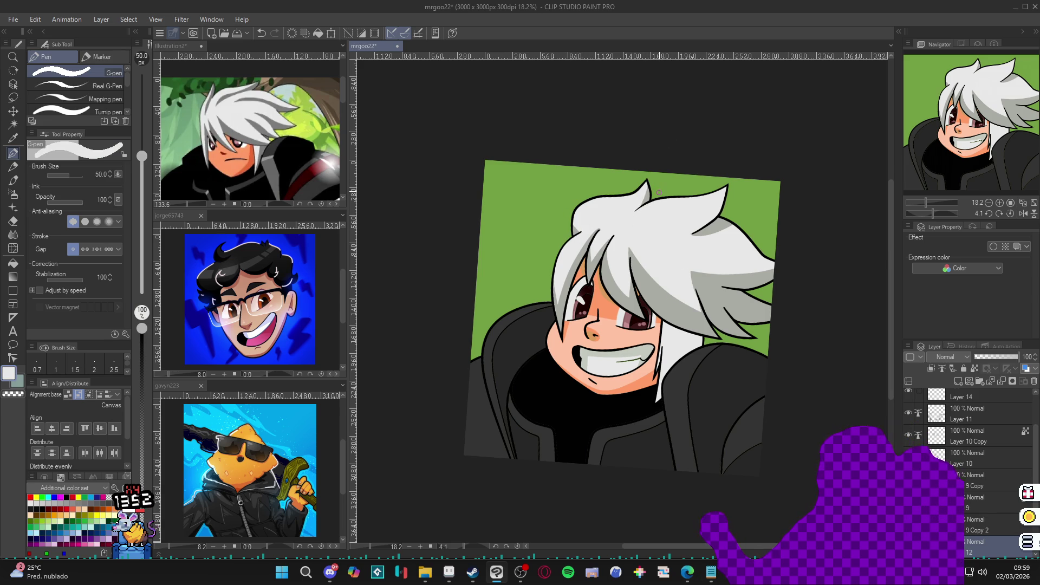
pyautogui.keyDown('alt'); pyautogui.click(694, 260); pyautogui.keyUp('alt')
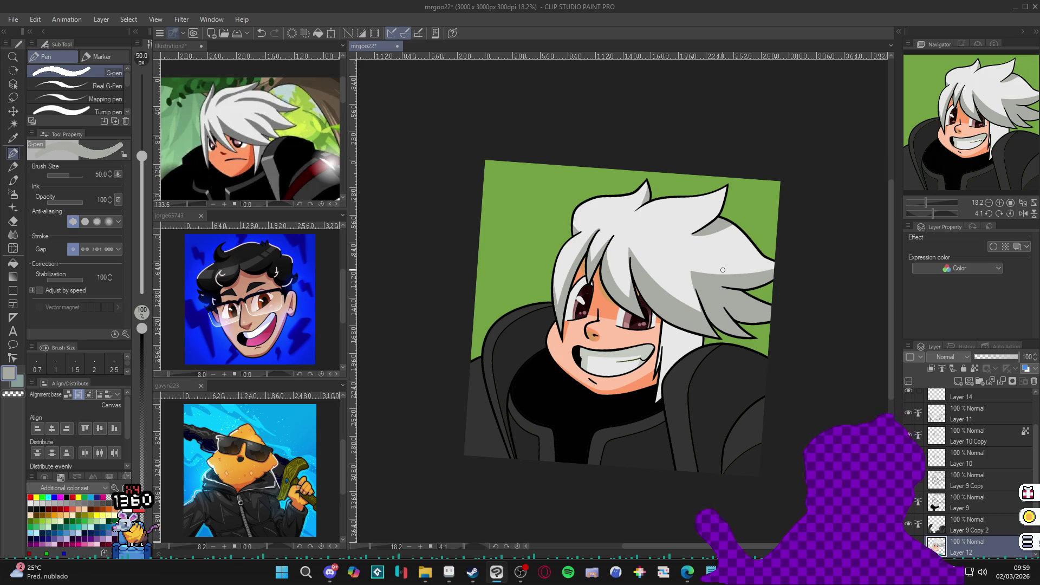
pyautogui.moveTo(723, 270); pyautogui.dragTo(710, 364)
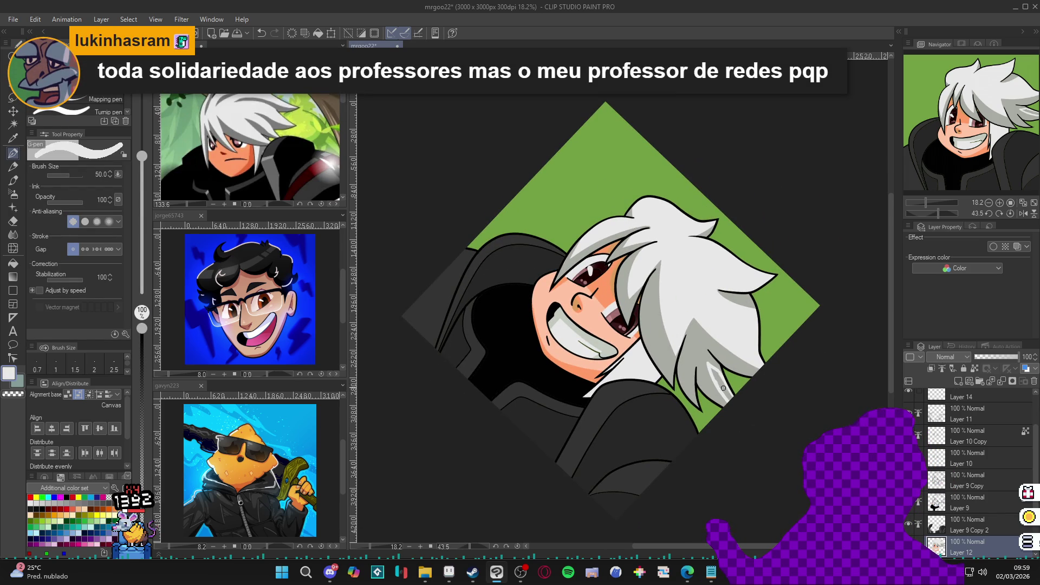
pyautogui.keyDown('alt'); pyautogui.click(717, 388); pyautogui.keyUp('alt')
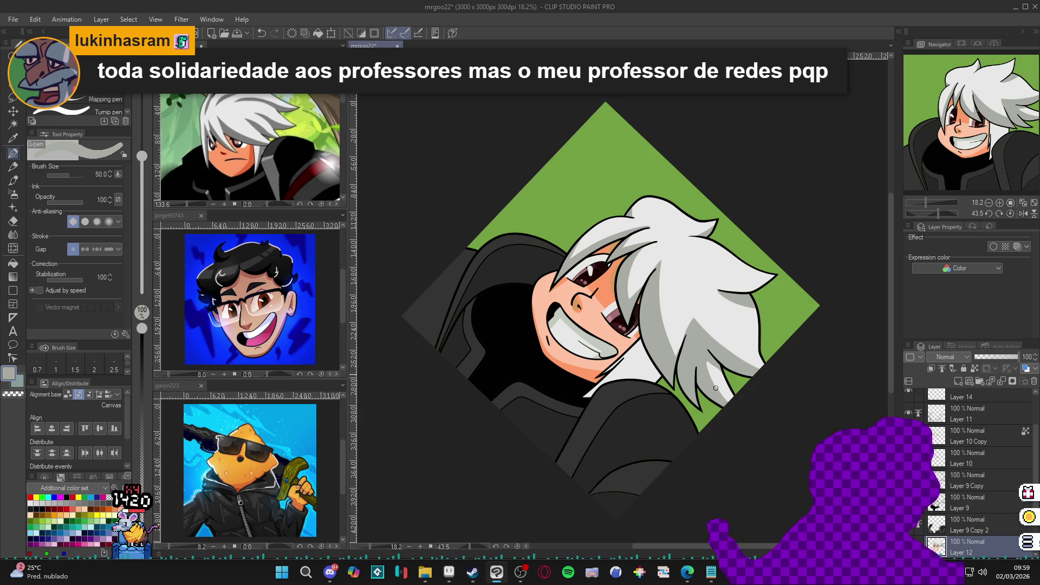
pyautogui.keyDown('alt'); pyautogui.click(723, 379); pyautogui.keyUp('alt')
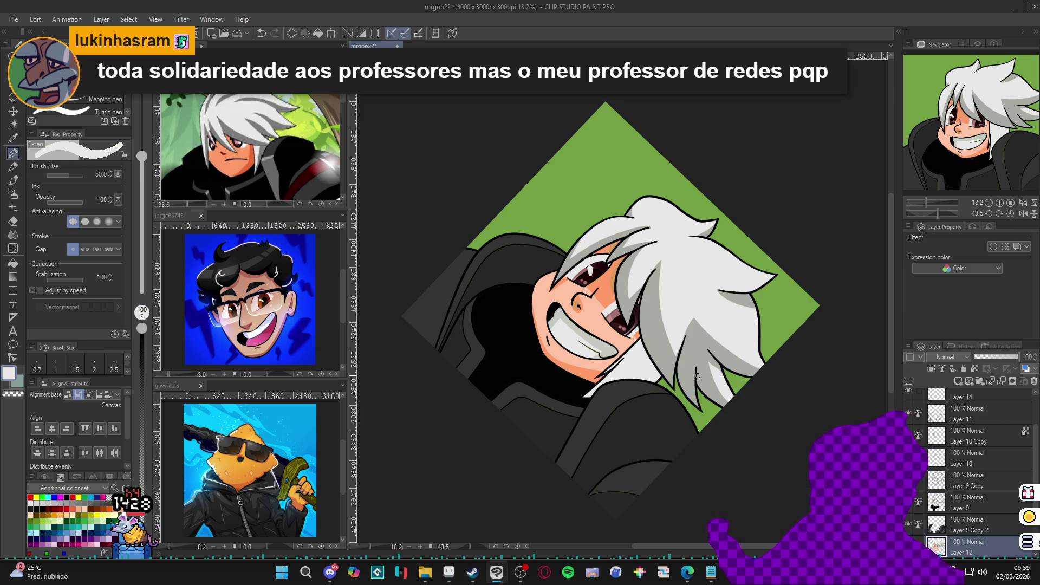
pyautogui.moveTo(692, 371); pyautogui.dragTo(693, 379)
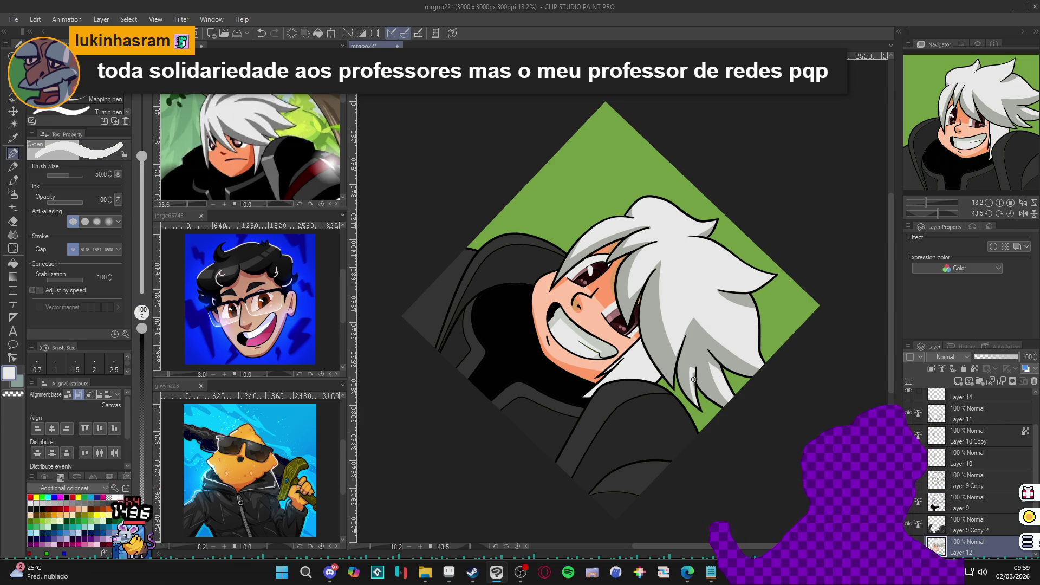
pyautogui.keyDown('alt'); pyautogui.click(691, 353); pyautogui.keyUp('alt')
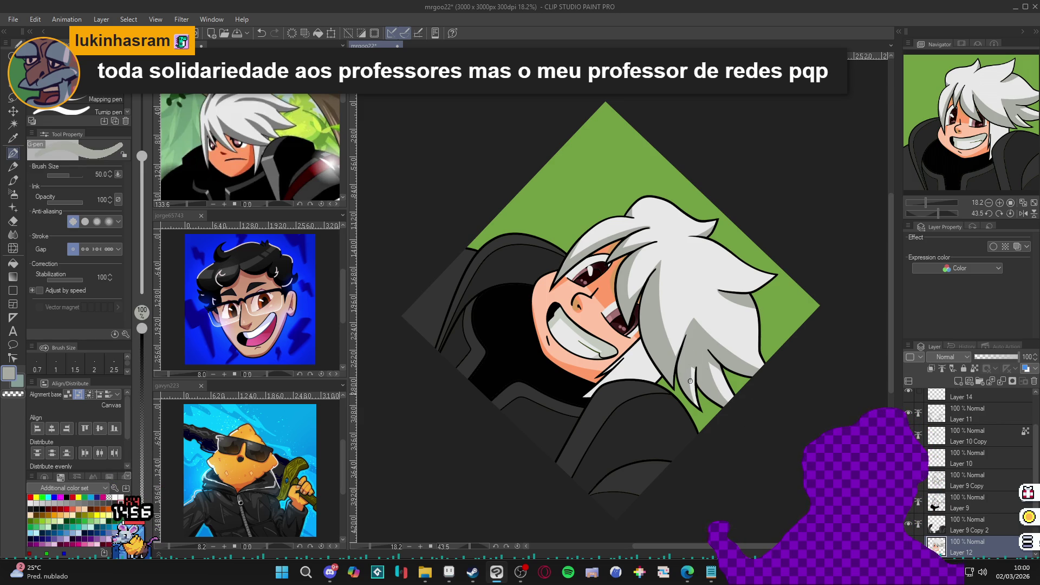
# Turn the canvas upright, save, and add a small pen touch-up
pyautogui.hotkey('ctrl', '@')
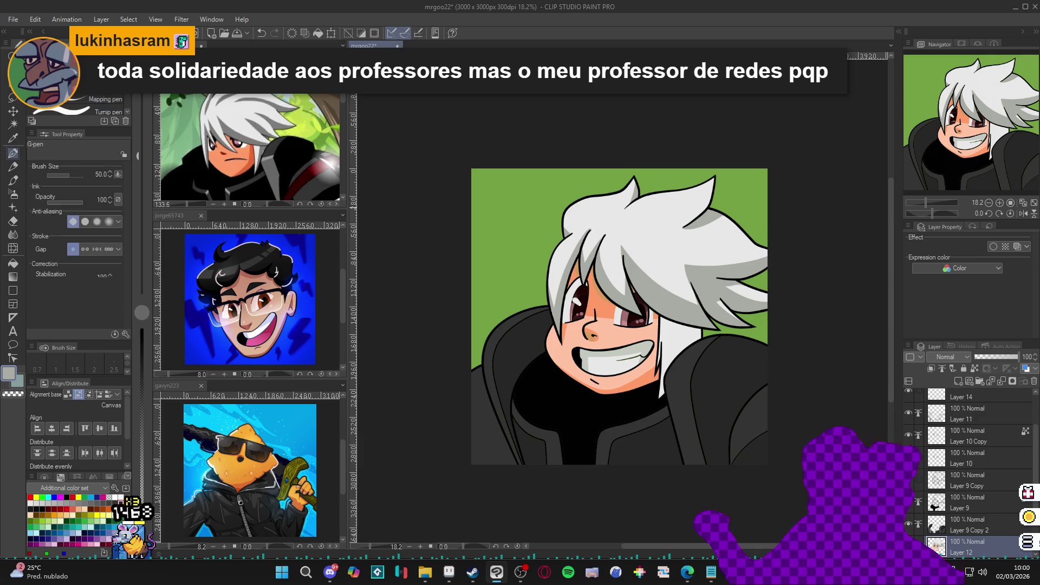
pyautogui.hotkey('ctrl', 's')
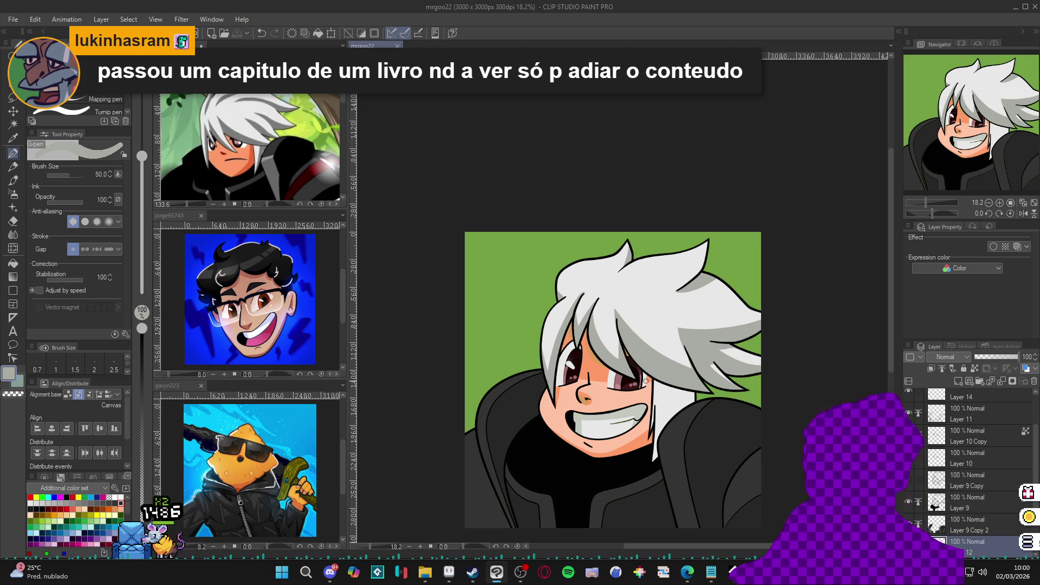
pyautogui.moveTo(682, 410); pyautogui.dragTo(672, 404)
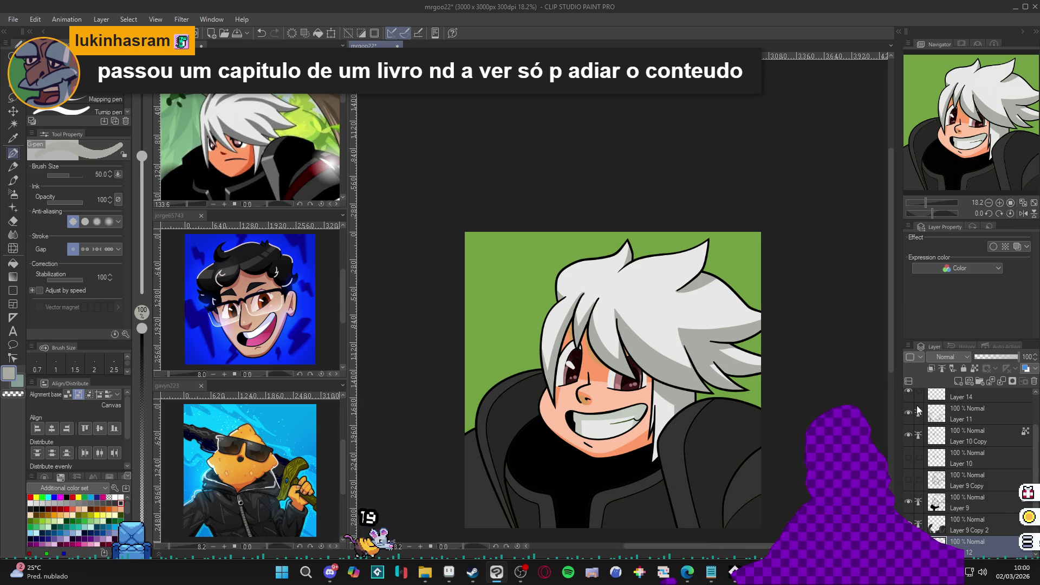
# Show Layer 10 Copy, check Layer 9 by toggling it, and select Layer 9 for painting
pyautogui.click(909, 435)
pyautogui.click(909, 502)
pyautogui.click(909, 502)
pyautogui.click(967, 503)
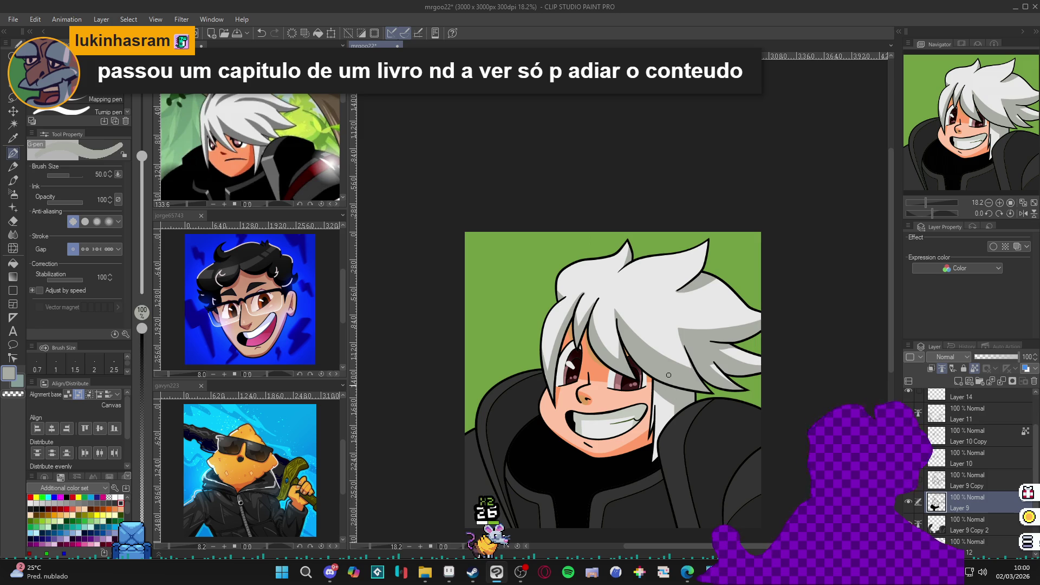
# Choose a darker grey-green as the drawing colour in Color settings
pyautogui.click(9, 373)
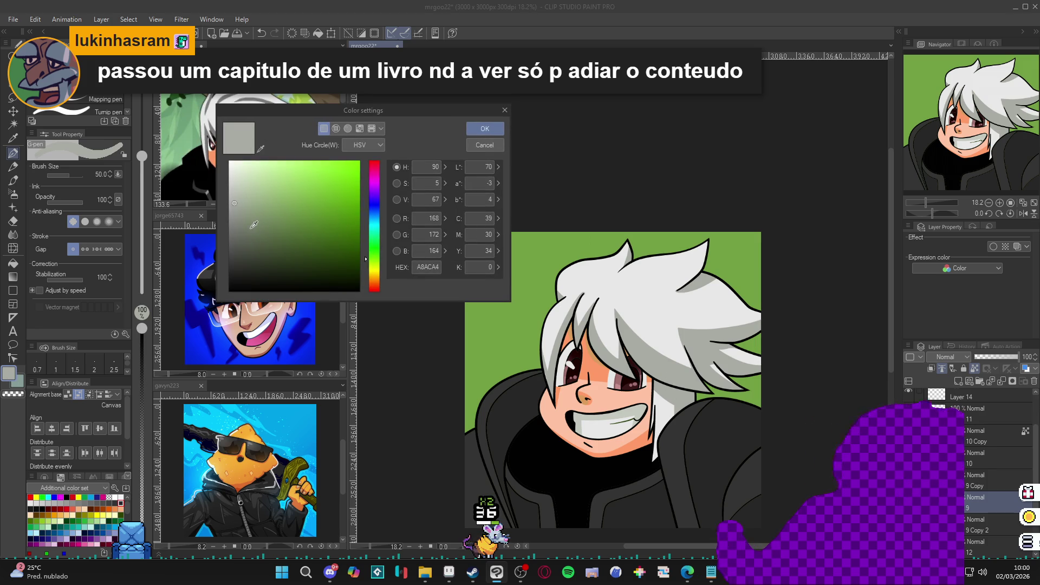
pyautogui.click(249, 241)
pyautogui.click(485, 129)
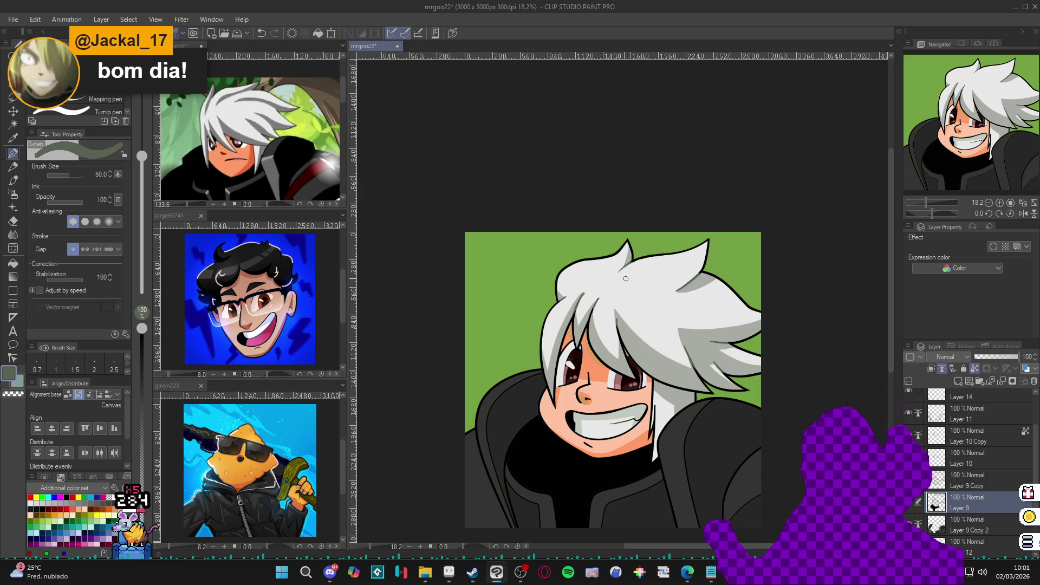
# Briefly switch to black, return to the grey-green, and save the portrait
pyautogui.keyDown('alt'); pyautogui.click(636, 255); pyautogui.keyUp('alt')
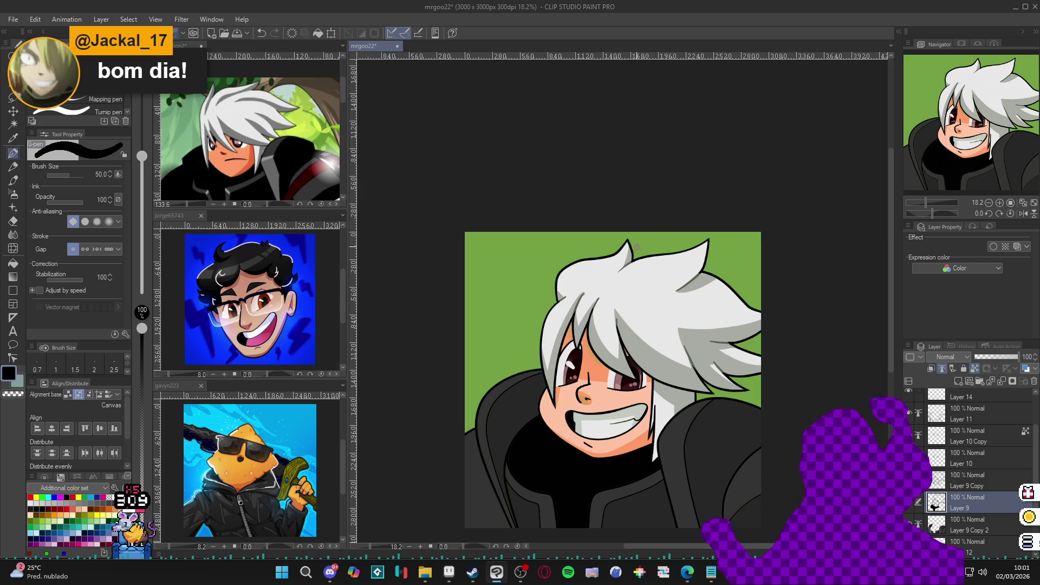
pyautogui.keyDown('alt'); pyautogui.click(693, 356); pyautogui.keyUp('alt')
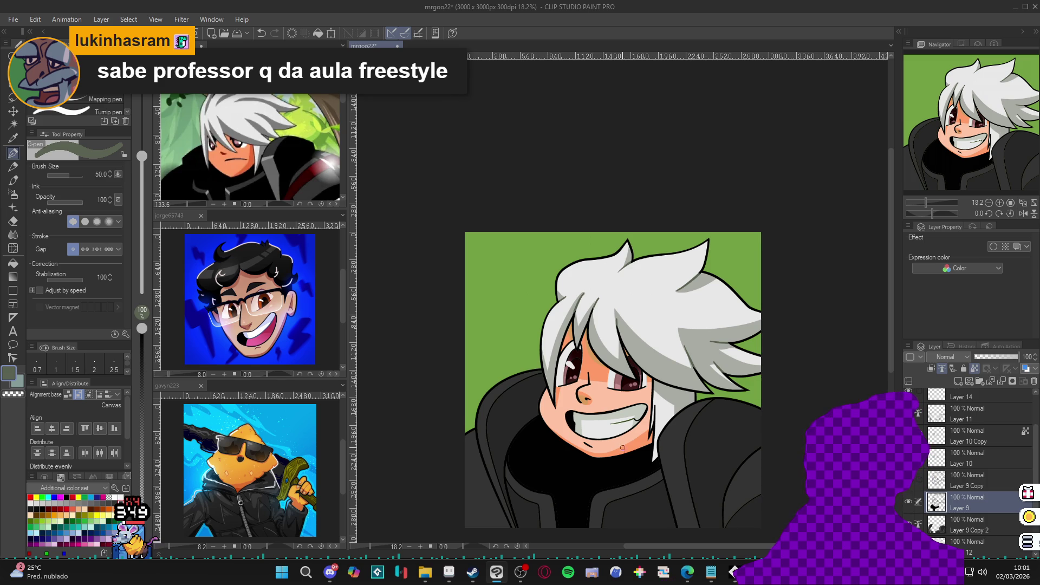
pyautogui.scroll(-1, 622, 448)
pyautogui.scroll(2, 568, 404)
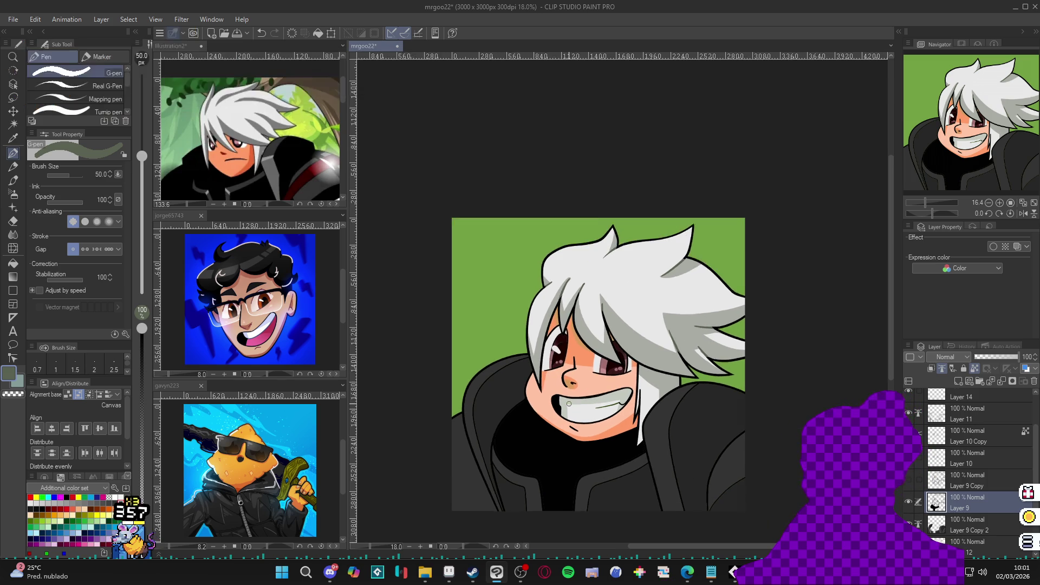
pyautogui.hotkey('ctrl', 's')
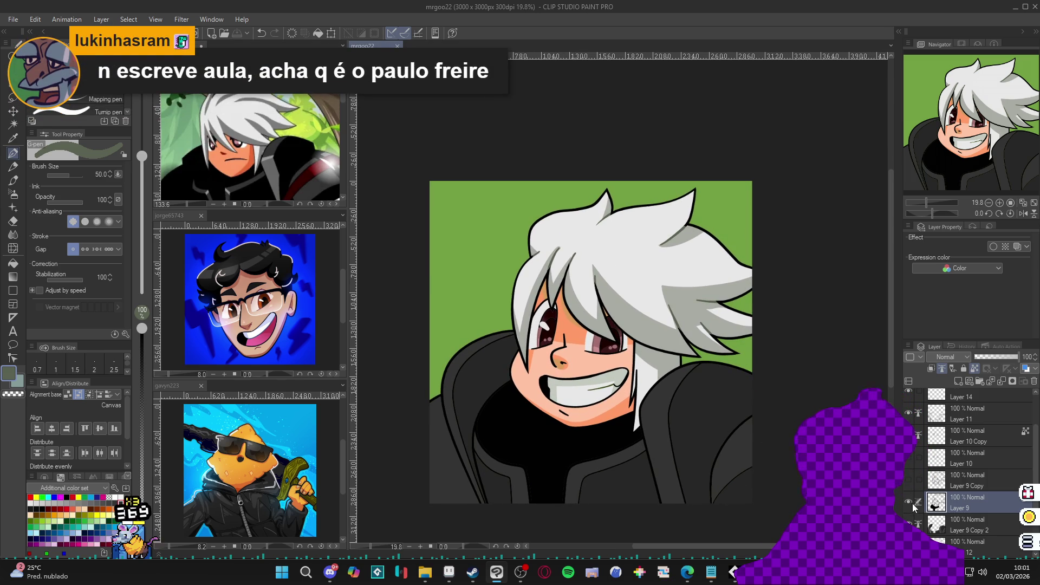
pyautogui.scroll(7, 526, 353)
# Set the drawing colour to dark red 812918 in Color settings
pyautogui.keyDown('alt'); pyautogui.click(616, 316); pyautogui.keyUp('alt')
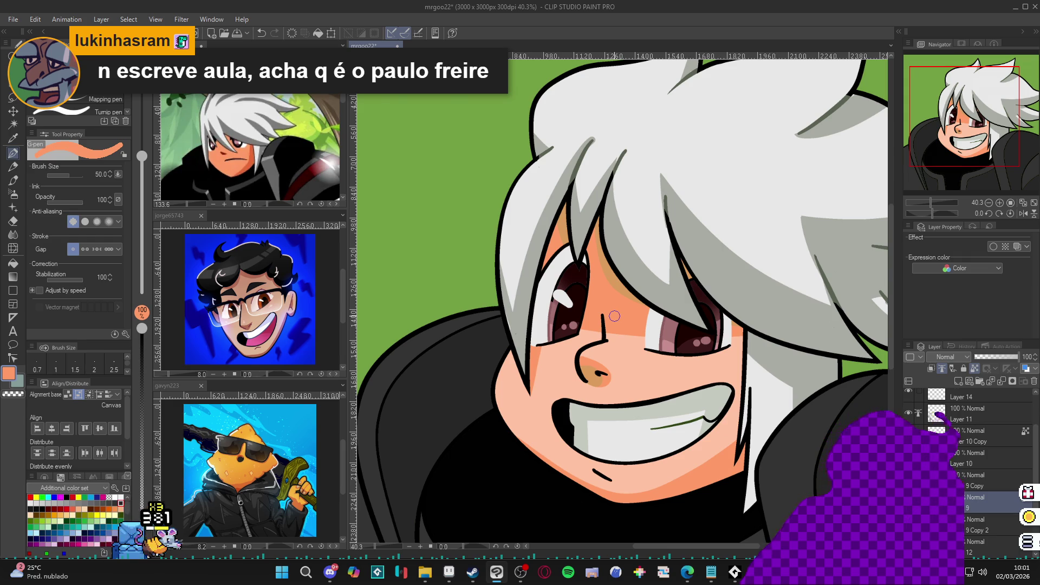
pyautogui.click(9, 374)
pyautogui.click(337, 223)
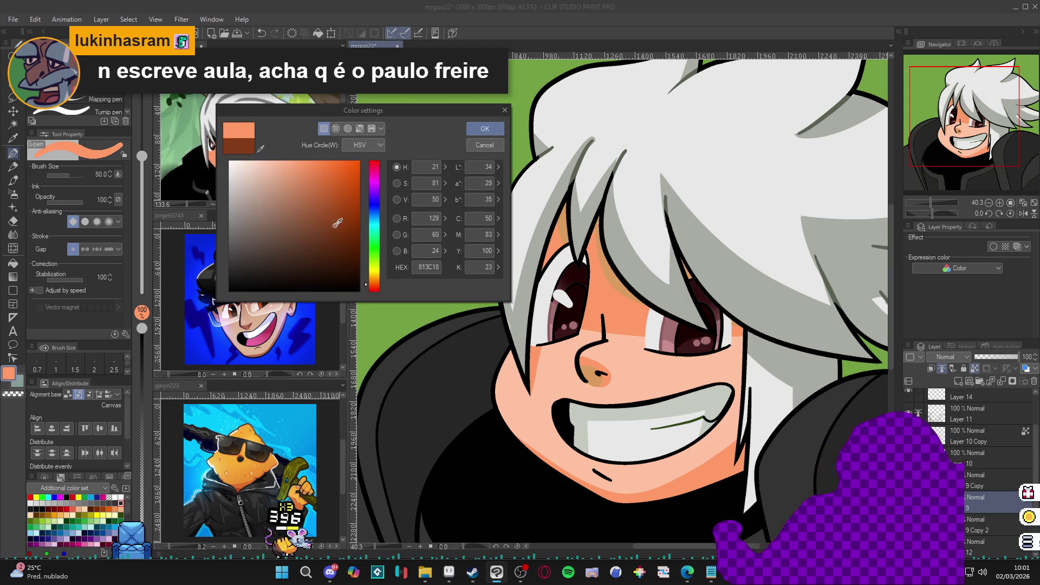
pyautogui.moveTo(367, 291); pyautogui.dragTo(366, 293)
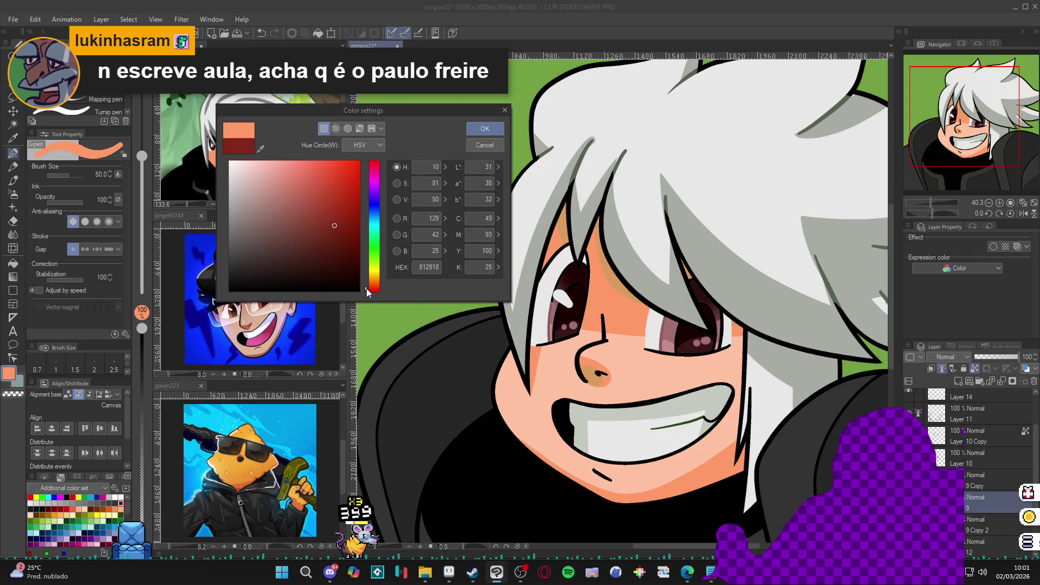
pyautogui.click(485, 129)
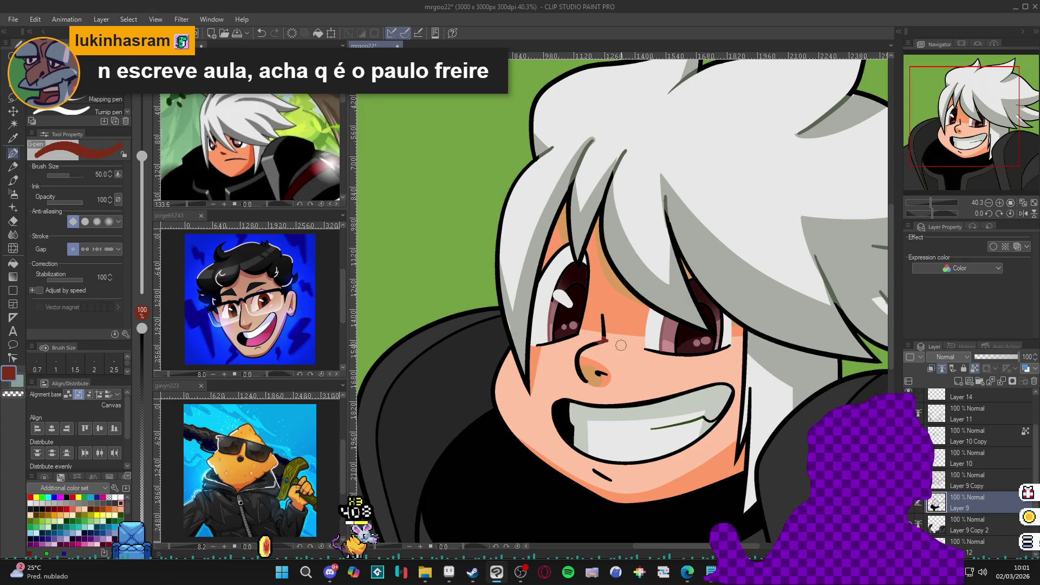
# Redraw the upper nose line and the short chin line in dark red
pyautogui.moveTo(607, 341); pyautogui.dragTo(579, 355)
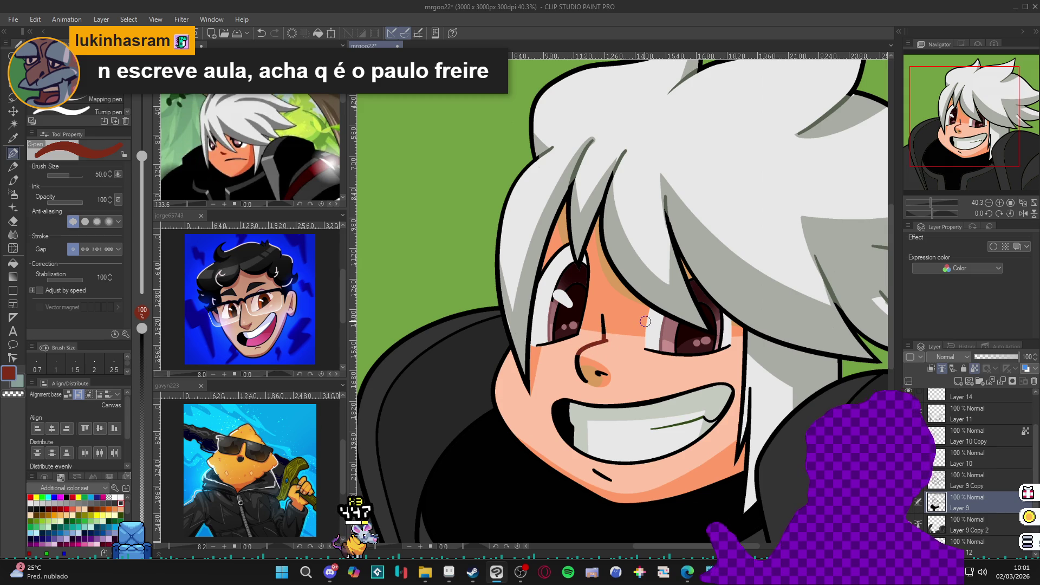
pyautogui.moveTo(594, 470); pyautogui.dragTo(611, 480)
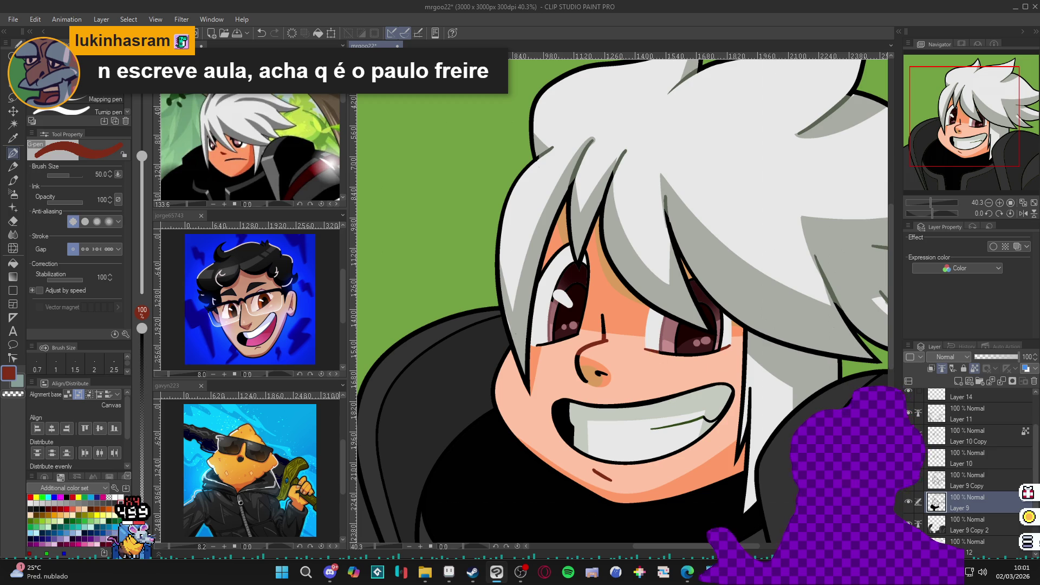
pyautogui.click(959, 436)
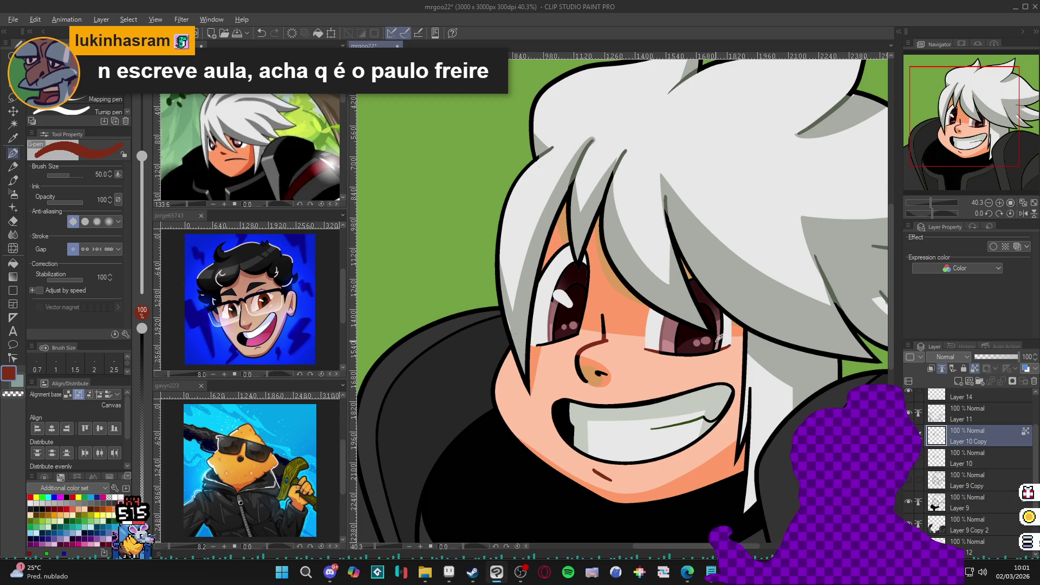
# Eyedrop the eye colours down to a near-black from the eye outline, then zoom out
pyautogui.keyDown('alt'); pyautogui.click(665, 338); pyautogui.keyUp('alt')
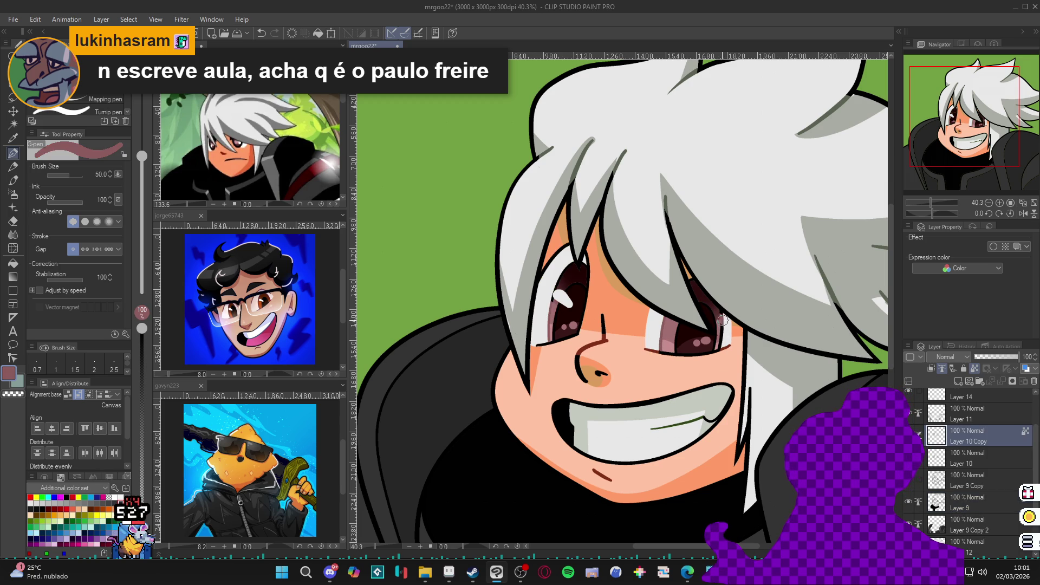
pyautogui.keyDown('alt'); pyautogui.click(720, 316); pyautogui.keyUp('alt')
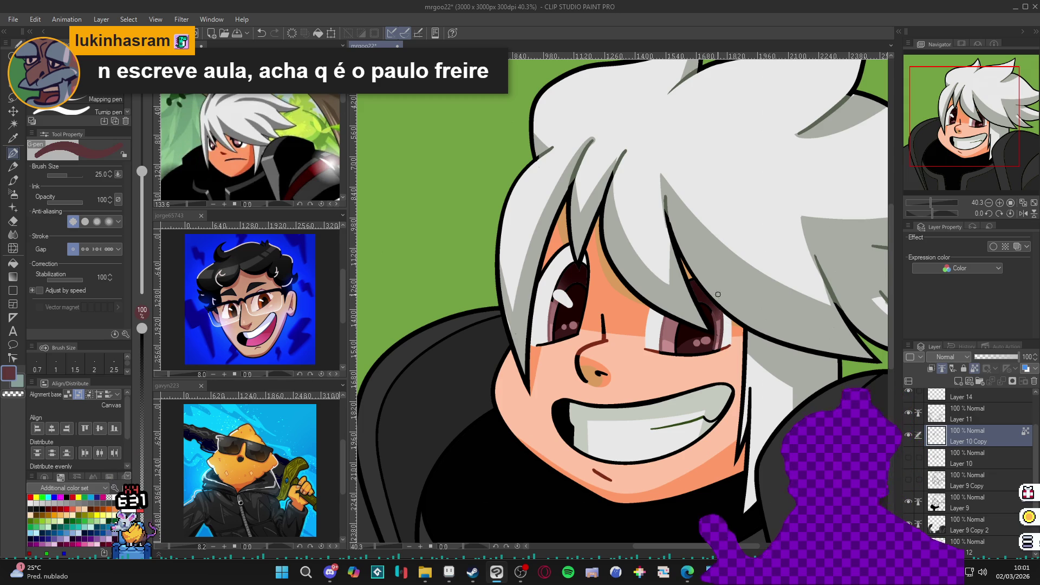
pyautogui.keyDown('alt'); pyautogui.click(709, 314); pyautogui.keyUp('alt')
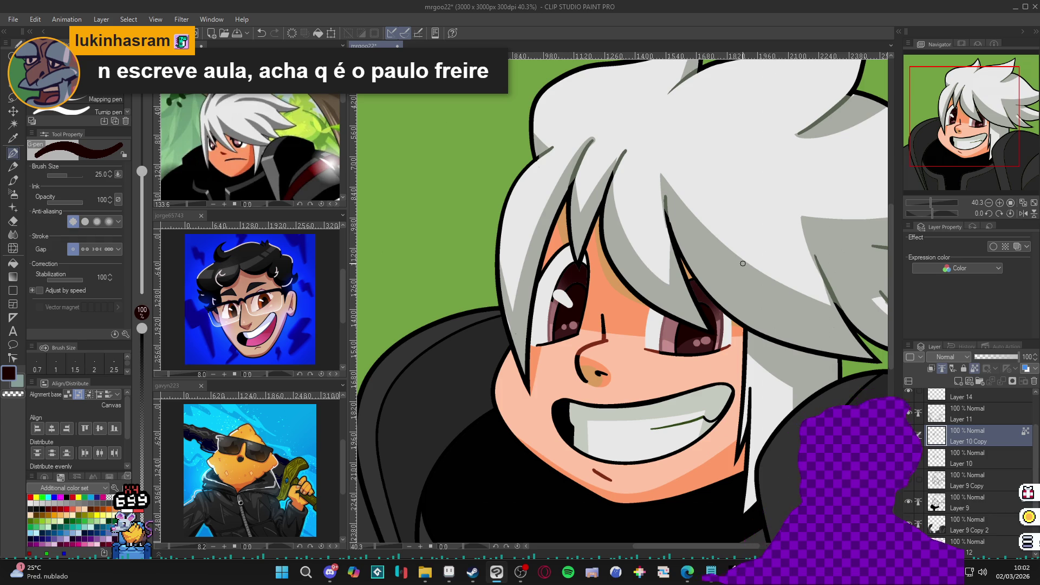
pyautogui.scroll(-2, 710, 326)
pyautogui.scroll(-1, 710, 325)
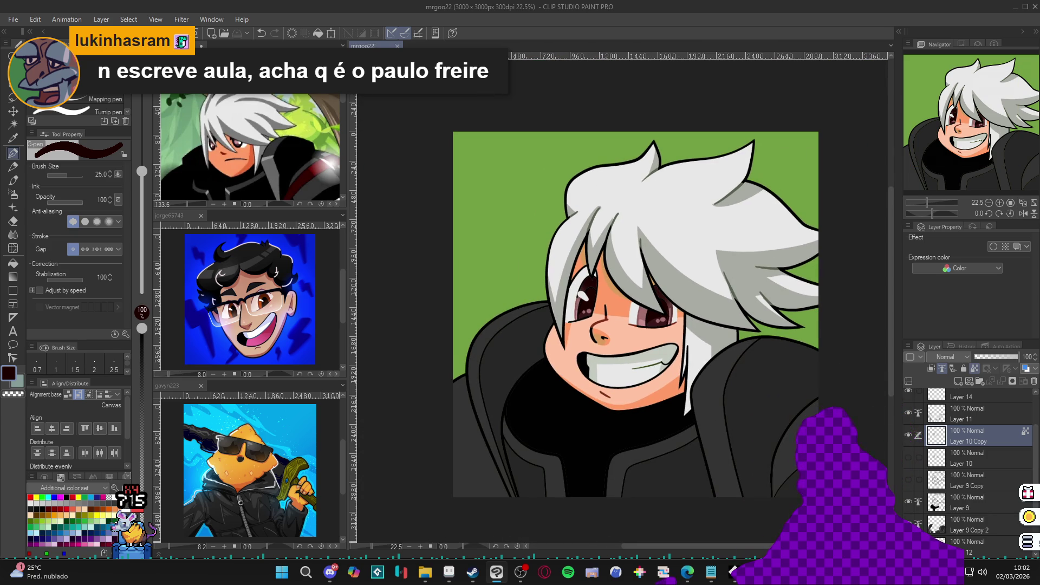
# On layer 12, auto-select the eye region, then clear the selection
pyautogui.click(970, 548)
pyautogui.press('w')
pyautogui.click(636, 313)
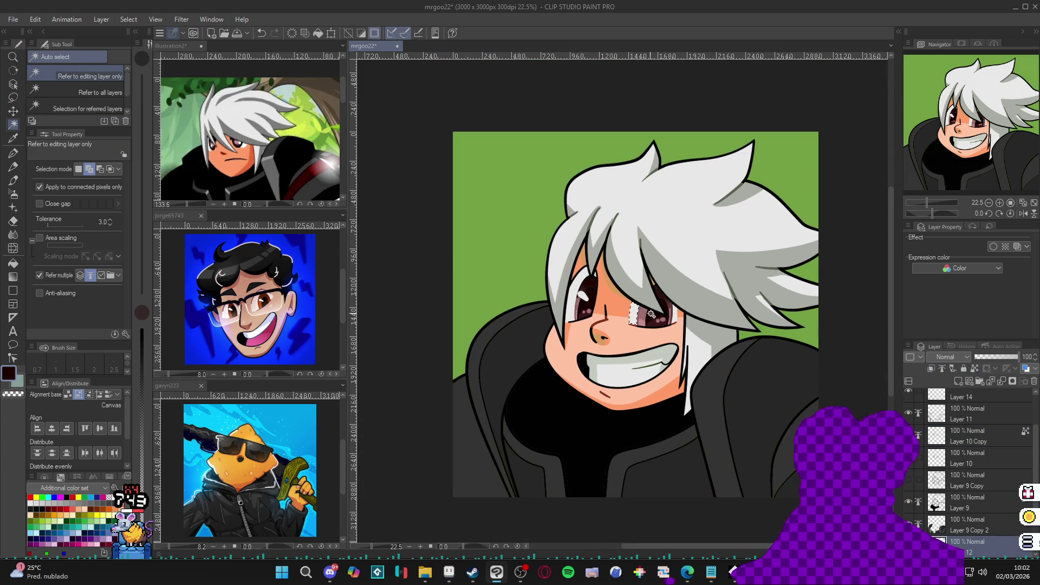
pyautogui.hotkey('ctrl', 'd')
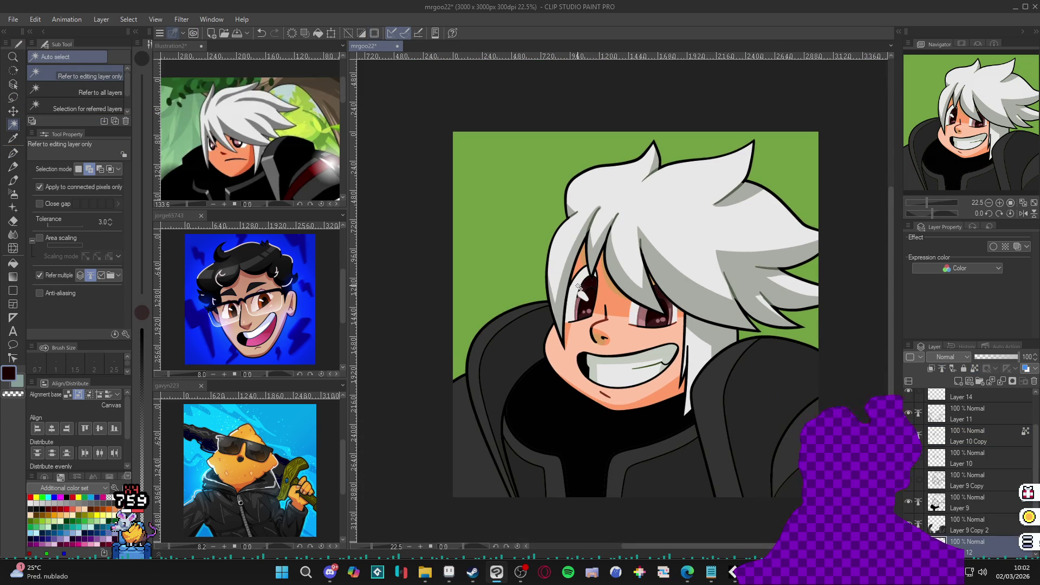
# Rotate the canvas view to inspect the portrait at about 82° and then 45°
pyautogui.press('b')
pyautogui.moveTo(683, 384); pyautogui.dragTo(573, 370)
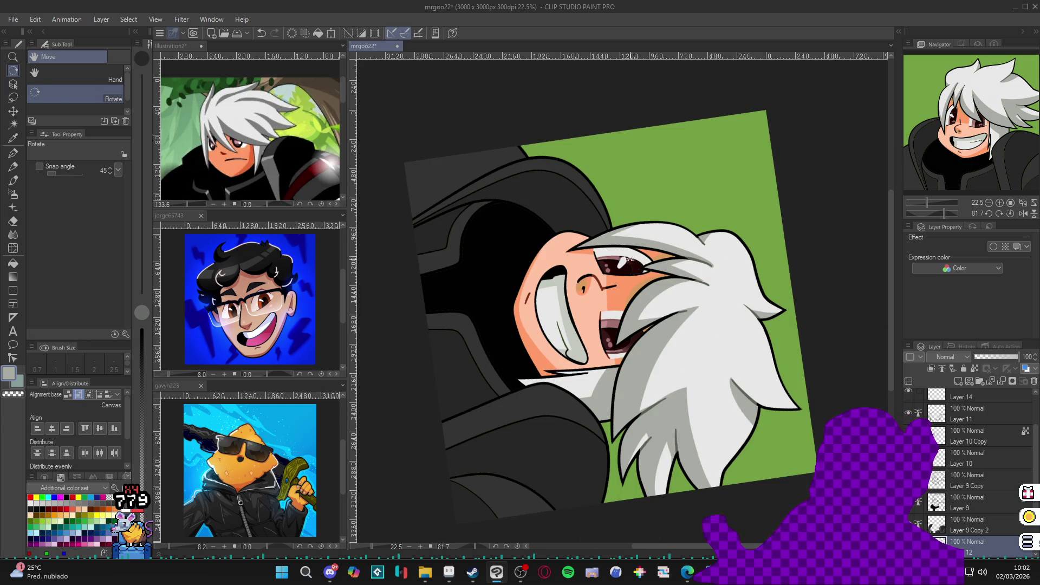
pyautogui.press('p')
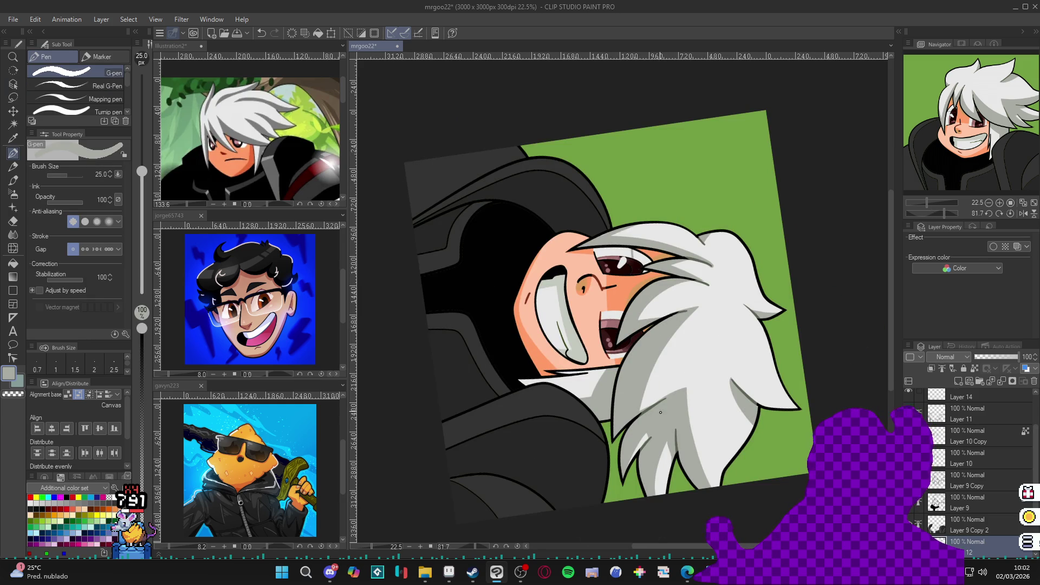
pyautogui.press('g')
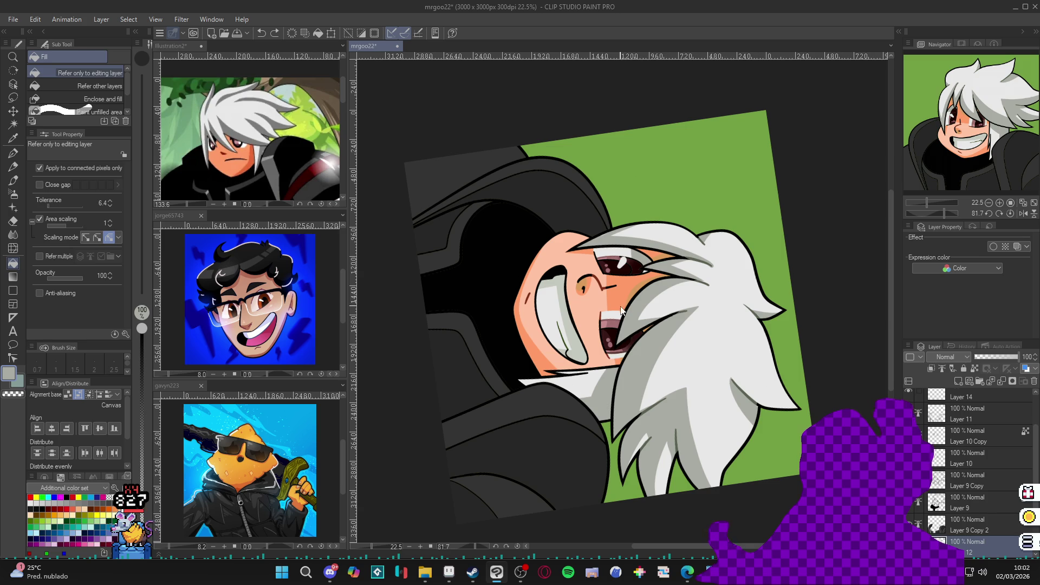
pyautogui.press('p')
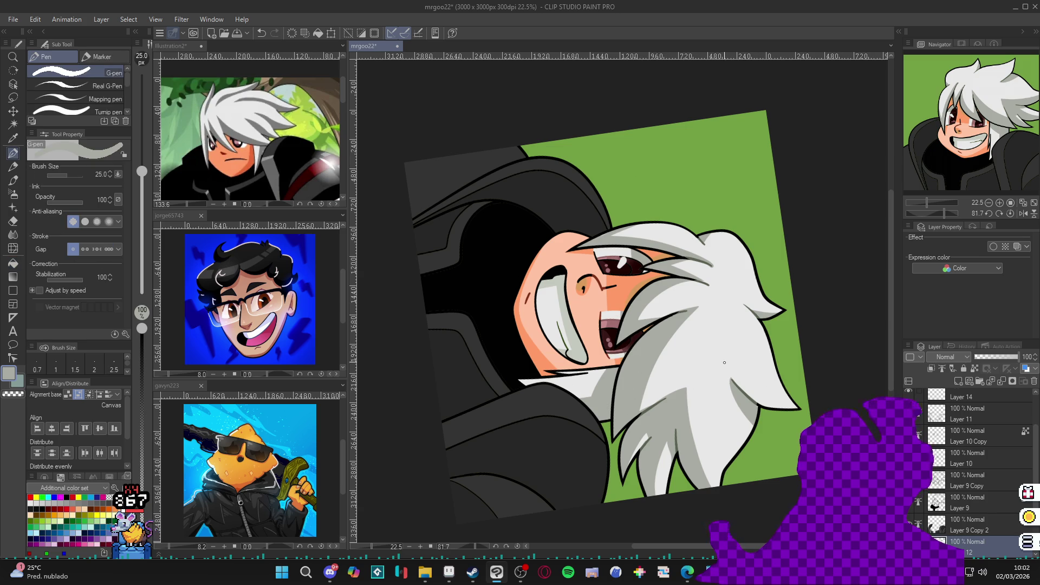
pyautogui.press('g')
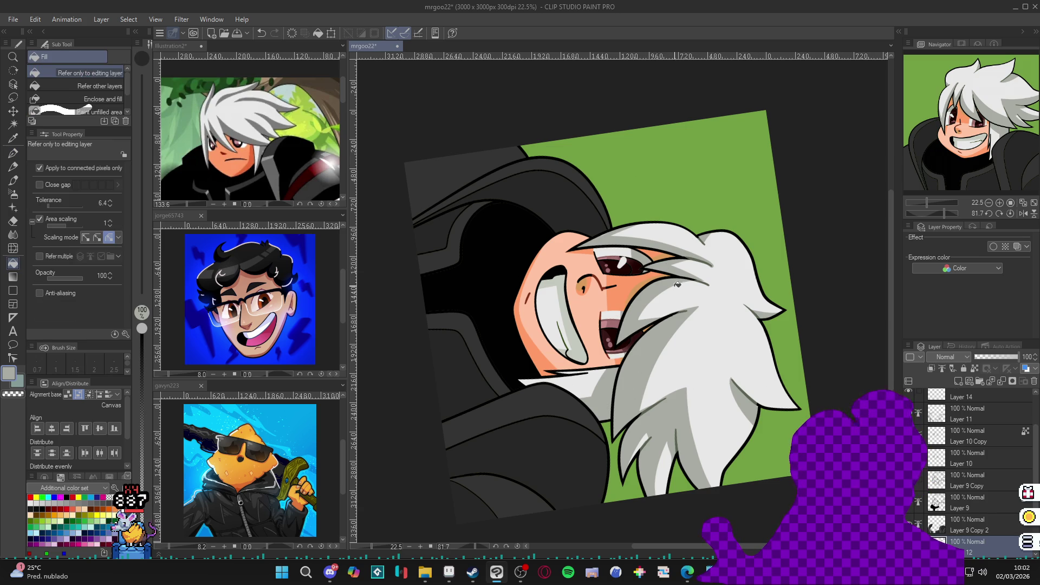
pyautogui.moveTo(728, 356); pyautogui.dragTo(772, 282)
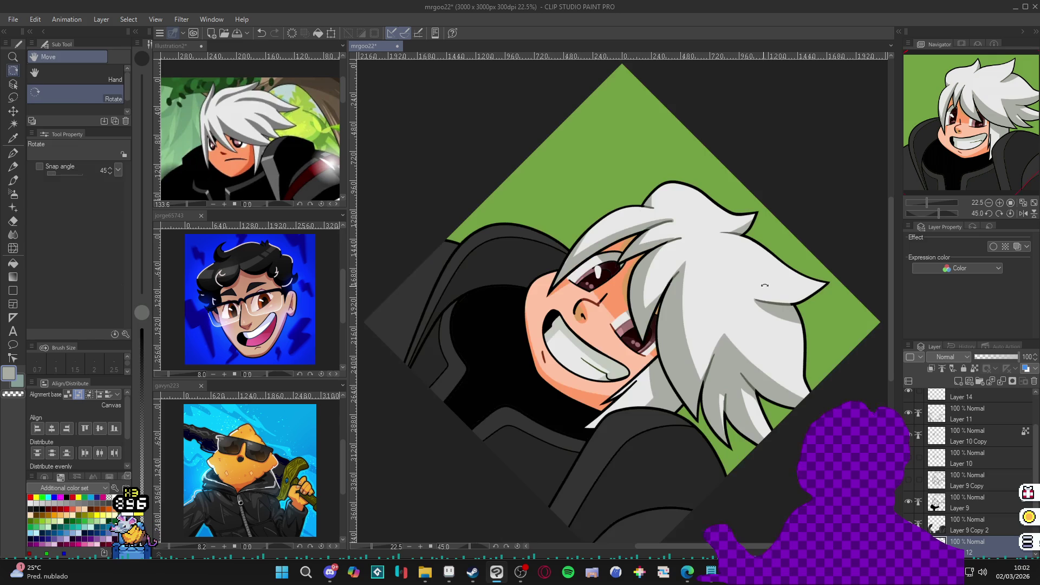
# Save the portrait, reset the canvas rotation upright and recentre the view
pyautogui.hotkey('ctrl', 's')
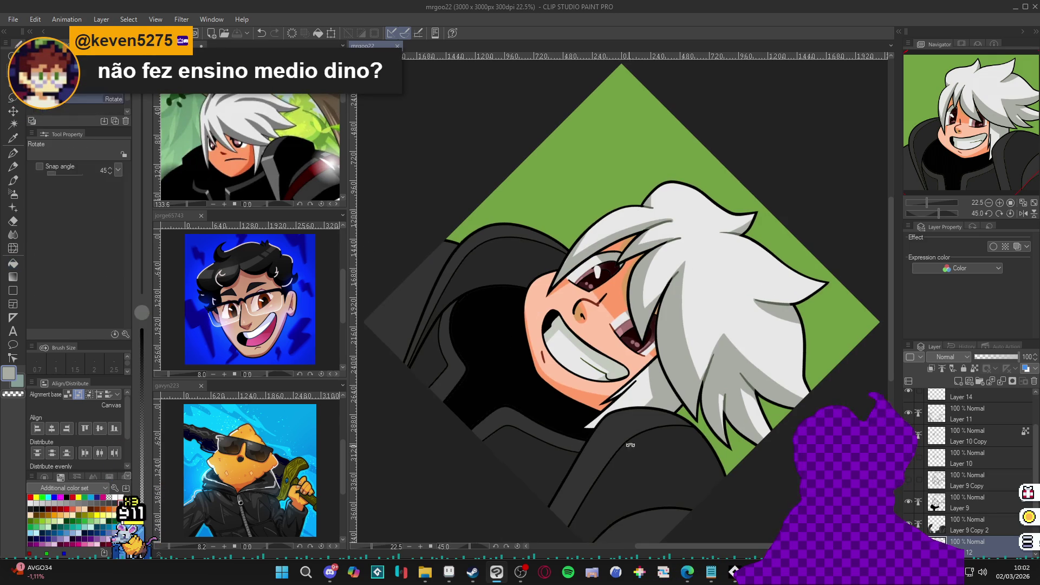
pyautogui.hotkey('ctrl', '@')
pyautogui.moveTo(684, 434); pyautogui.dragTo(633, 385)
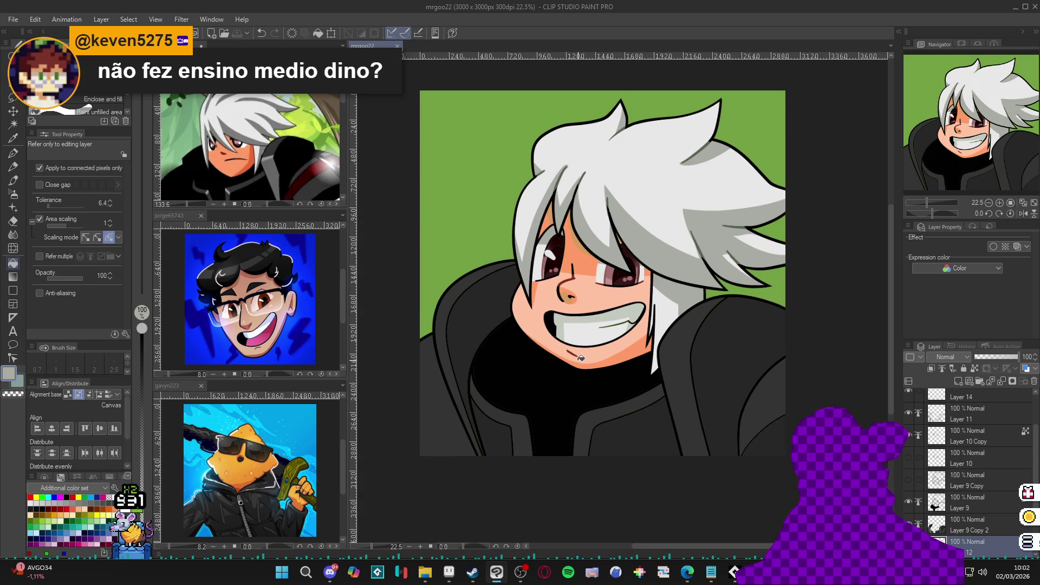
pyautogui.moveTo(614, 411); pyautogui.dragTo(616, 426)
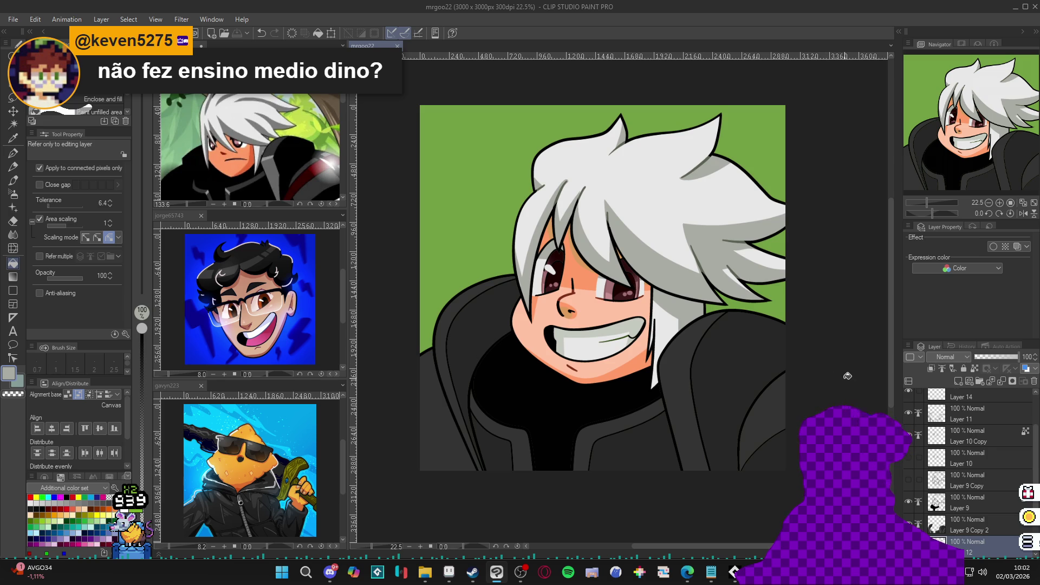
# Sample the skin peach, lighten it in Color settings and set the pen to size 30
pyautogui.click(584, 343)
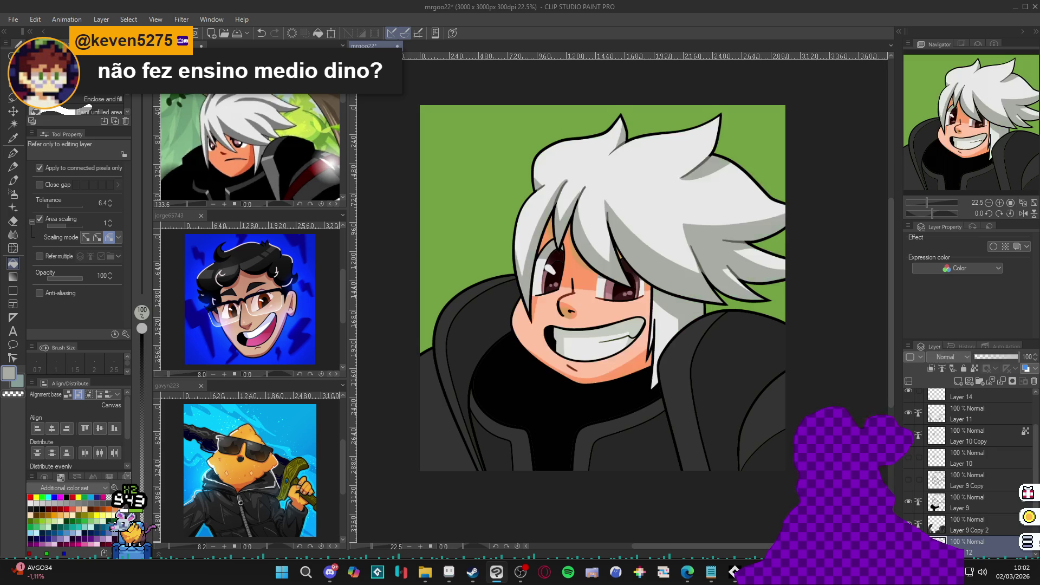
pyautogui.scroll(1, 585, 343)
pyautogui.keyDown('alt'); pyautogui.click(597, 302); pyautogui.keyUp('alt')
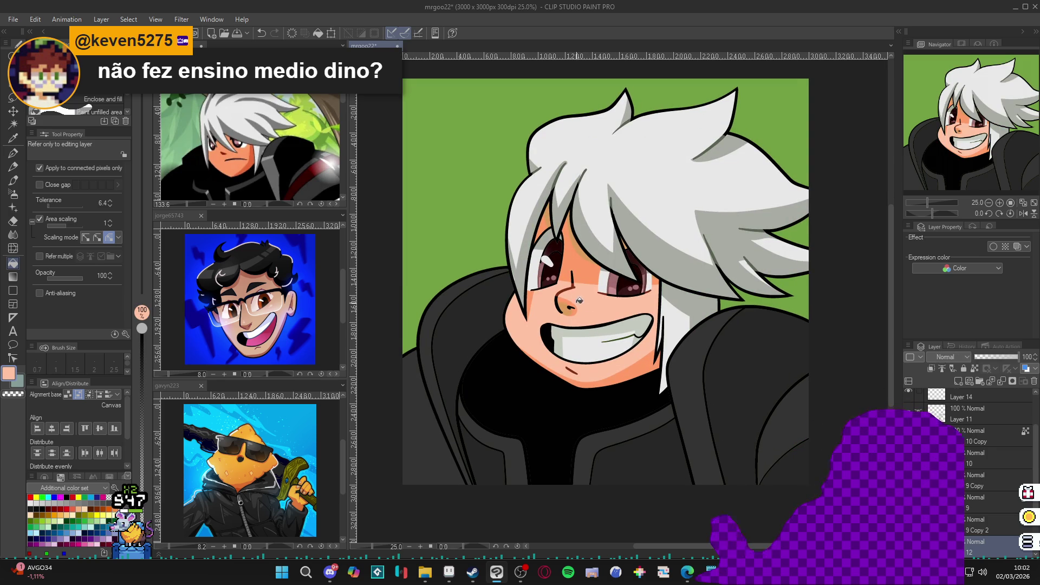
pyautogui.press('p')
pyautogui.click(9, 374)
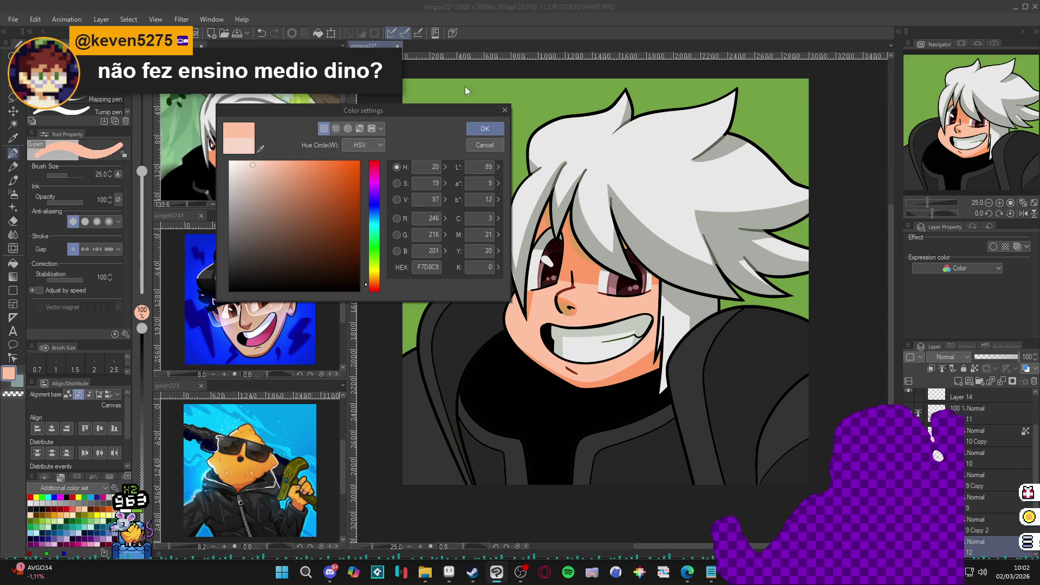
pyautogui.click(485, 129)
pyautogui.press(']')
pyautogui.press(']')
pyautogui.press(']')
pyautogui.press(']')
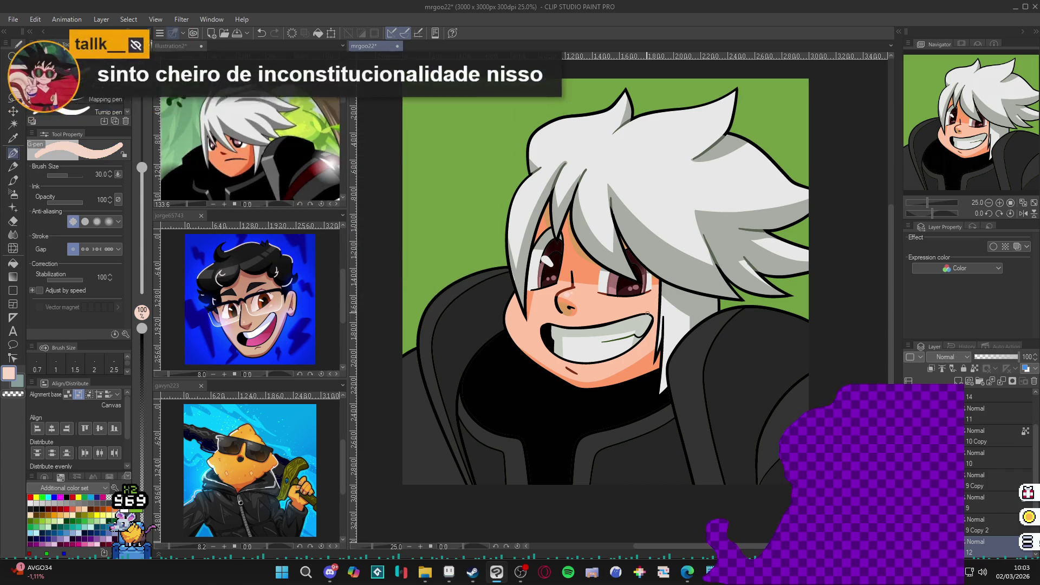
# Save, then set up the soft airbrush at size 250 for the cheek blush
pyautogui.press('b')
pyautogui.hotkey('ctrl', 's')
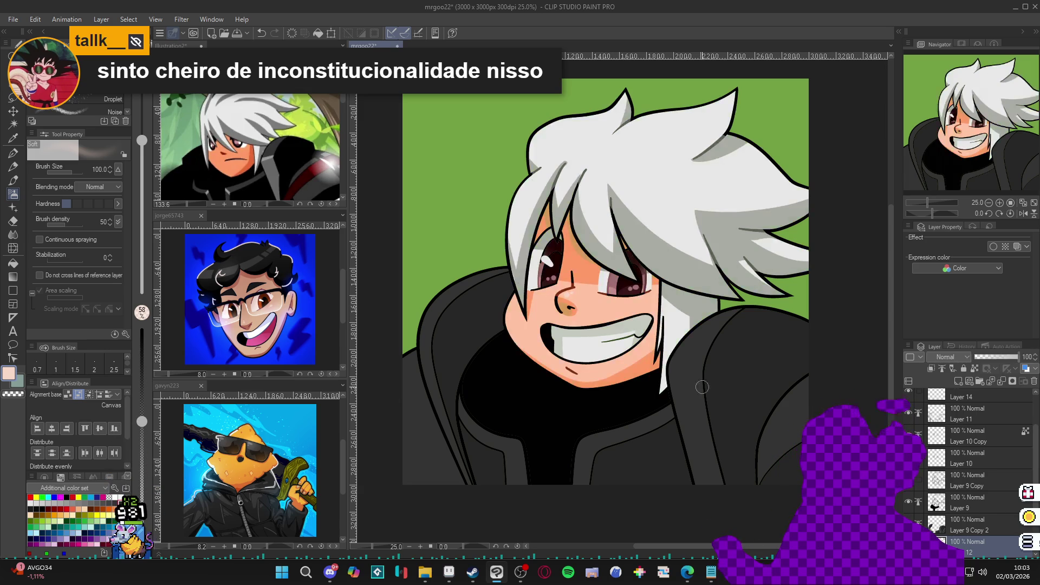
pyautogui.press('w')
pyautogui.press('b')
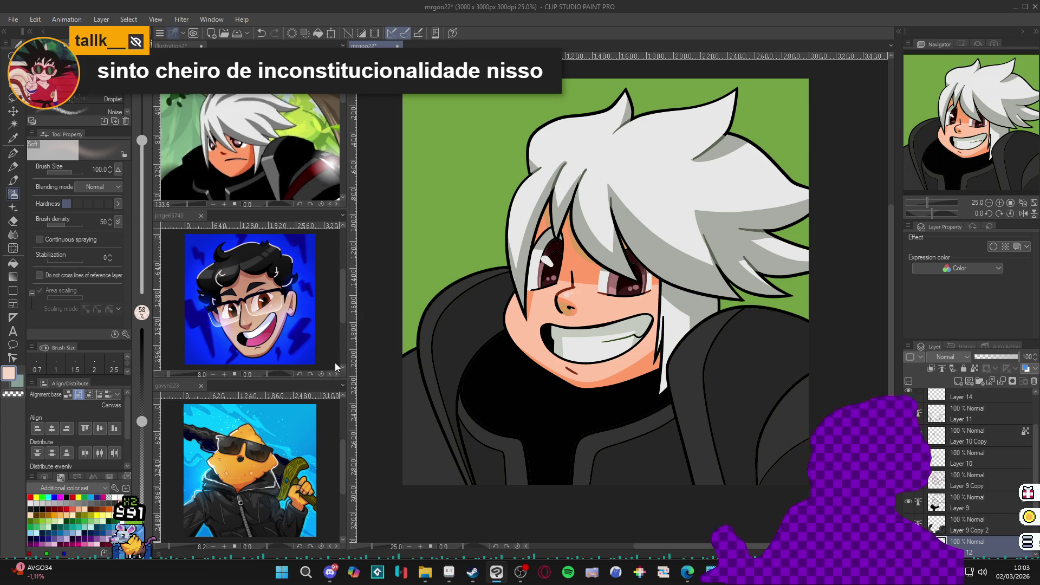
pyautogui.click(335, 363)
pyautogui.click(623, 328)
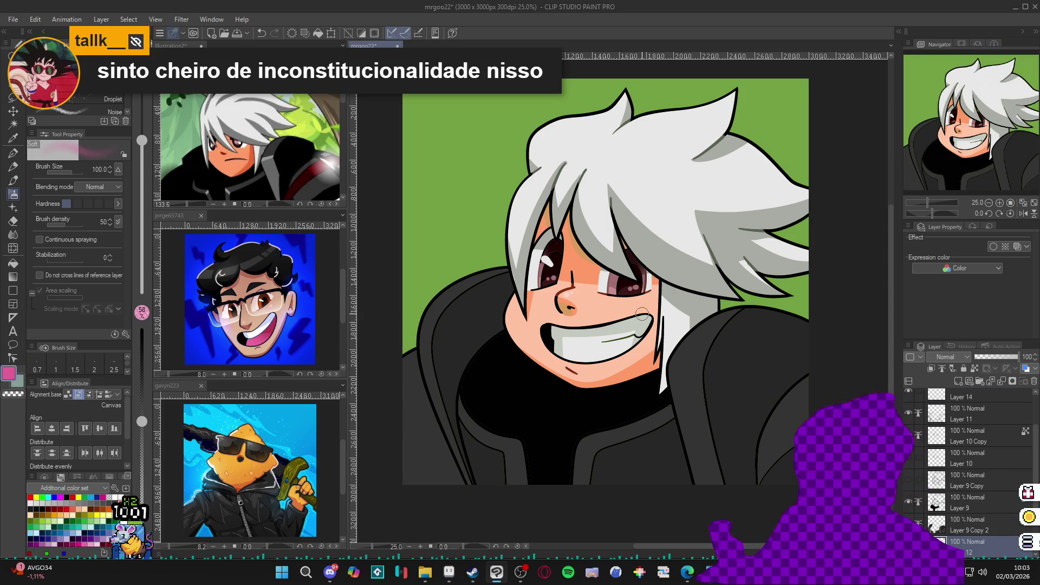
pyautogui.press(']')
pyautogui.press(']')
pyautogui.press(']')
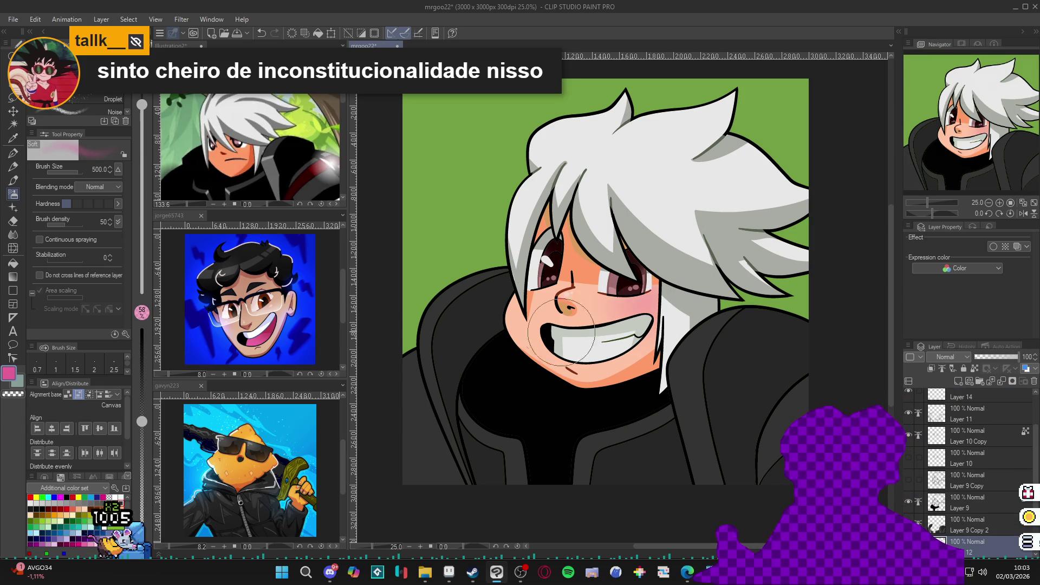
pyautogui.press('[')
pyautogui.press('[')
pyautogui.press('[')
# Sample the light skin peach with the pen at size 30 and undo the last skin stroke
pyautogui.press('p')
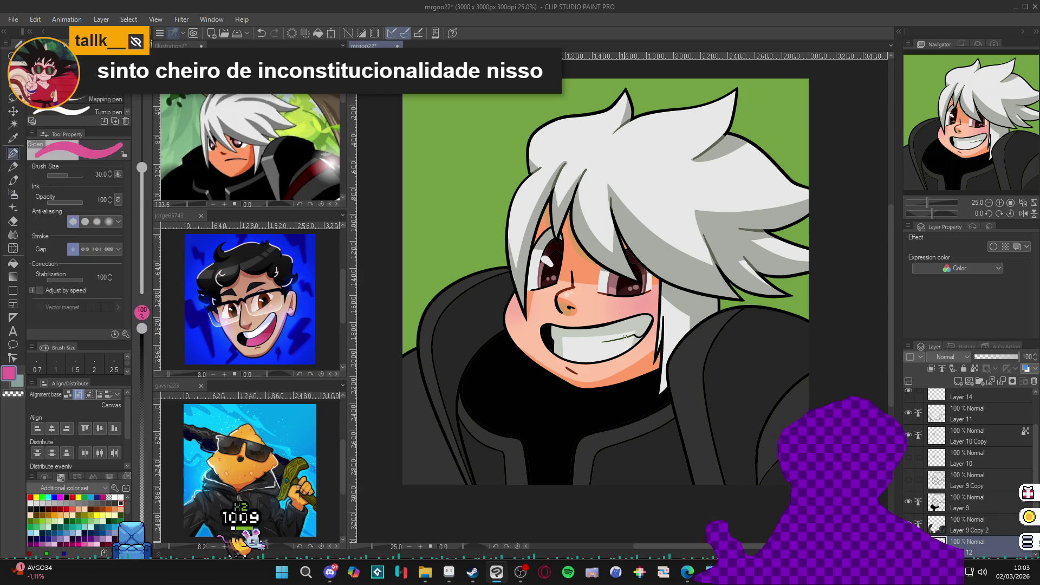
pyautogui.keyDown('alt'); pyautogui.click(618, 365); pyautogui.keyUp('alt')
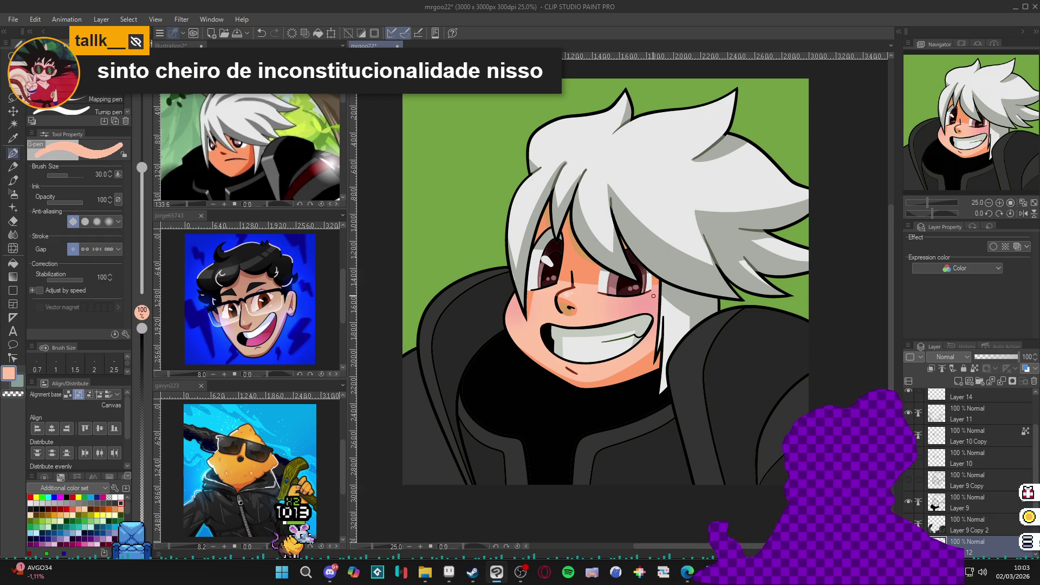
pyautogui.press(']')
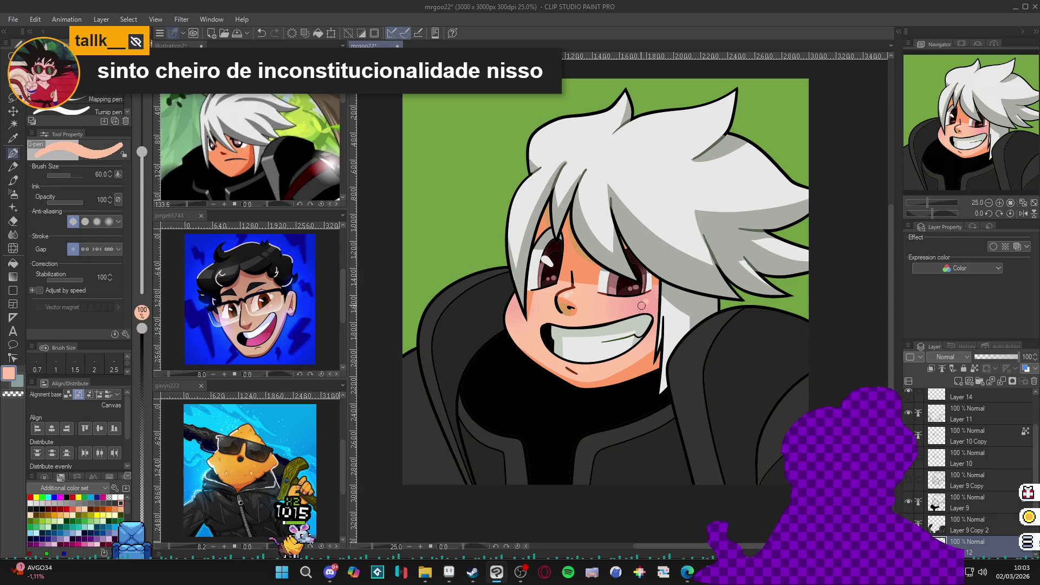
pyautogui.press('[')
pyautogui.press('[')
pyautogui.press('[')
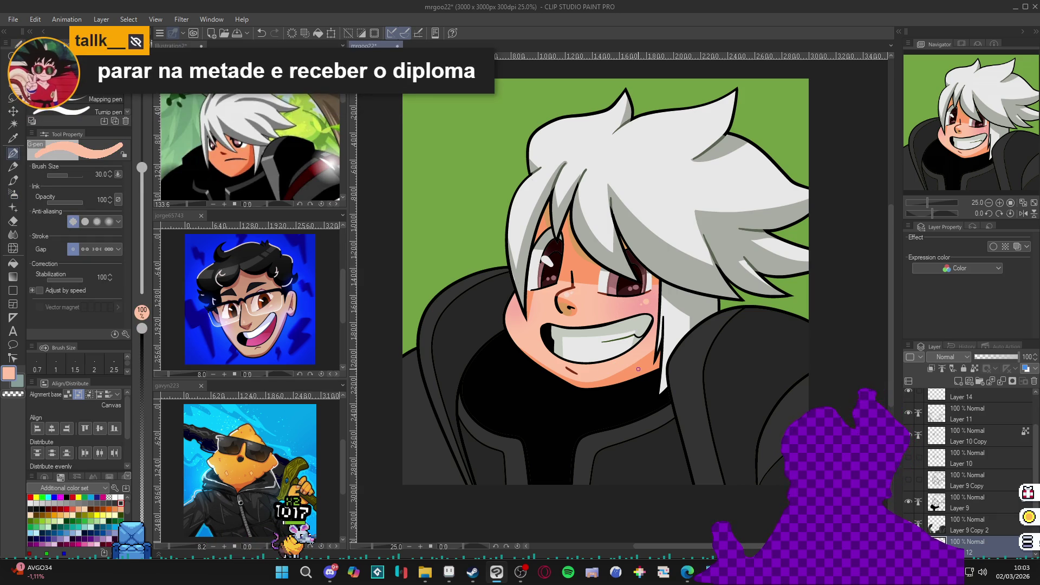
pyautogui.hotkey('ctrl', 'z')
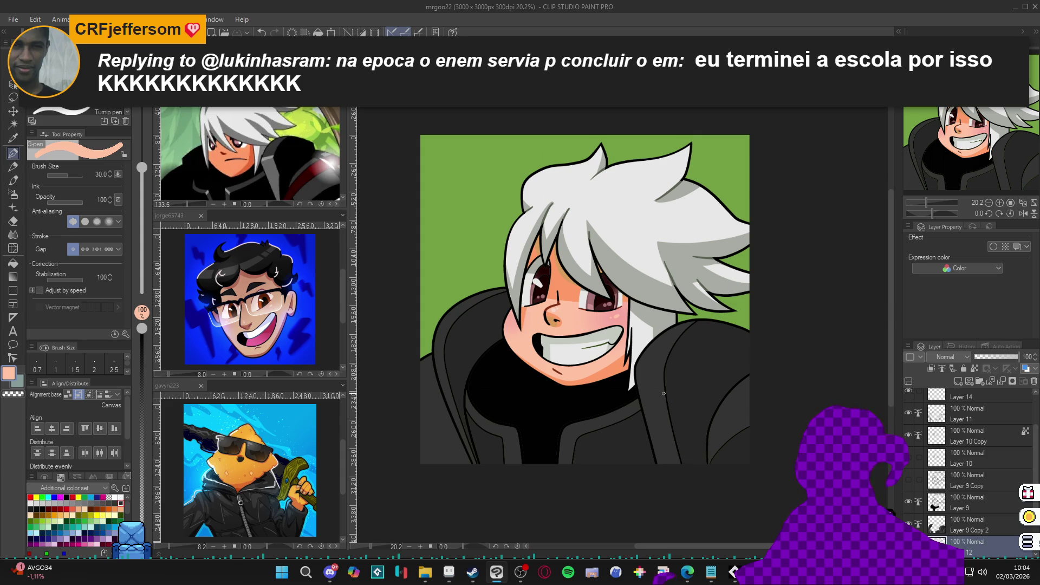
# Zoom out and back in to review the whole portrait, and undo the last change
pyautogui.scroll(-2, 656, 401)
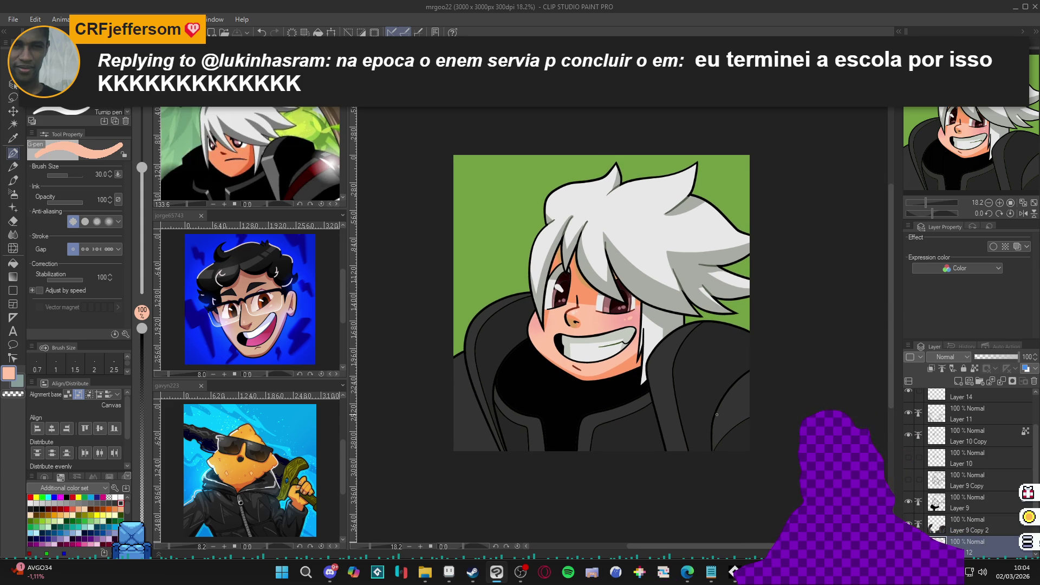
pyautogui.scroll(3, 689, 264)
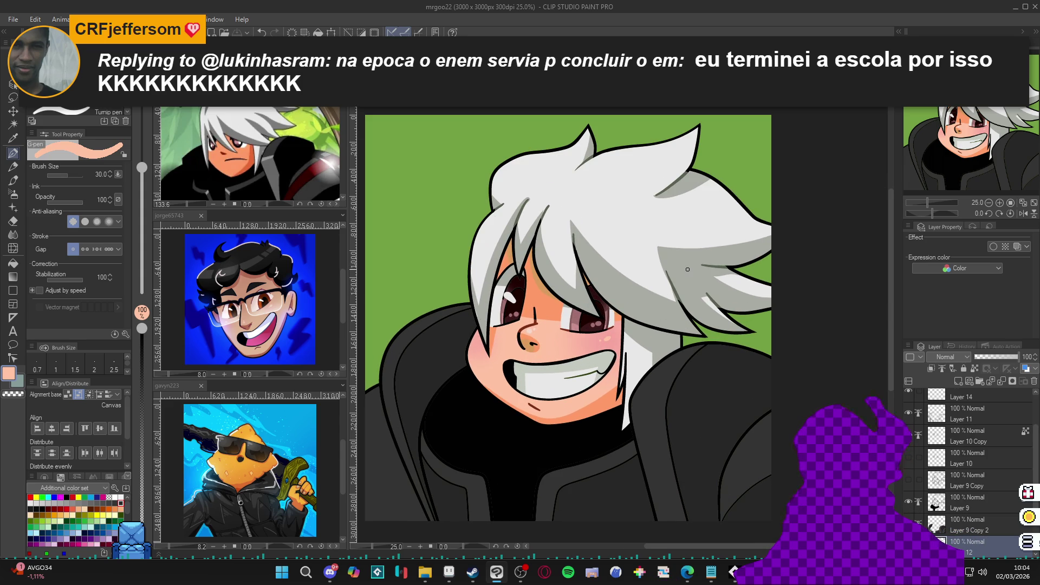
pyautogui.scroll(-3, 688, 270)
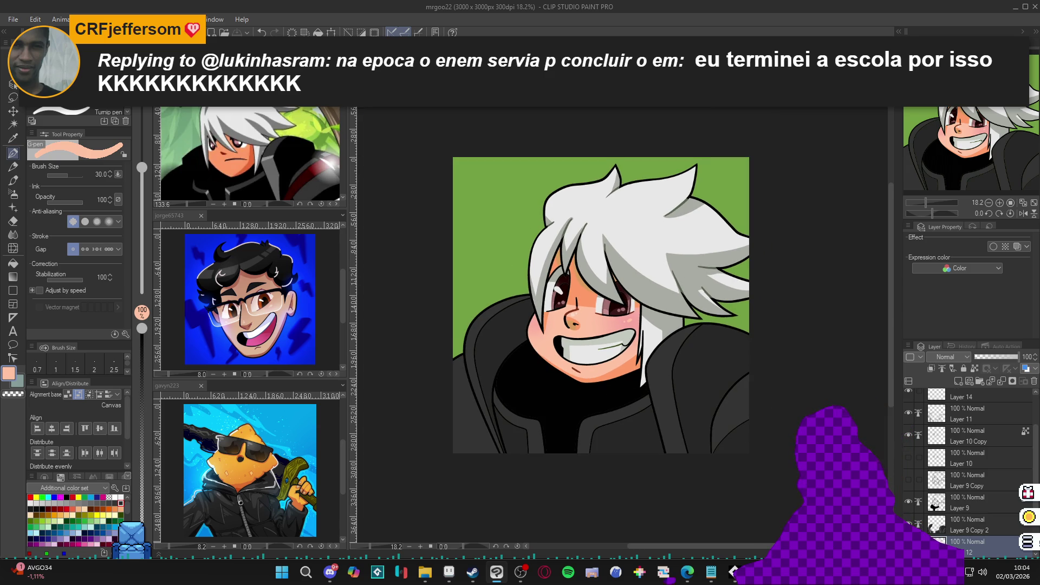
pyautogui.hotkey('ctrl', 'z')
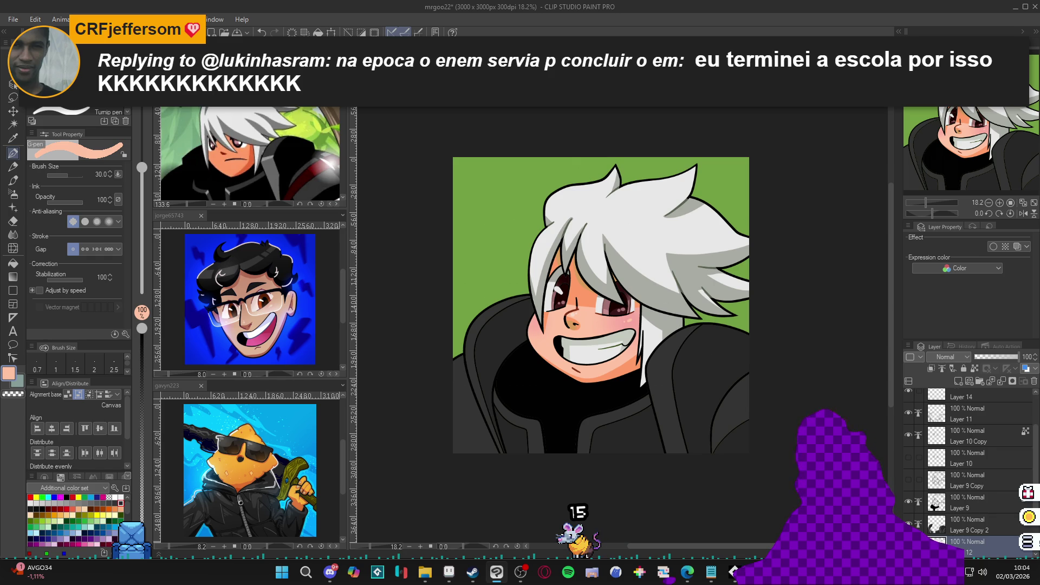
# Sample white and light grey from the hair with the pen resized to 40, then zoom out
pyautogui.press('w')
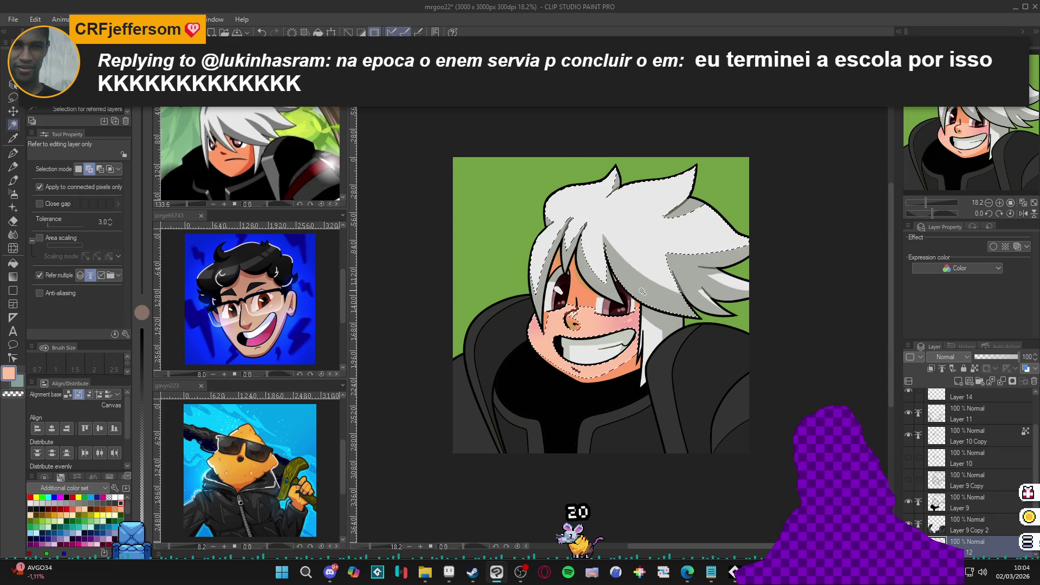
pyautogui.press('p')
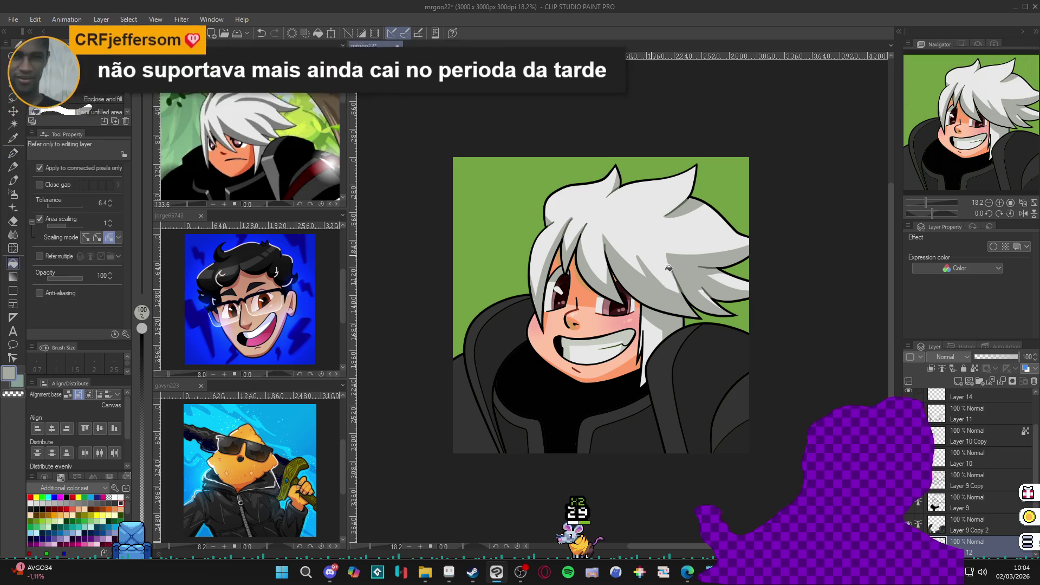
pyautogui.keyDown('alt'); pyautogui.click(653, 262); pyautogui.keyUp('alt')
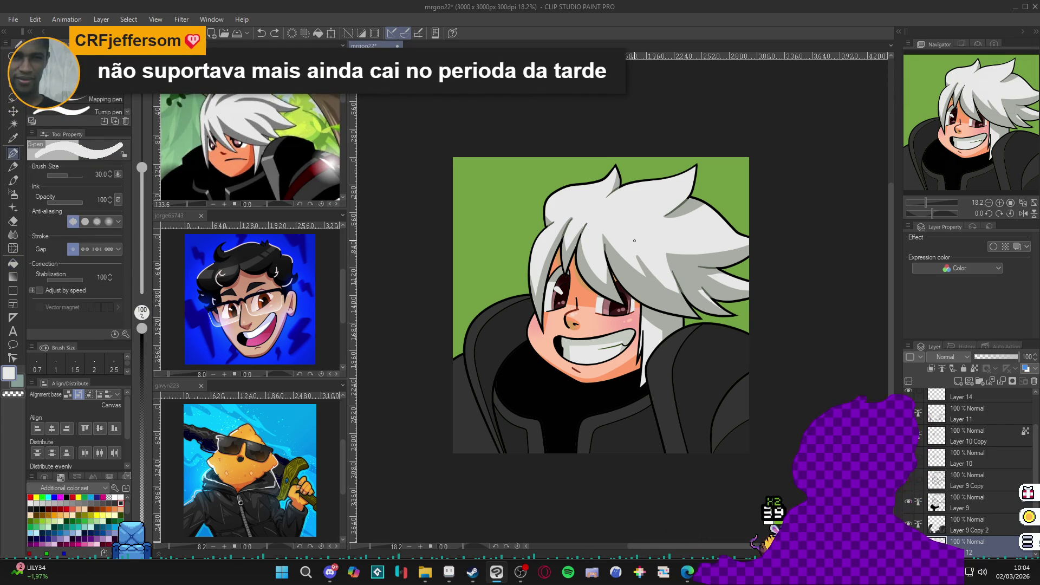
pyautogui.scroll(2, 642, 252)
pyautogui.scroll(1, 649, 284)
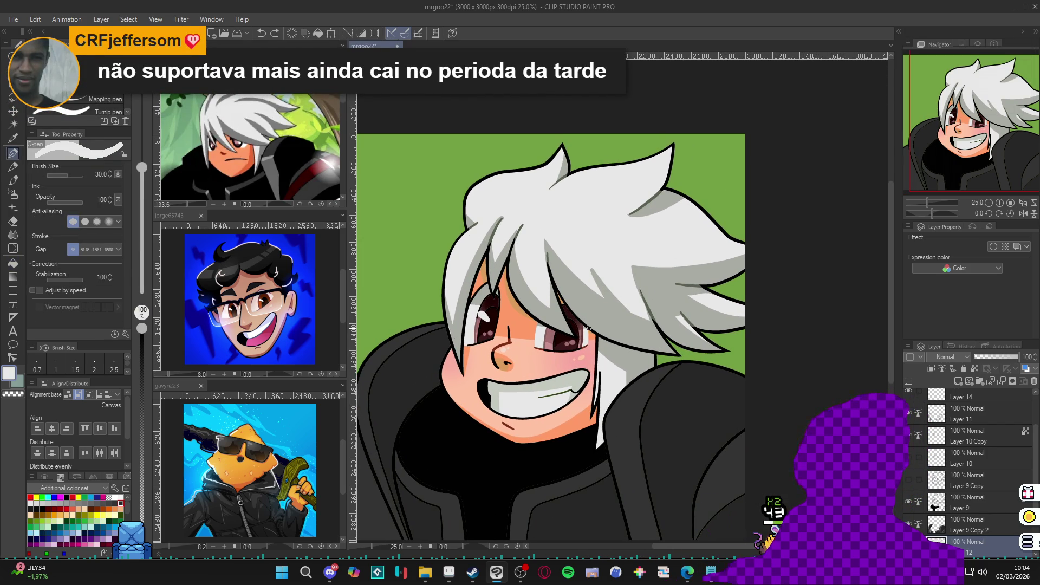
pyautogui.press(']')
pyautogui.press(']')
pyautogui.press(']')
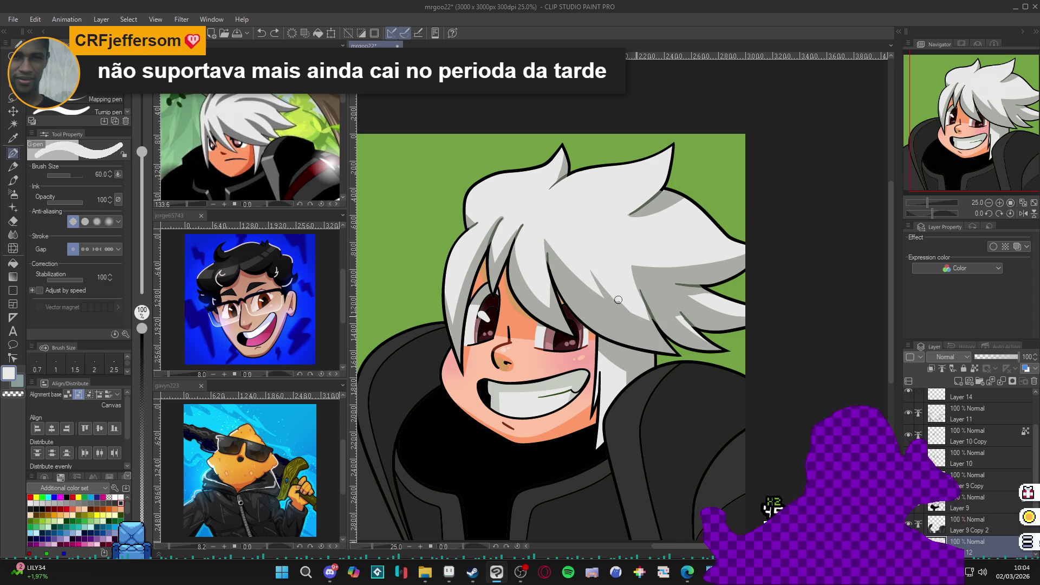
pyautogui.press('[')
pyautogui.press('[')
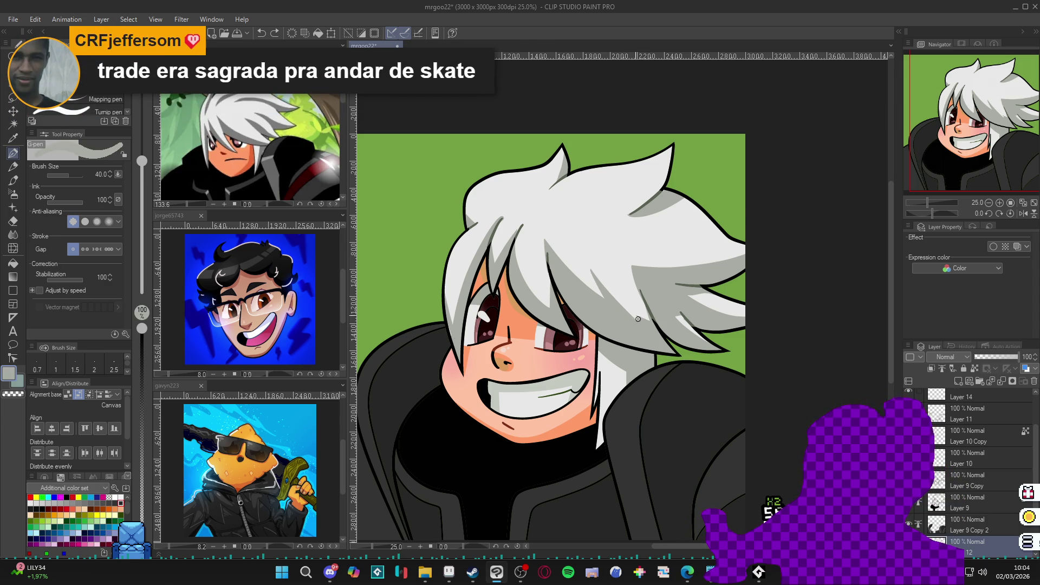
pyautogui.keyDown('alt'); pyautogui.click(645, 317); pyautogui.keyUp('alt')
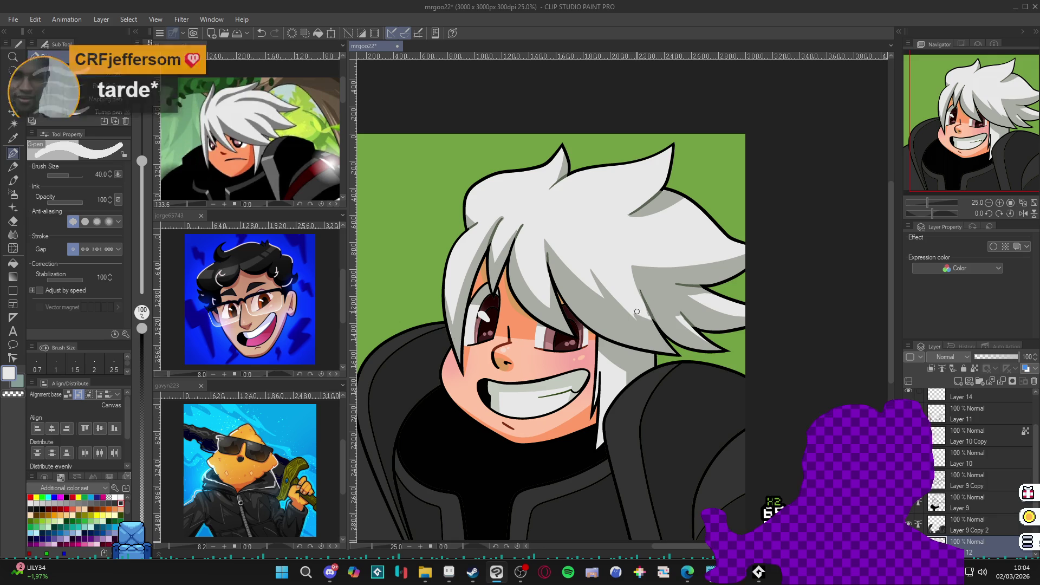
pyautogui.keyDown('alt'); pyautogui.click(655, 329); pyautogui.keyUp('alt')
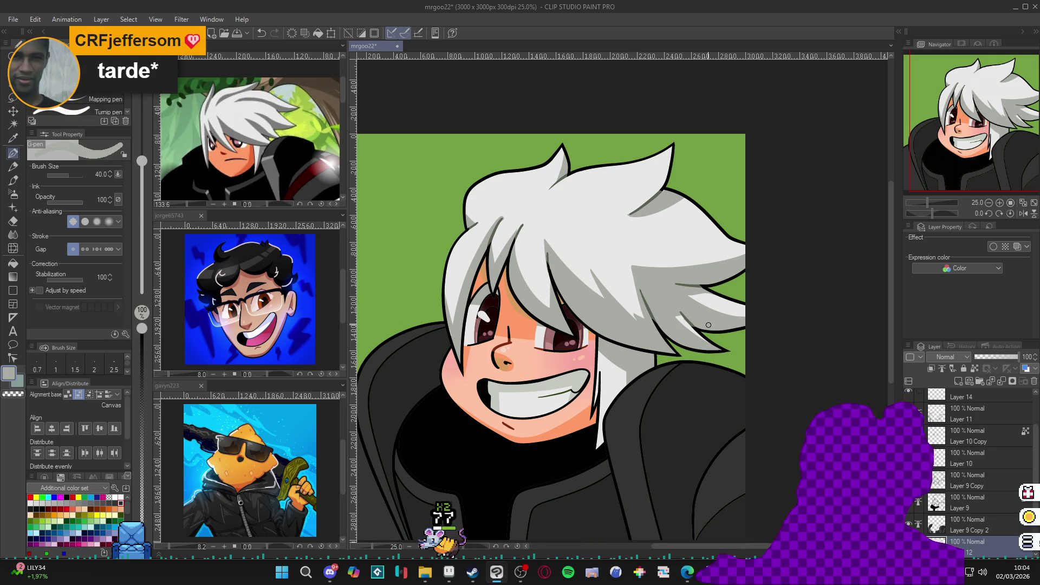
pyautogui.scroll(-2, 653, 353)
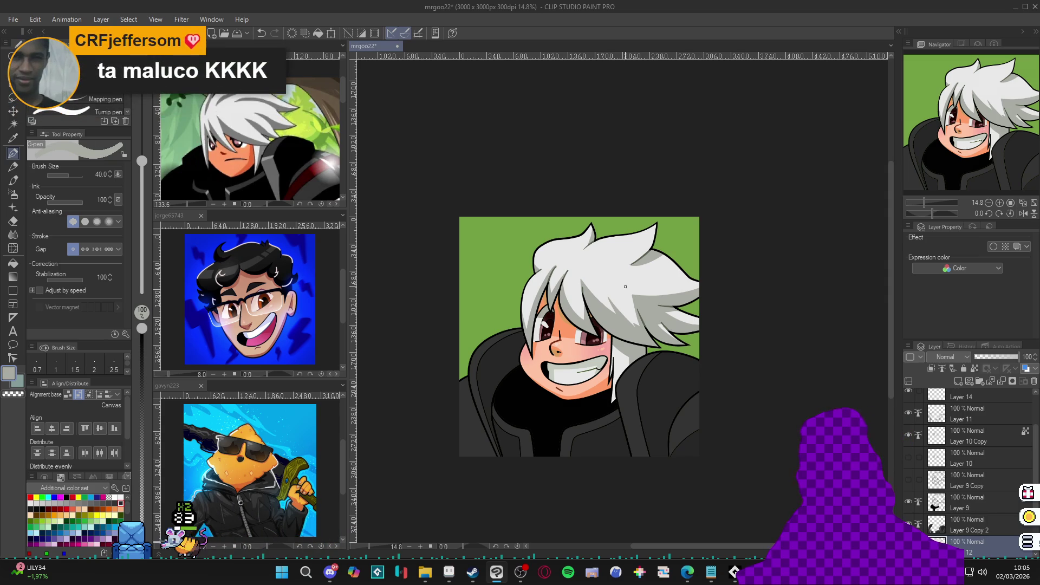
# Compare grey and white sampled from the hair, settle on white, and zoom in to 27.5%
pyautogui.scroll(2, 618, 313)
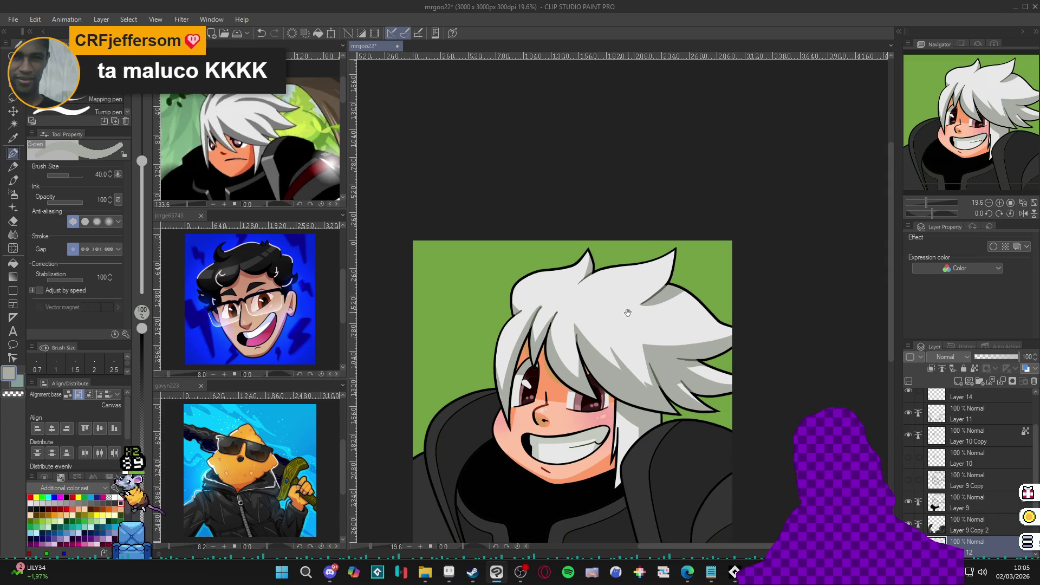
pyautogui.press('w')
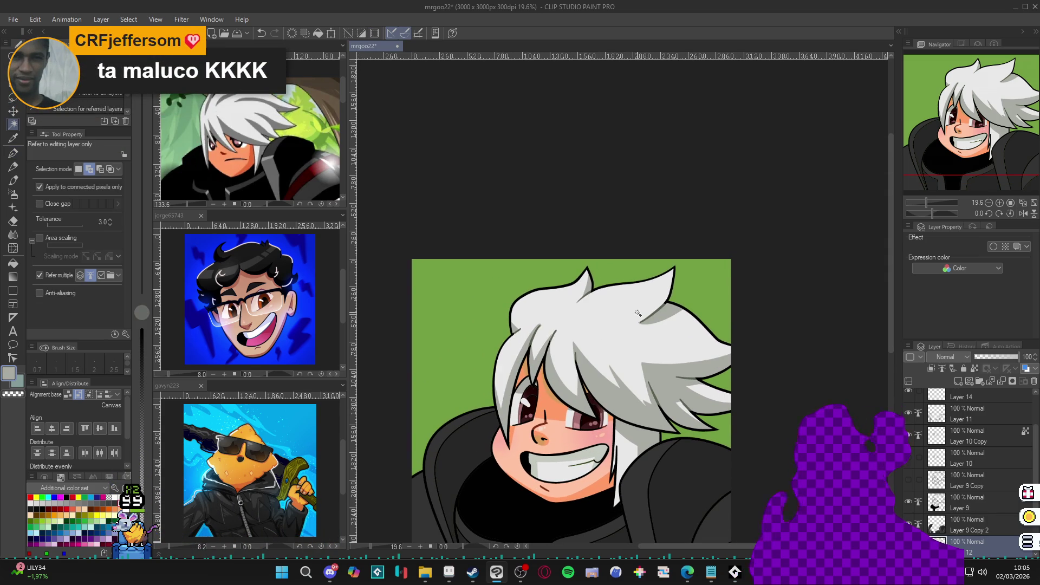
pyautogui.press('p')
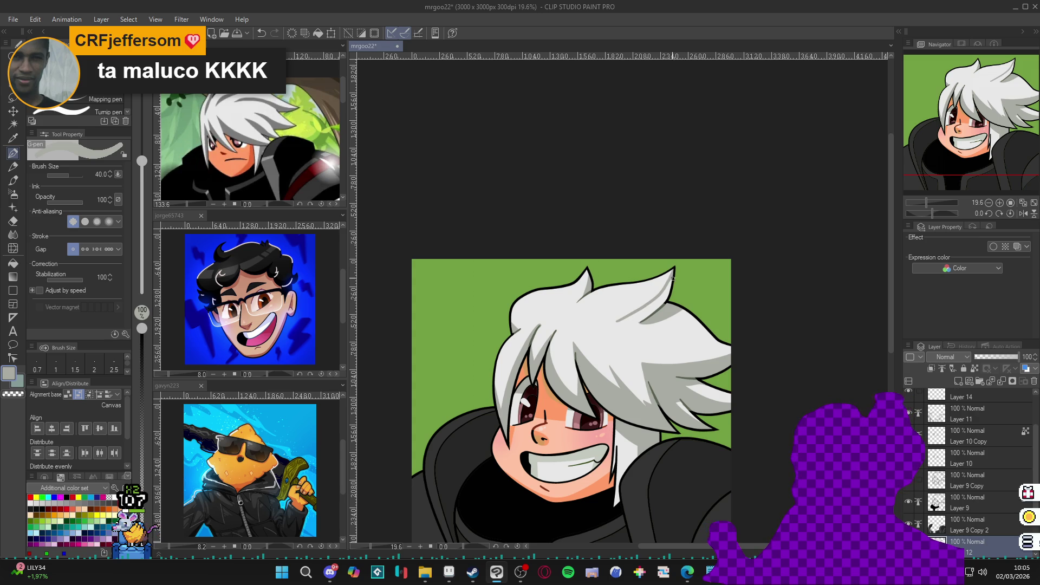
pyautogui.keyDown('alt'); pyautogui.click(635, 322); pyautogui.keyUp('alt')
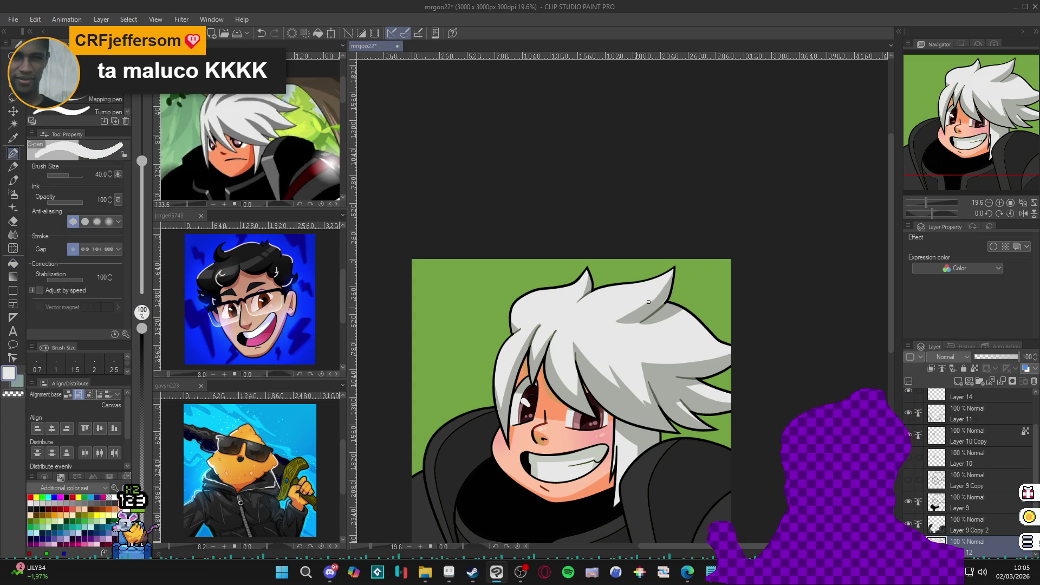
pyautogui.keyDown('alt'); pyautogui.click(670, 301); pyautogui.keyUp('alt')
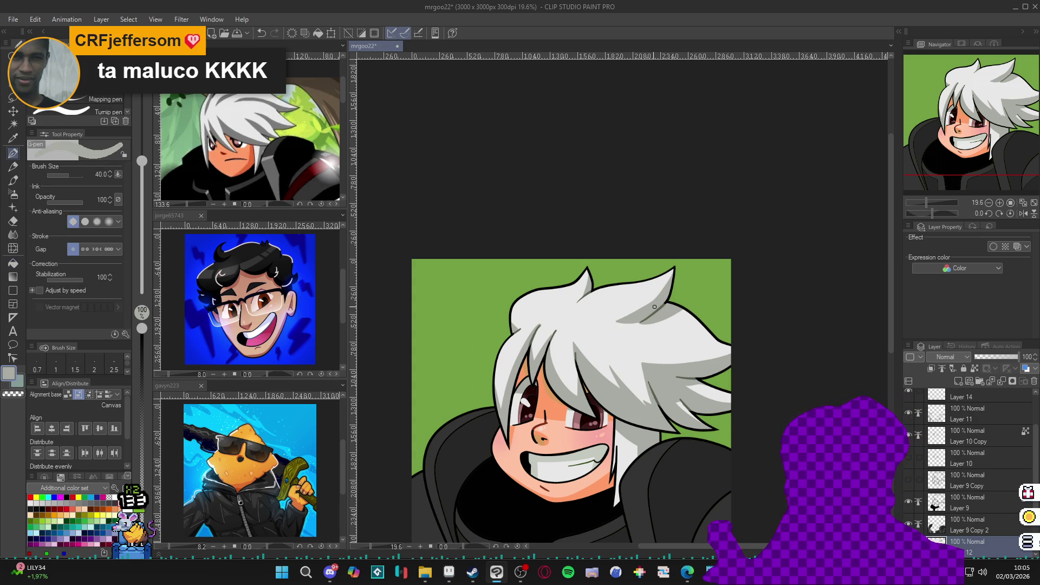
pyautogui.keyDown('alt'); pyautogui.click(612, 320); pyautogui.keyUp('alt')
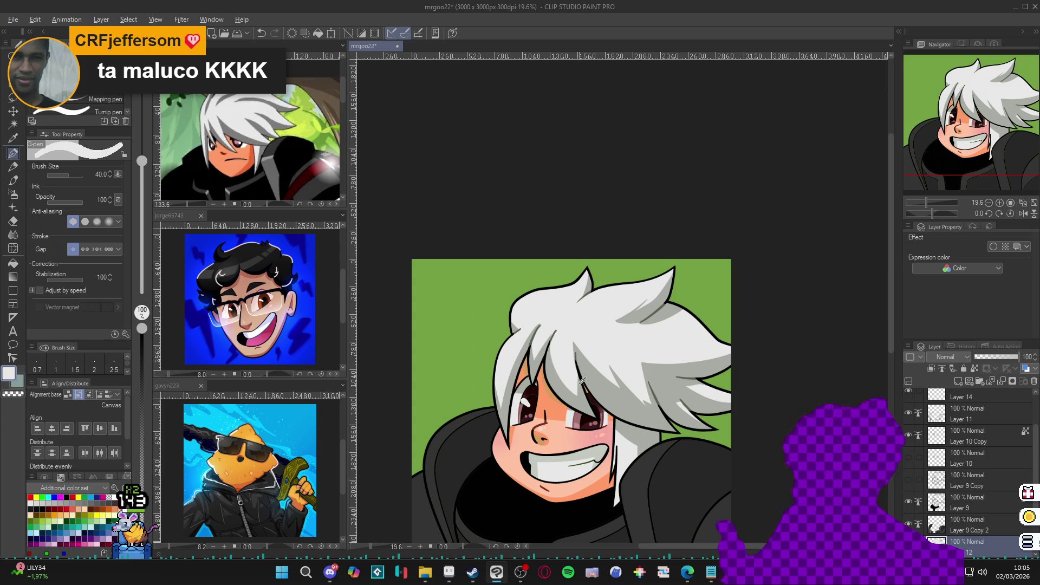
pyautogui.keyDown('alt'); pyautogui.click(579, 400); pyautogui.keyUp('alt')
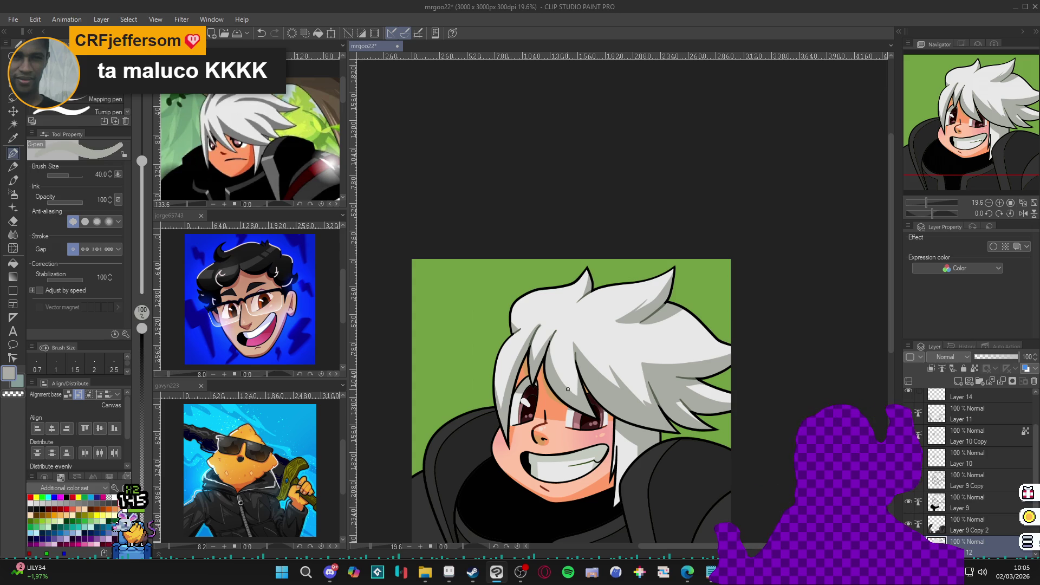
pyautogui.keyDown('alt'); pyautogui.click(557, 348); pyautogui.keyUp('alt')
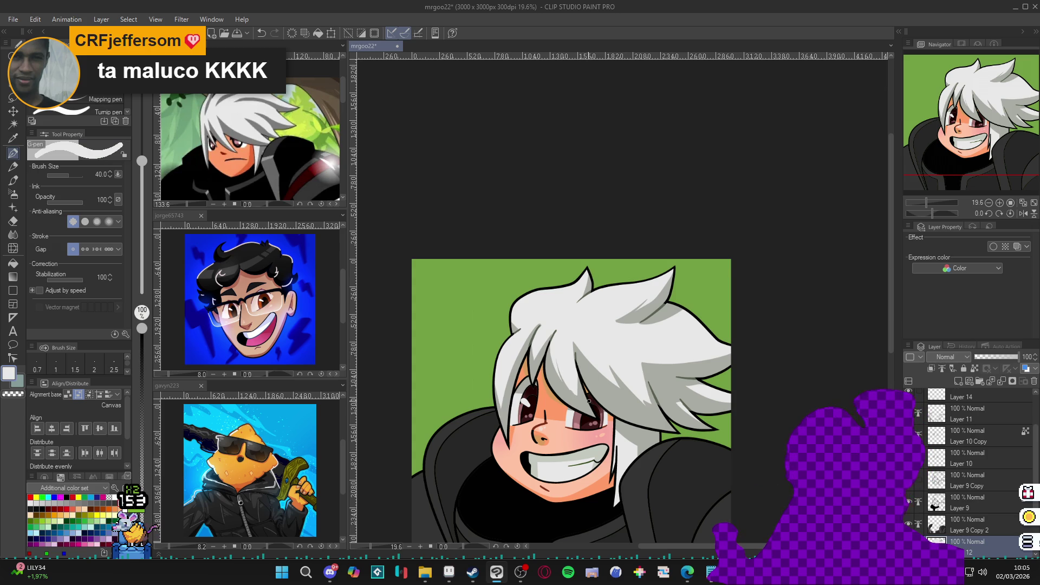
pyautogui.keyDown('alt'); pyautogui.click(571, 398); pyautogui.keyUp('alt')
pyautogui.keyDown('alt'); pyautogui.click(565, 357); pyautogui.keyUp('alt')
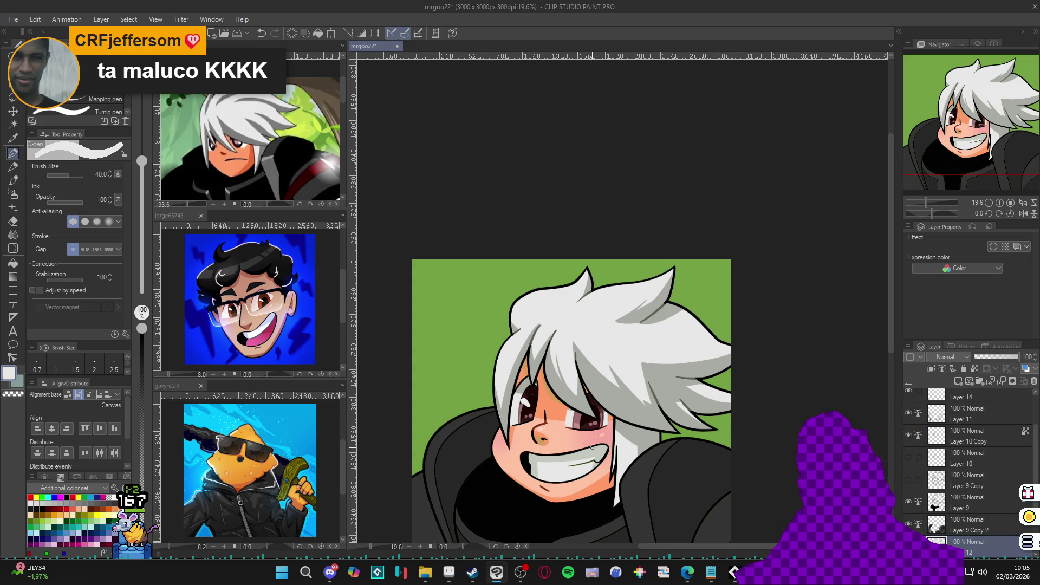
pyautogui.scroll(2, 596, 447)
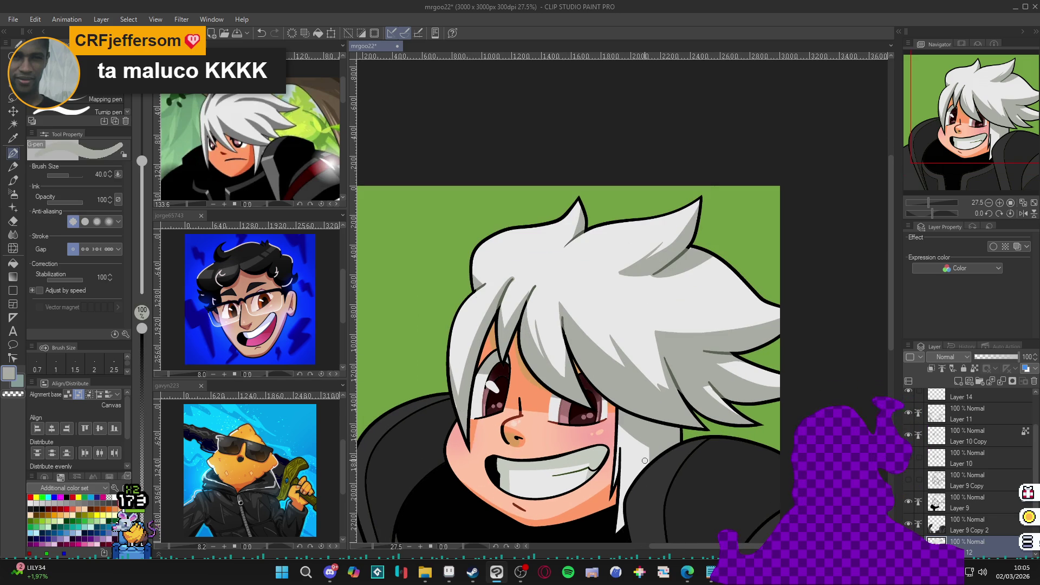
# Pick white from the hair and paint two light strokes along its left edge beside the face
pyautogui.press('w')
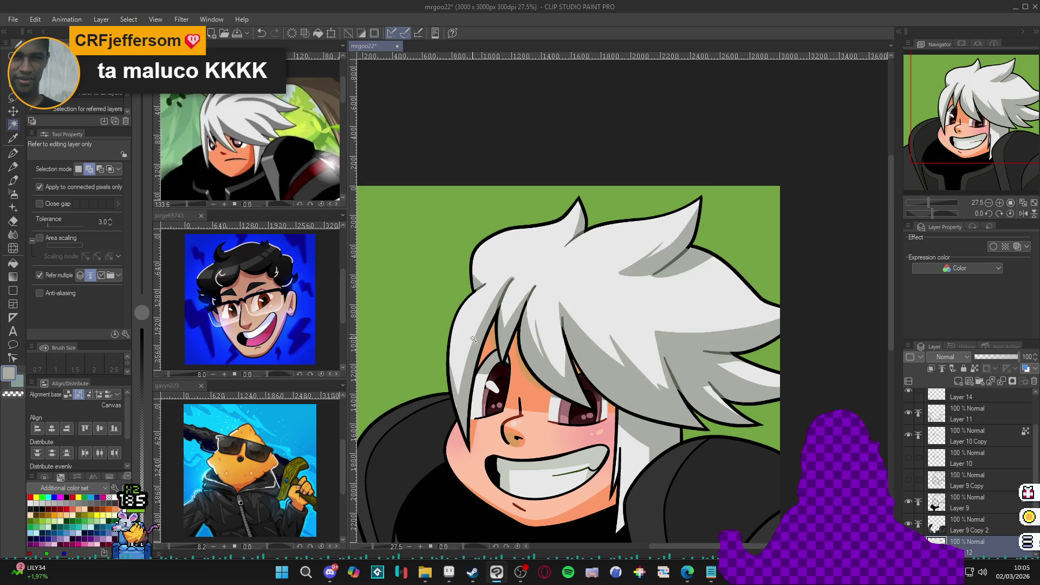
pyautogui.press('p')
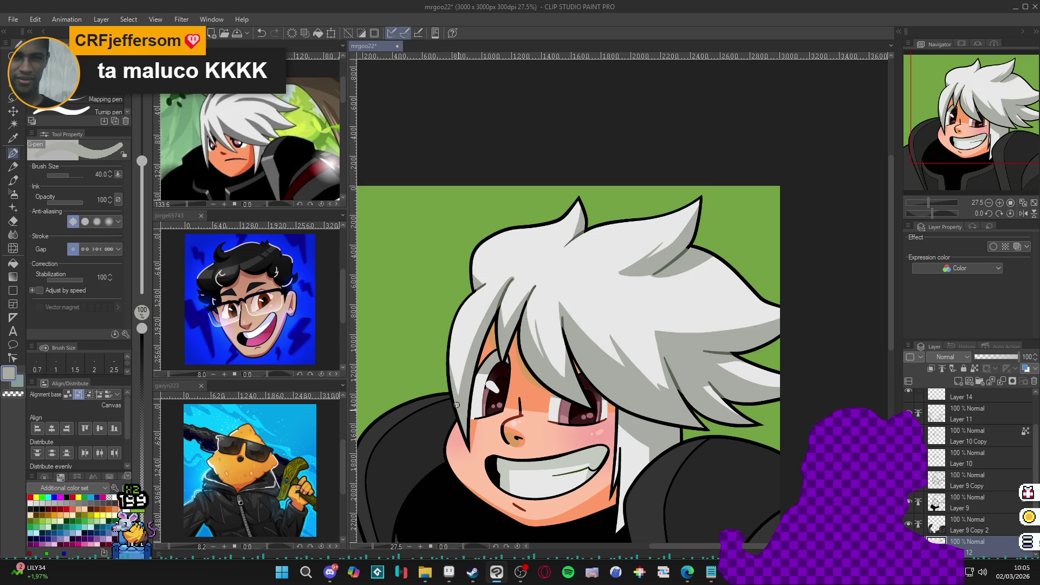
pyautogui.keyDown('alt'); pyautogui.click(470, 341); pyautogui.keyUp('alt')
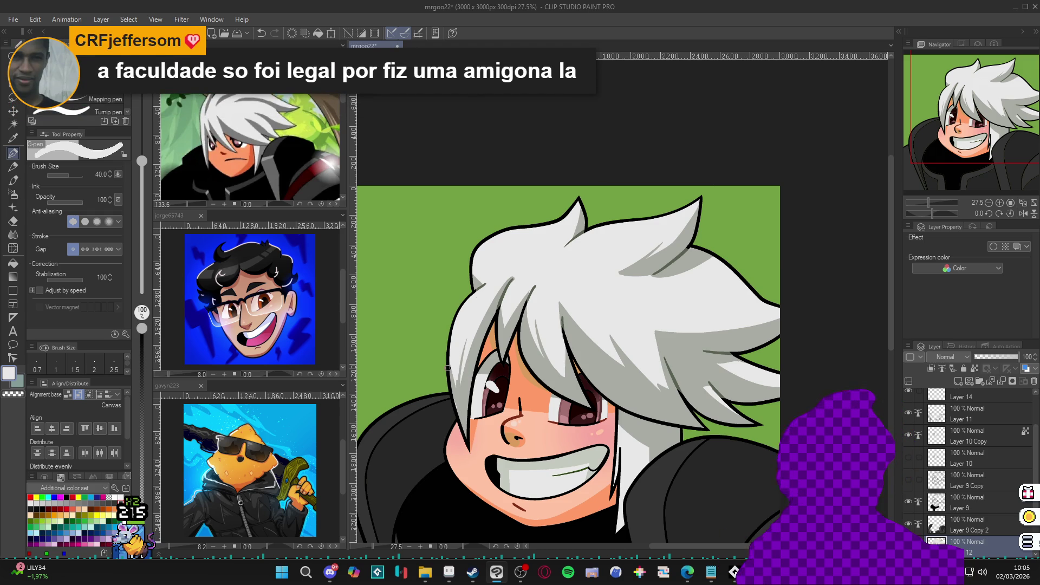
pyautogui.moveTo(461, 344); pyautogui.dragTo(457, 382)
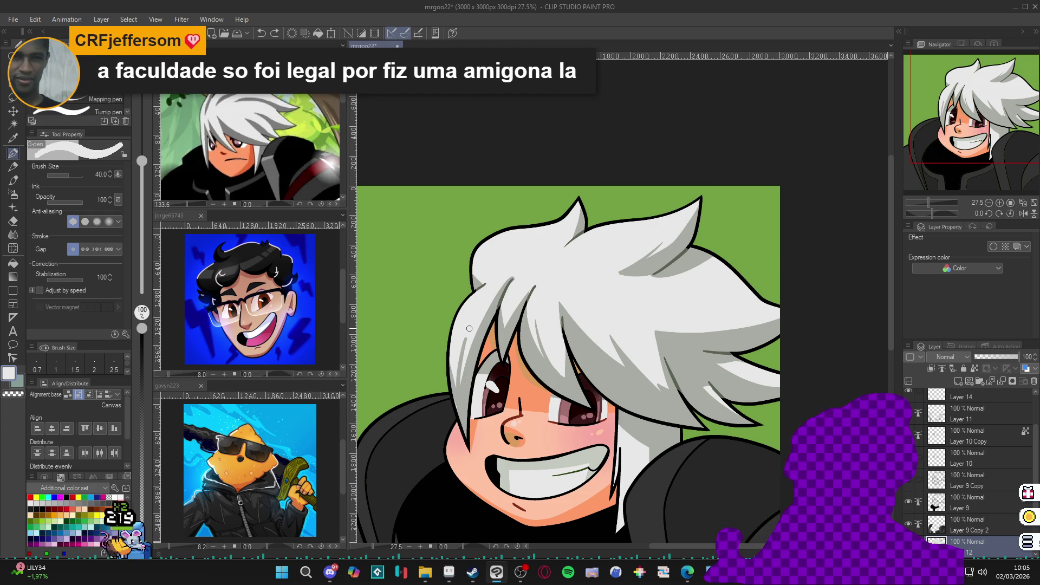
pyautogui.moveTo(468, 330); pyautogui.dragTo(456, 387)
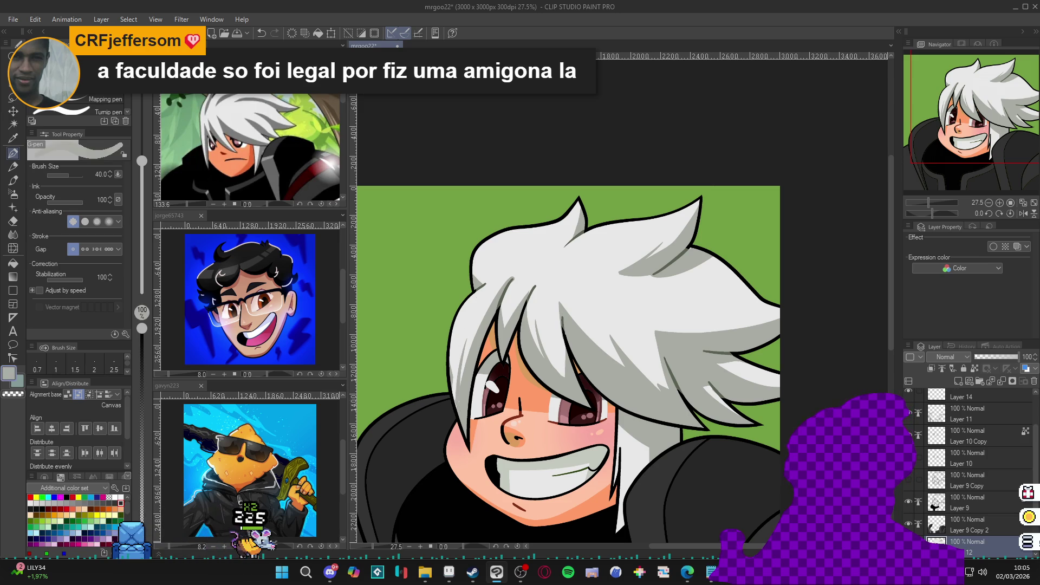
pyautogui.keyDown('alt'); pyautogui.click(464, 403); pyautogui.keyUp('alt')
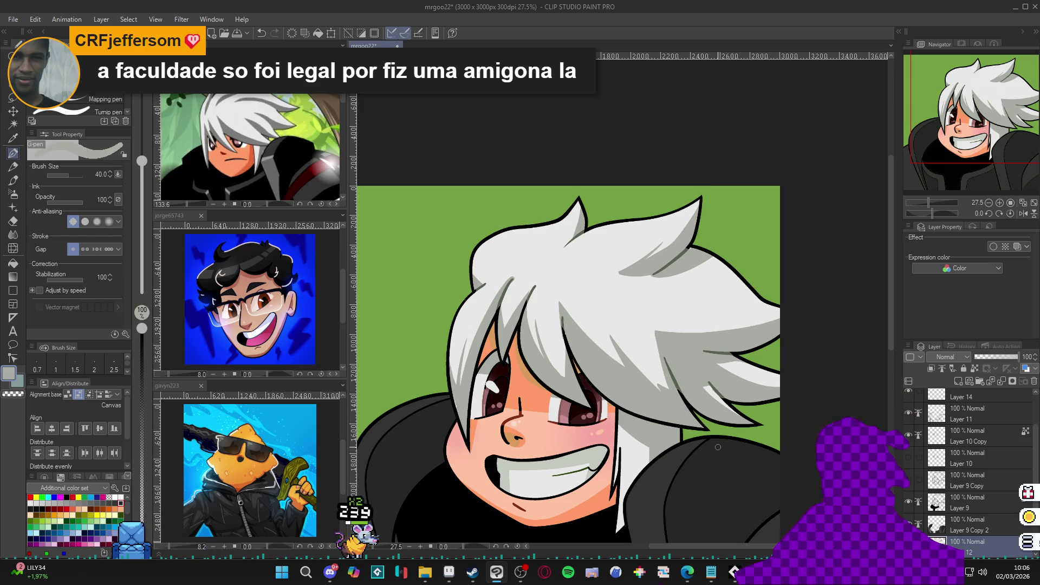
pyautogui.scroll(-2, 701, 393)
pyautogui.scroll(-3, 700, 394)
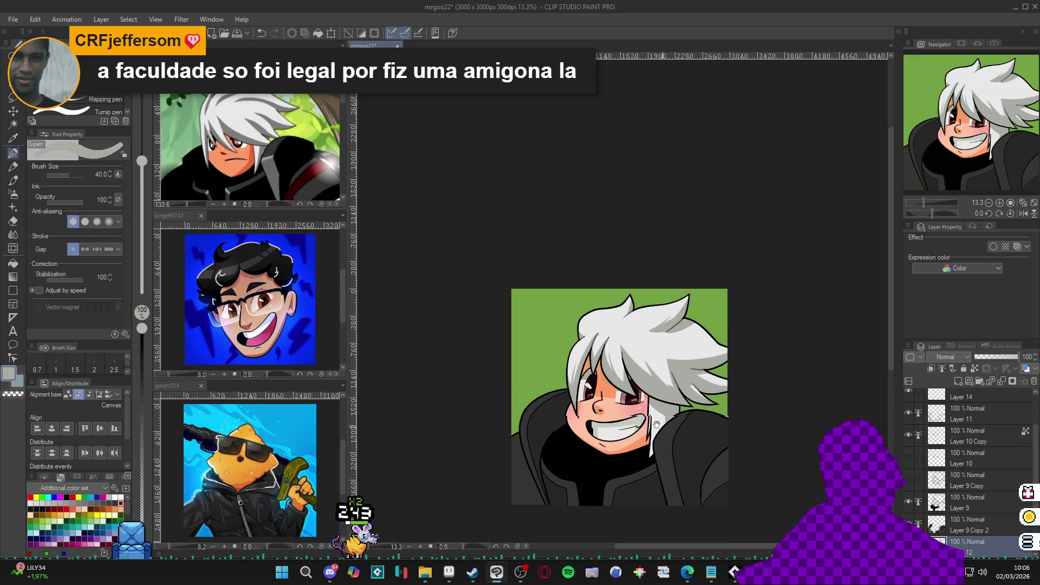
# Save the portrait, then pan left and zoom to 19.5% to frame the whole bust
pyautogui.hotkey('ctrl', 's')
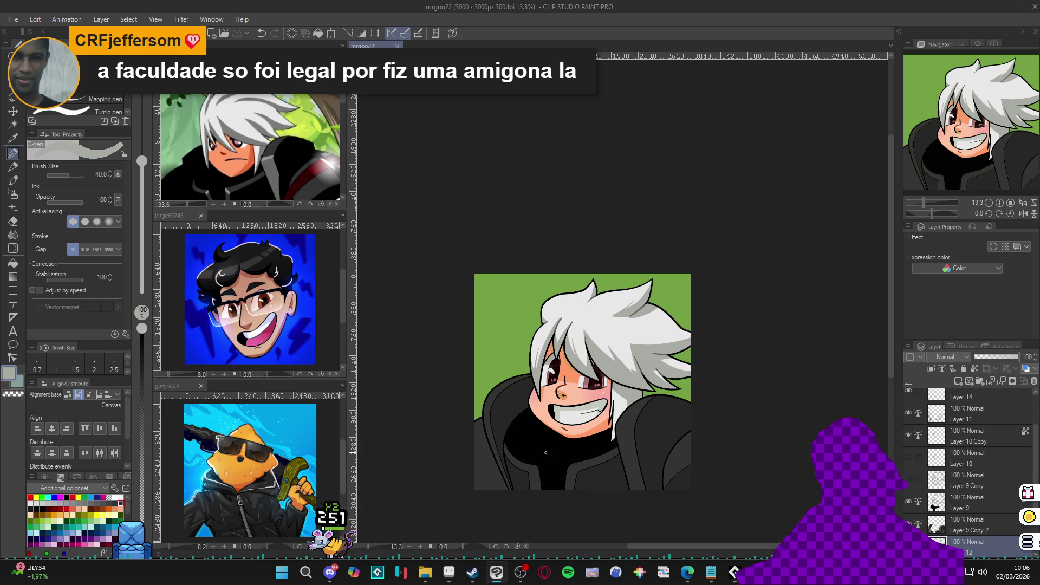
pyautogui.moveTo(566, 481); pyautogui.dragTo(543, 477)
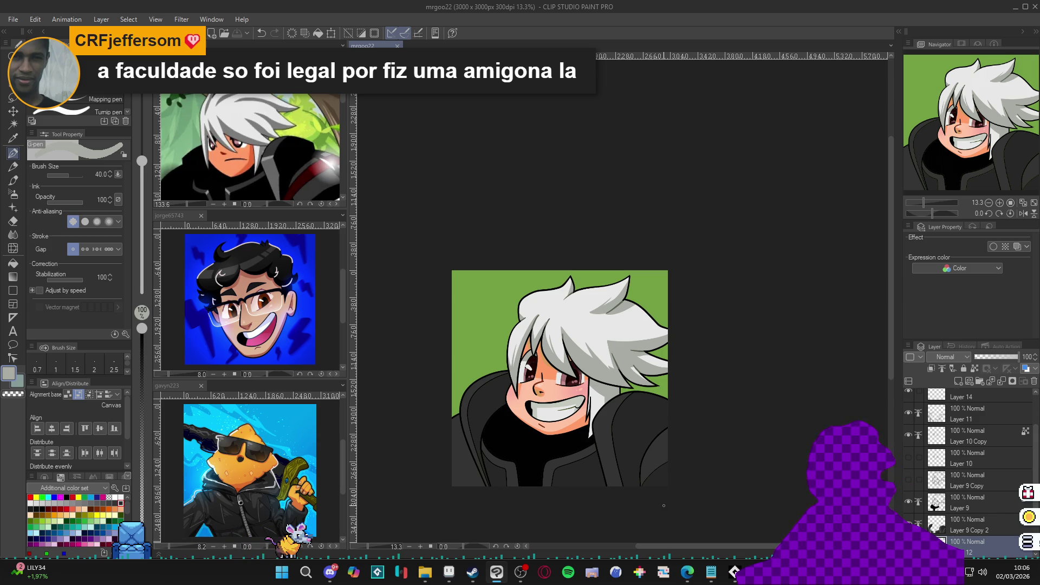
pyautogui.hscroll(1, 650, 496)
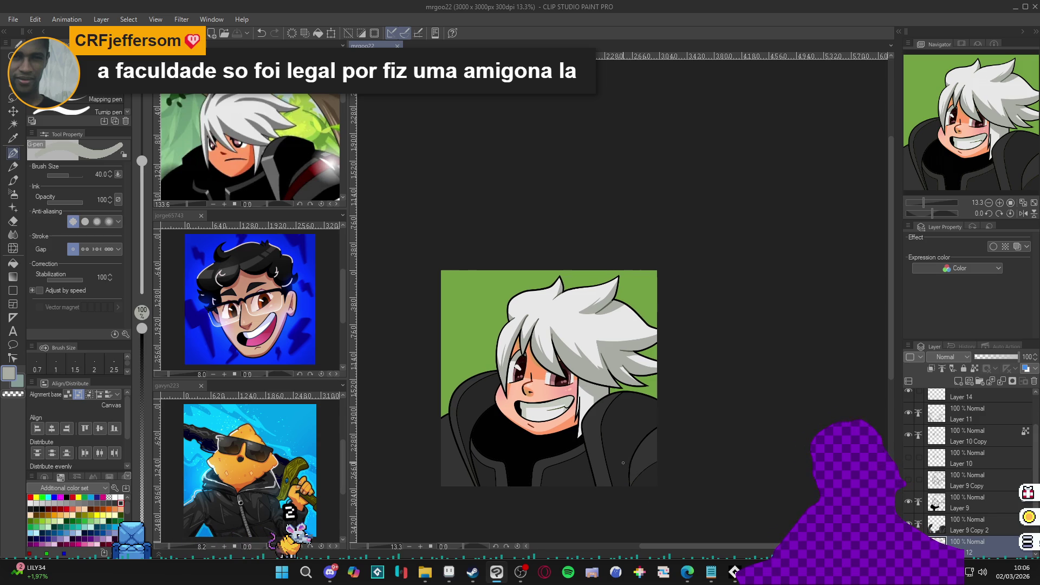
pyautogui.hscroll(-2, 623, 449)
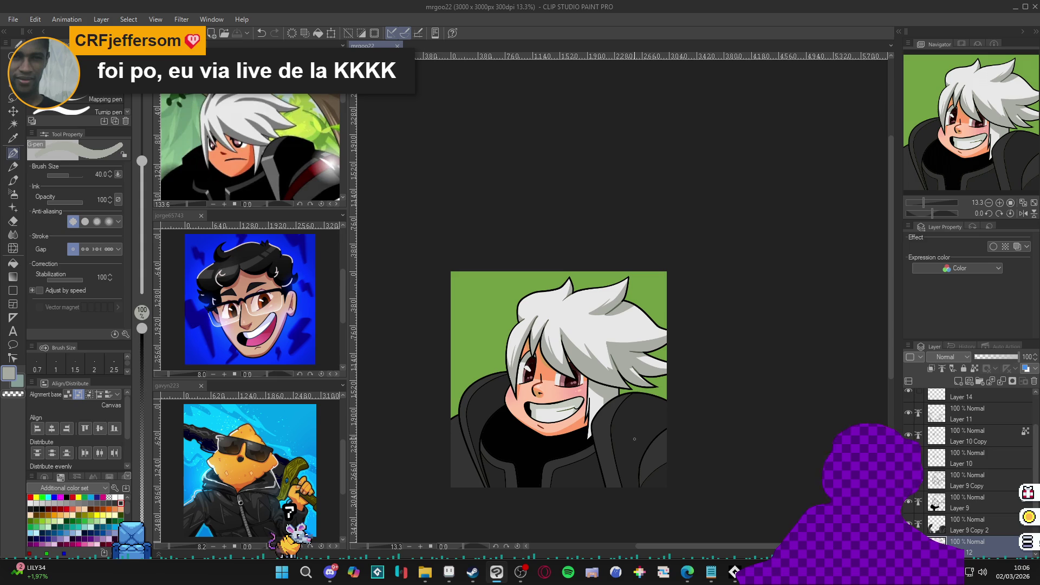
pyautogui.scroll(3, 631, 451)
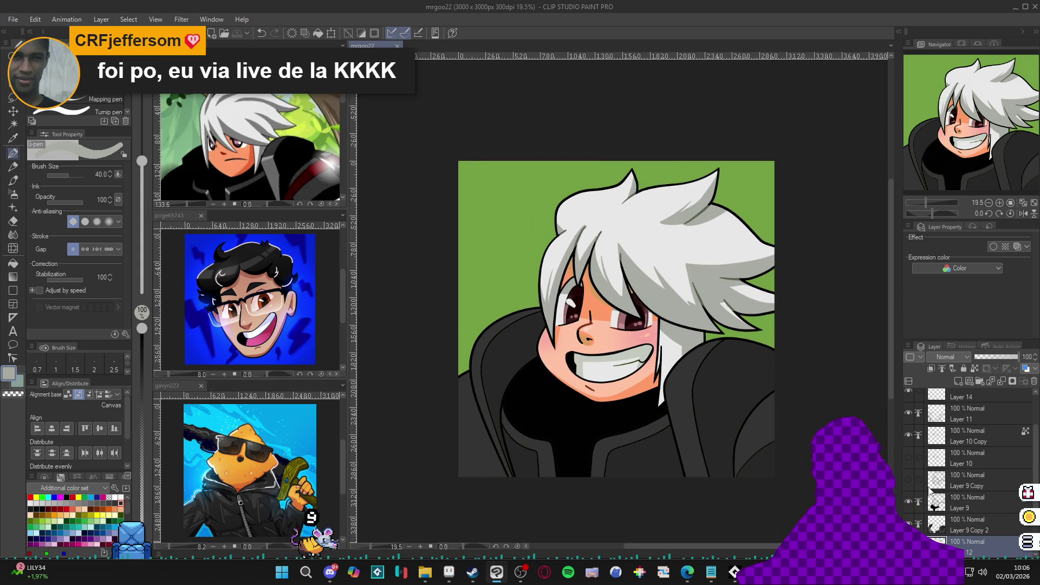
# On Layer 11, paint white size-80 highlights along the jacket's top and left edges
pyautogui.click(909, 414)
pyautogui.click(908, 414)
pyautogui.click(964, 416)
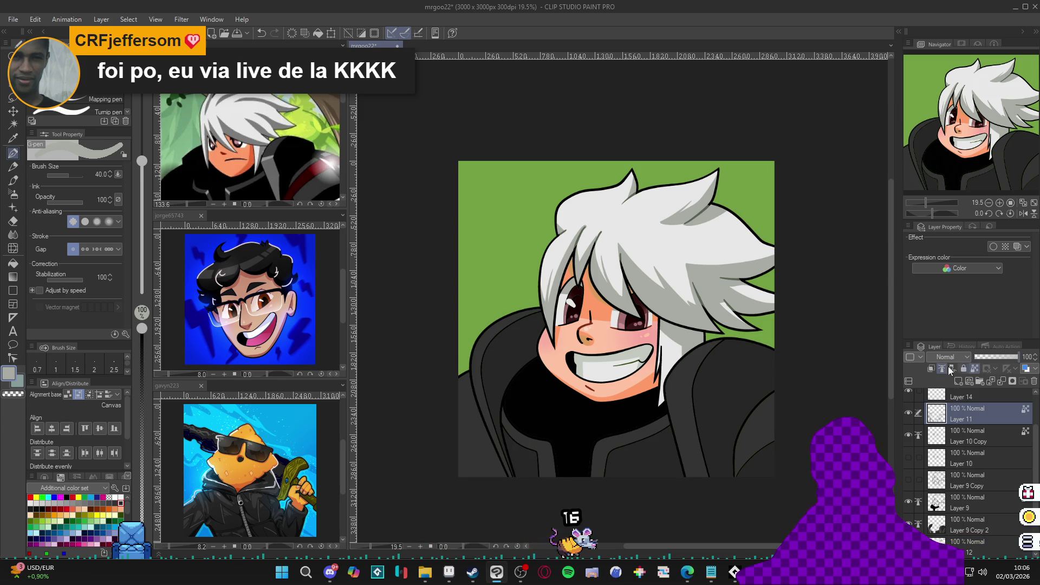
pyautogui.press('alt')
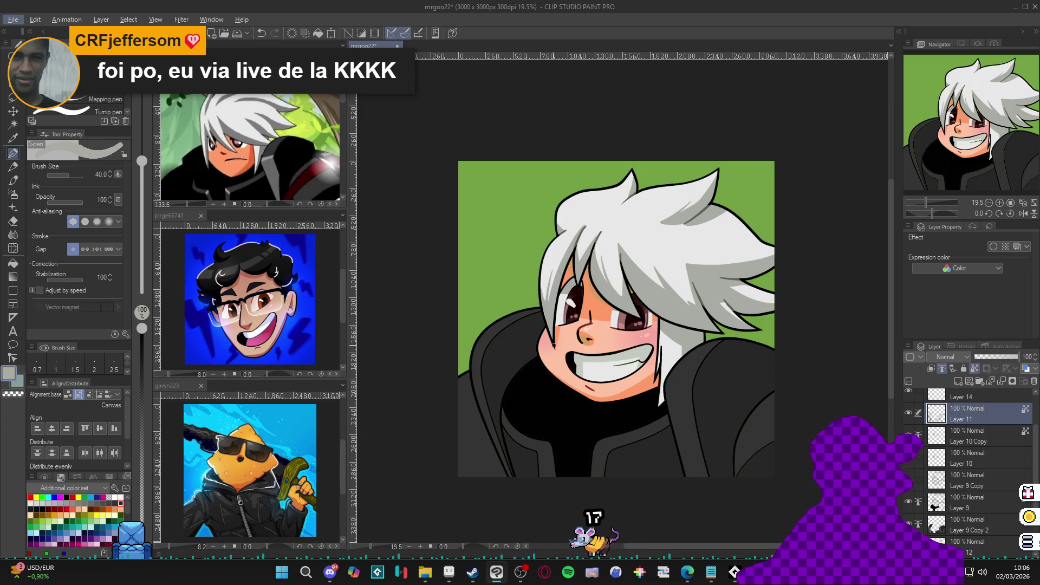
pyautogui.keyDown('alt'); pyautogui.click(607, 226); pyautogui.keyUp('alt')
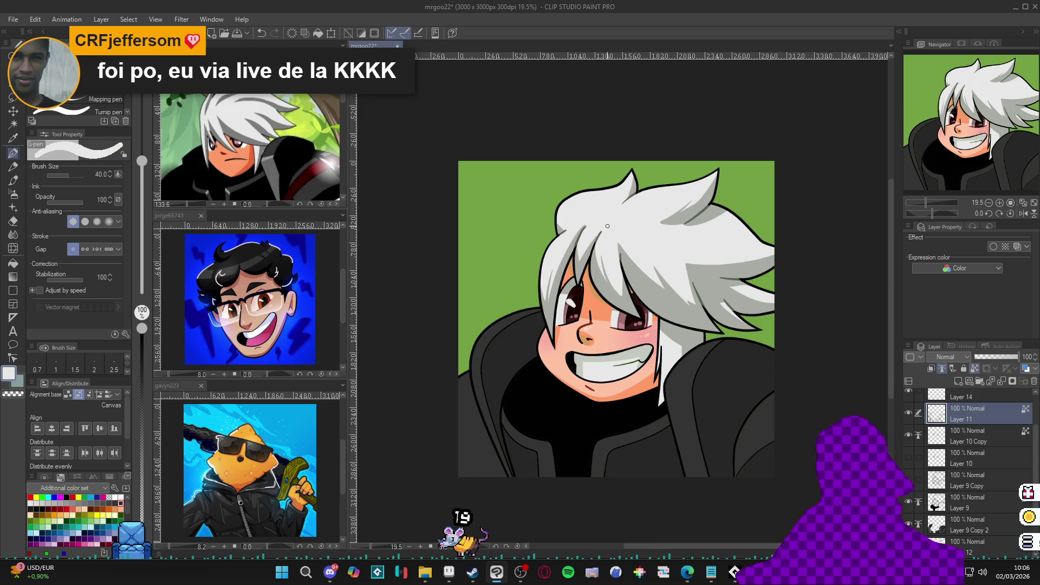
pyautogui.press(']')
pyautogui.press(']')
pyautogui.press(']')
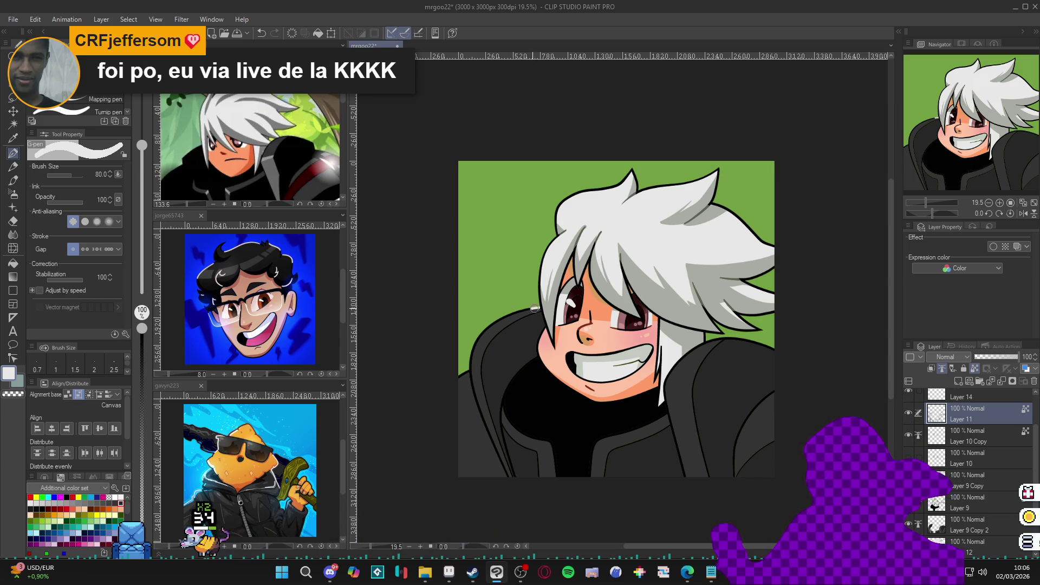
pyautogui.moveTo(536, 307)
pyautogui.mouseDown()
pyautogui.moveTo(482, 334)
pyautogui.moveTo(462, 375)
pyautogui.mouseUp()
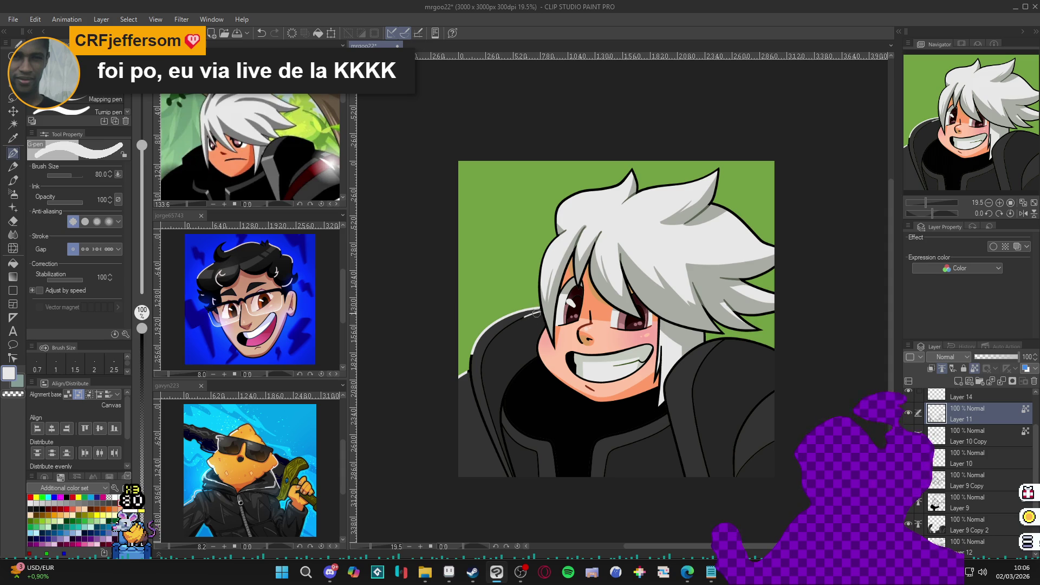
pyautogui.moveTo(536, 316)
pyautogui.mouseDown()
pyautogui.moveTo(490, 348)
pyautogui.moveTo(501, 370)
pyautogui.mouseUp()
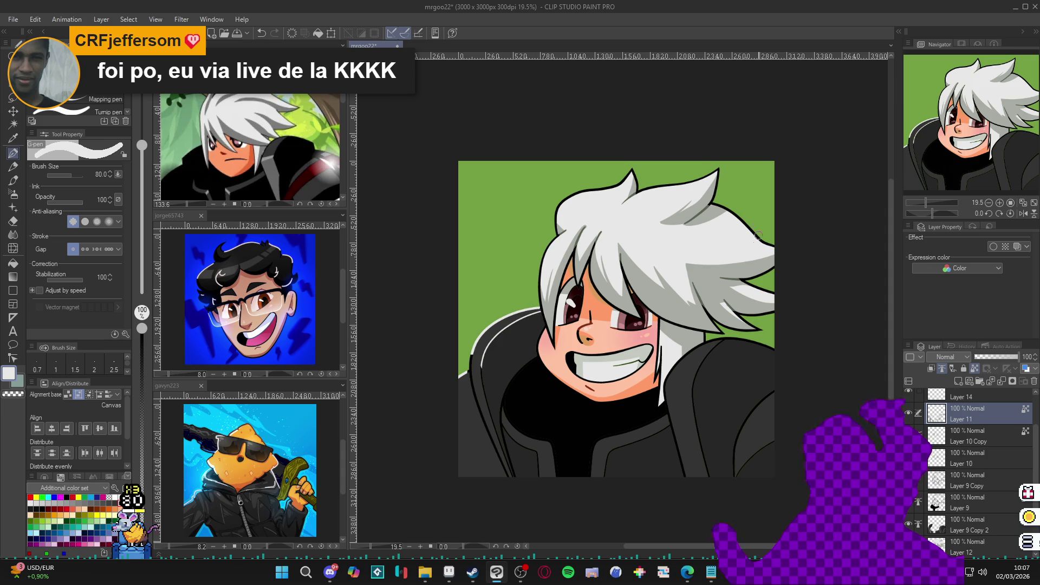
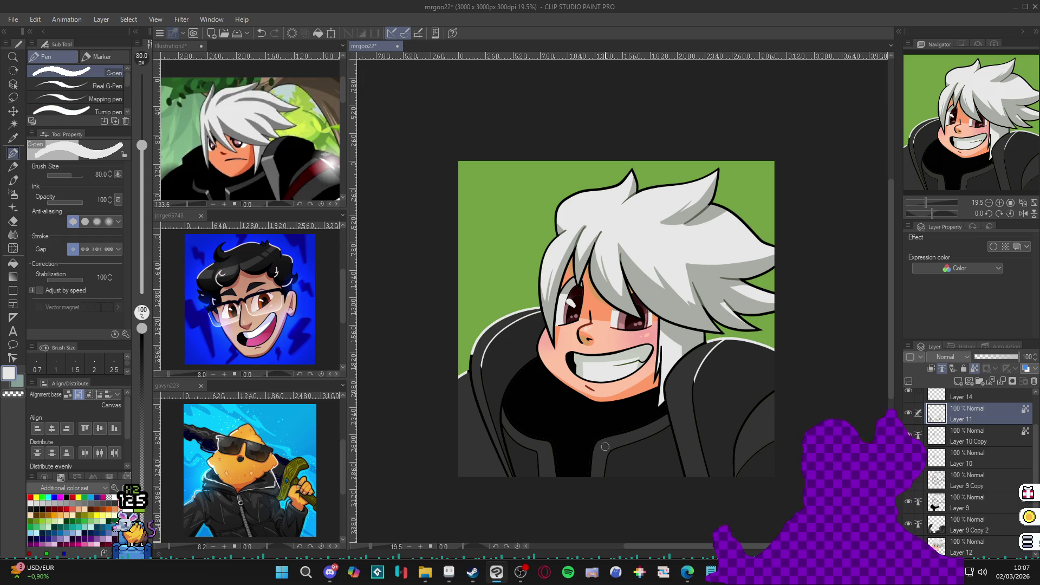
# Lengthen the white seam lines on the jacket by the collar, one to the right and one to the left
pyautogui.moveTo(605, 437); pyautogui.dragTo(637, 429)
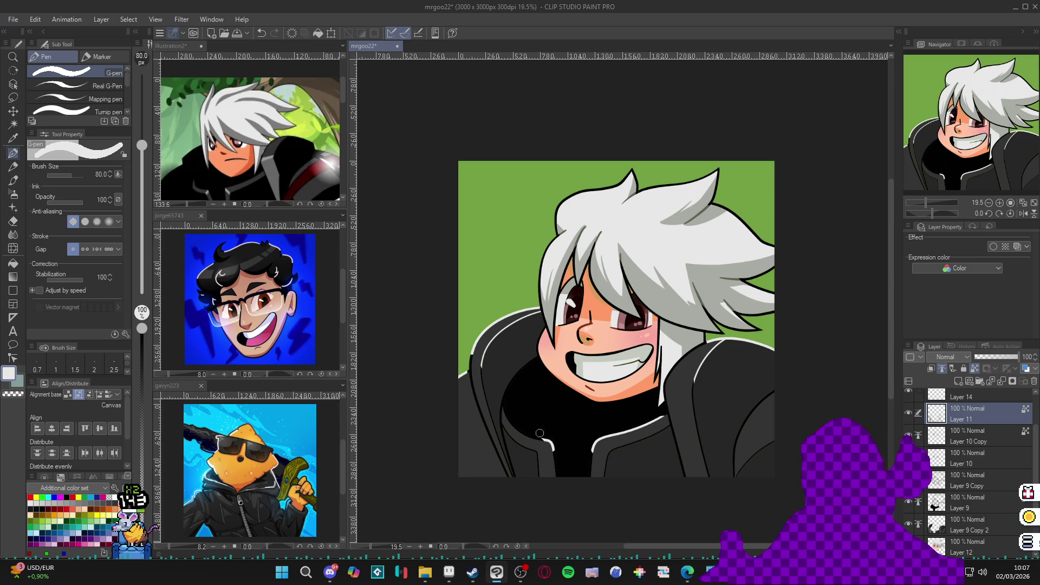
pyautogui.moveTo(550, 440); pyautogui.dragTo(508, 416)
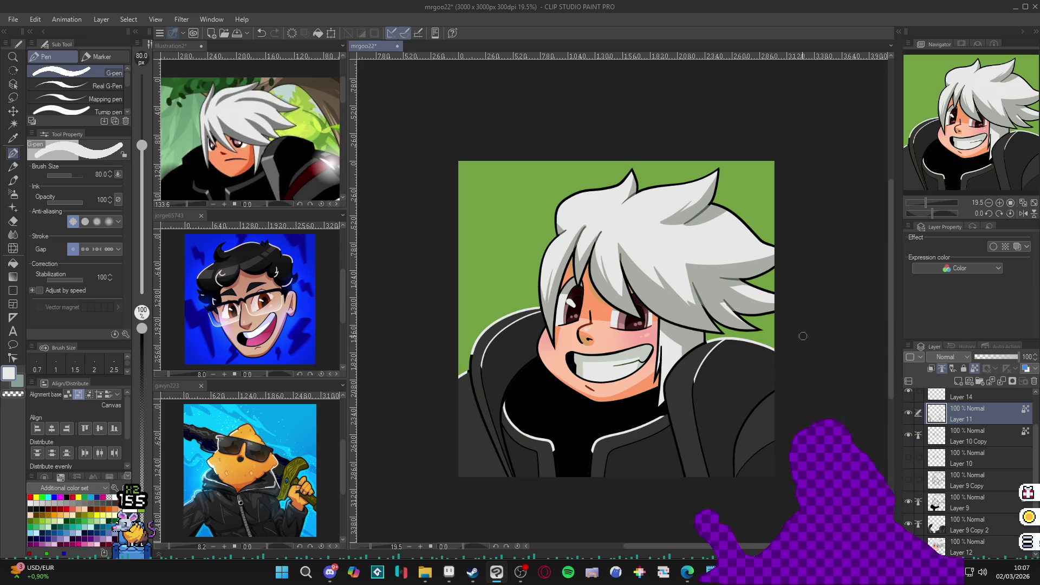
pyautogui.moveTo(772, 387); pyautogui.dragTo(760, 390)
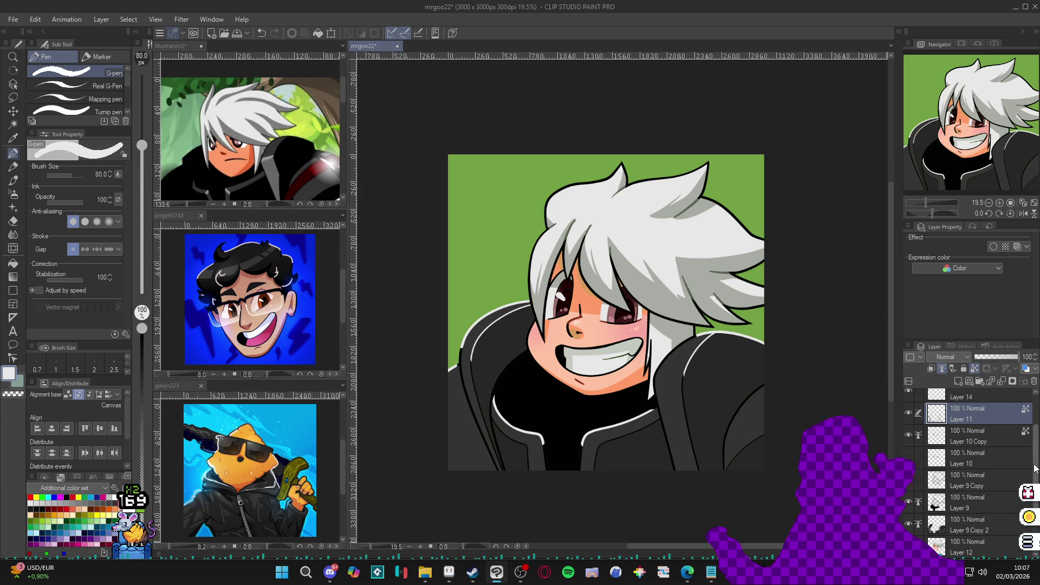
# Make Layer 9 the working layer and sample light grey from the hair as the main colour
pyautogui.scroll(3, 1007, 427)
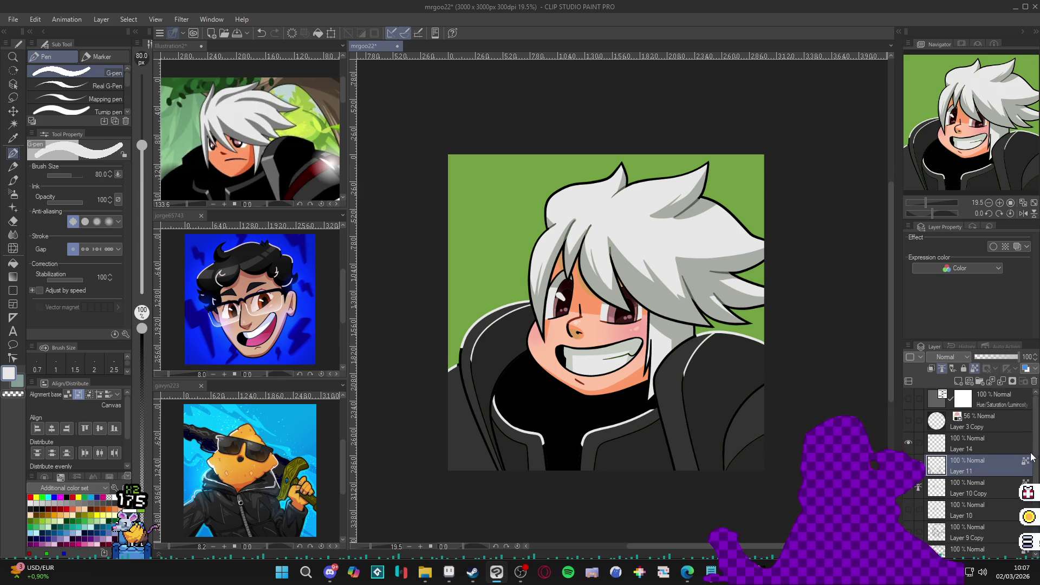
pyautogui.scroll(-3, 973, 507)
pyautogui.click(974, 504)
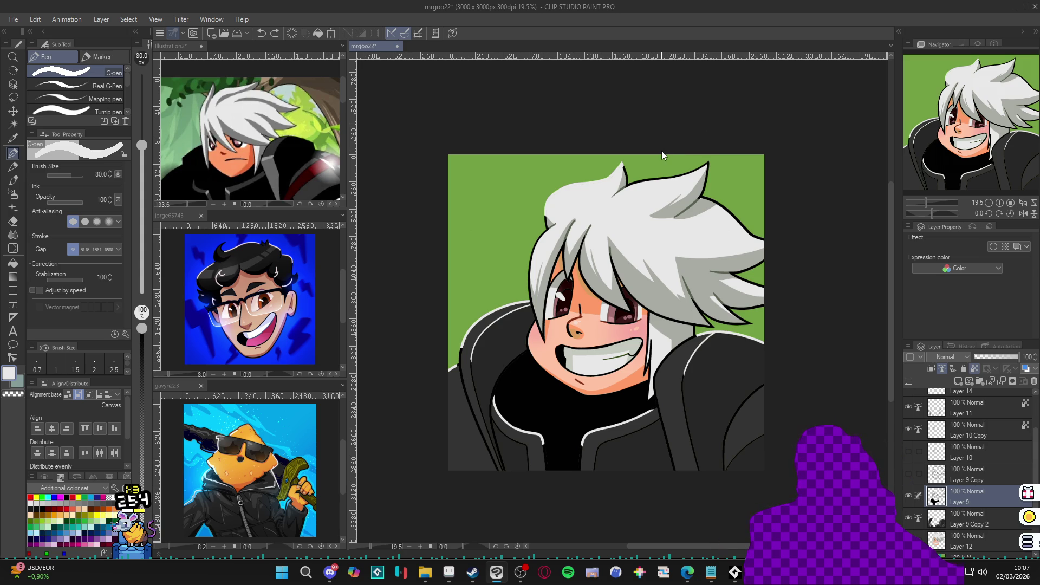
pyautogui.keyDown('alt'); pyautogui.click(673, 206); pyautogui.keyUp('alt')
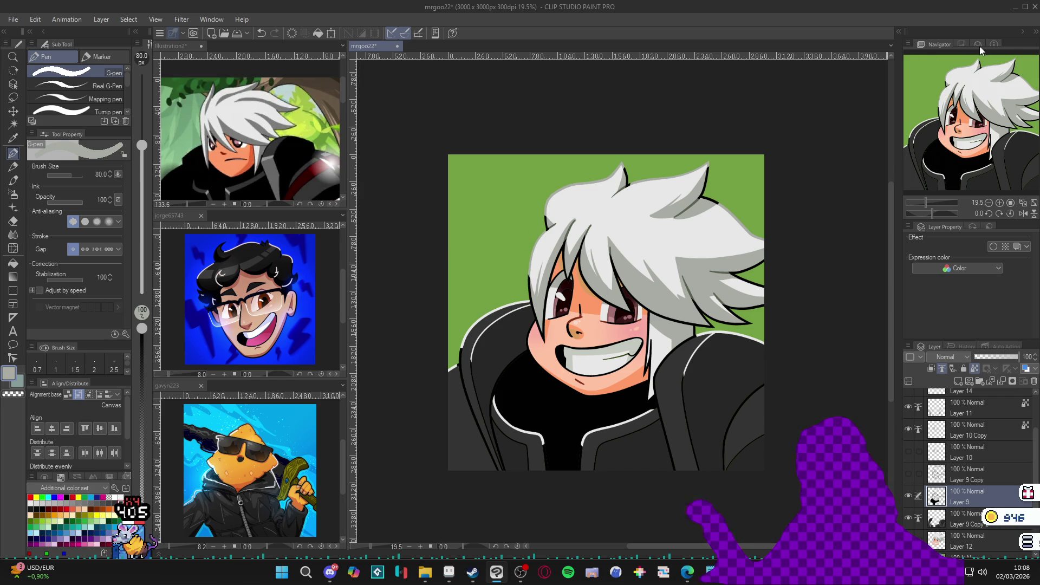
pyautogui.scroll(-2, 602, 377)
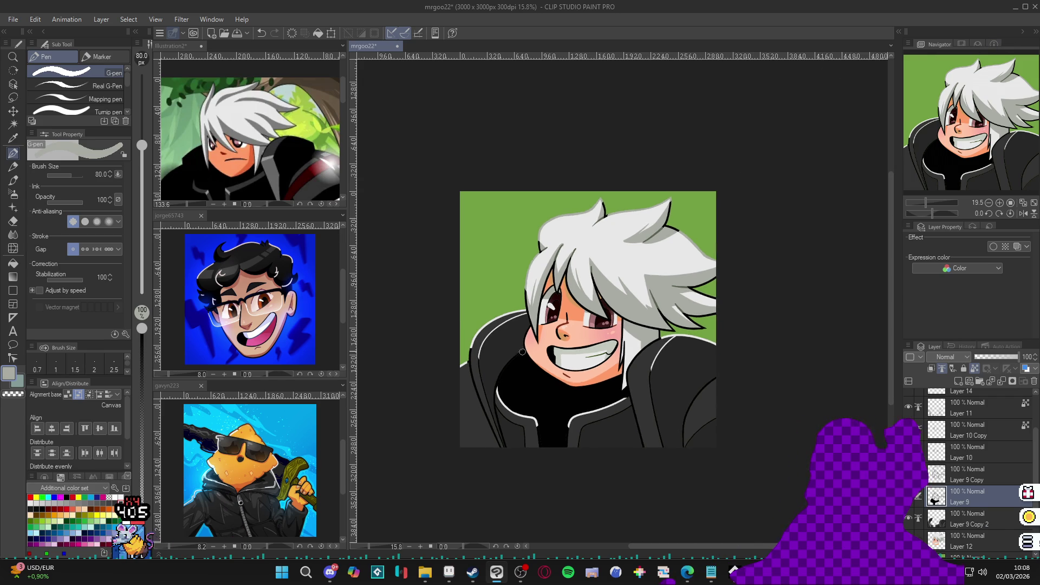
pyautogui.scroll(-1, 640, 390)
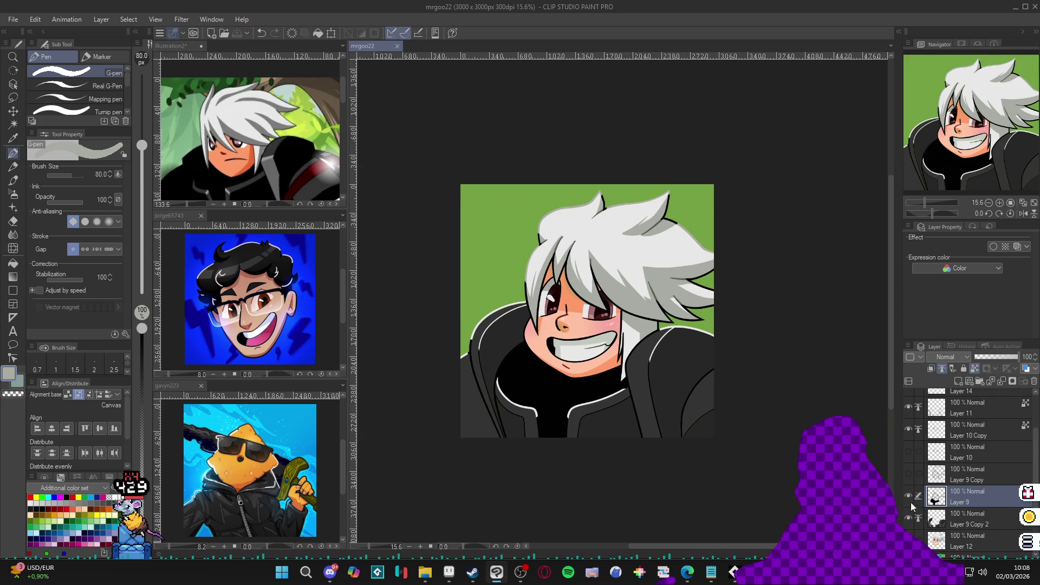
pyautogui.scroll(2, 623, 392)
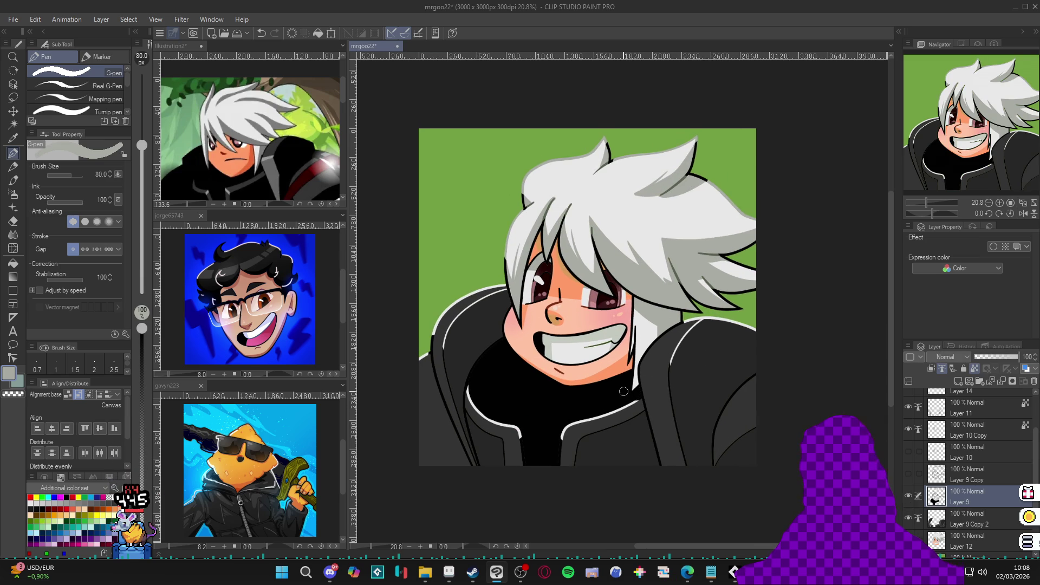
# Auto-select the jacket area on Layer 9 Copy 2 to check its contents, then deselect
pyautogui.press('w')
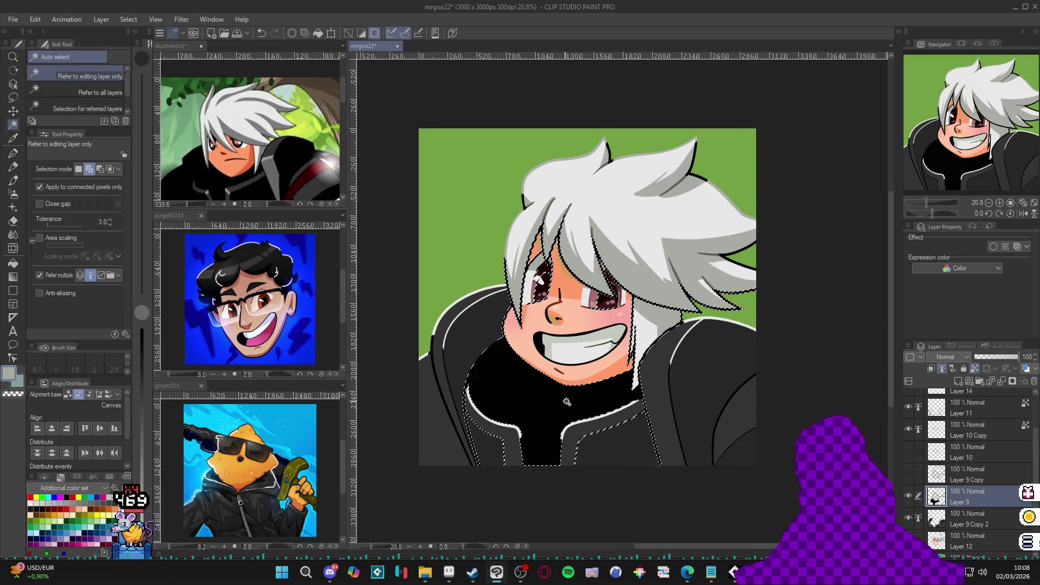
pyautogui.click(957, 525)
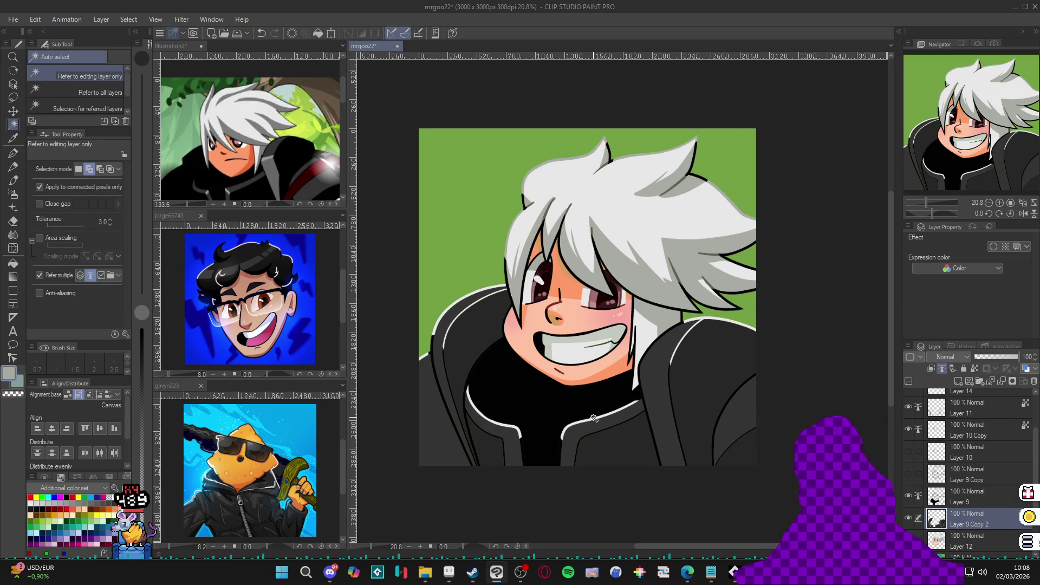
pyautogui.hotkey('ctrl', 'd')
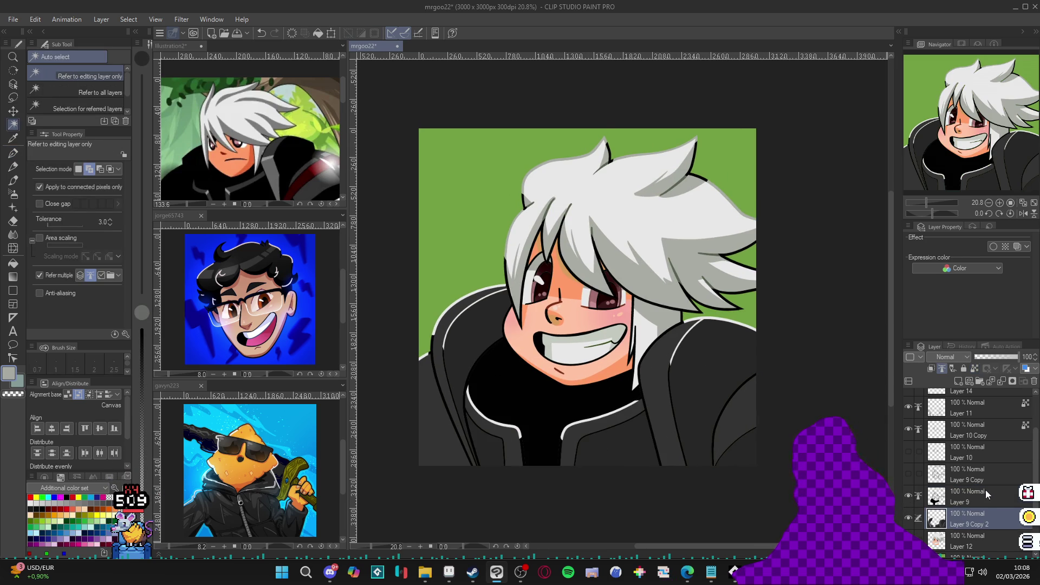
pyautogui.click(985, 500)
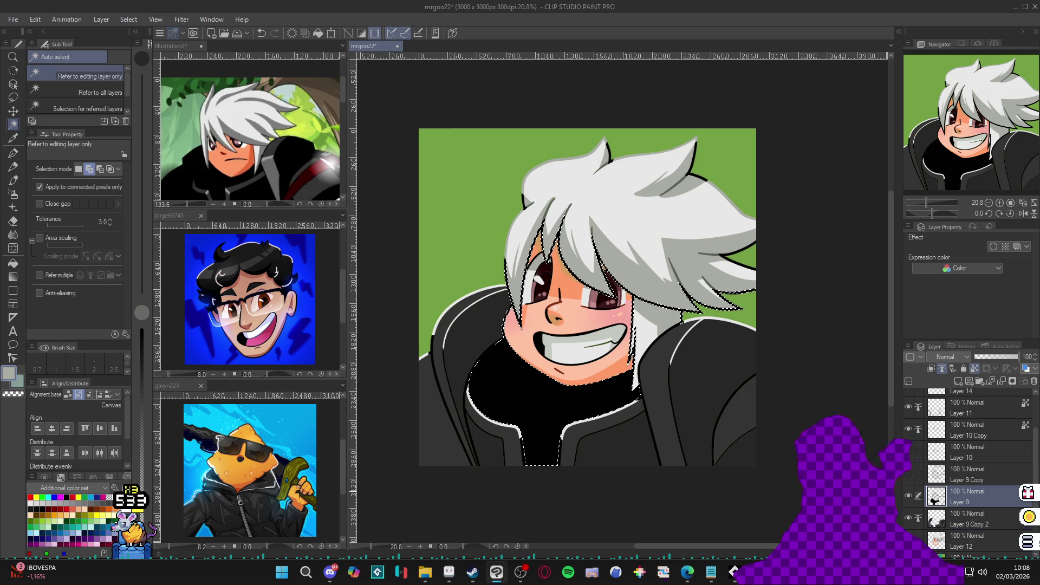
pyautogui.click(950, 516)
pyautogui.click(553, 404)
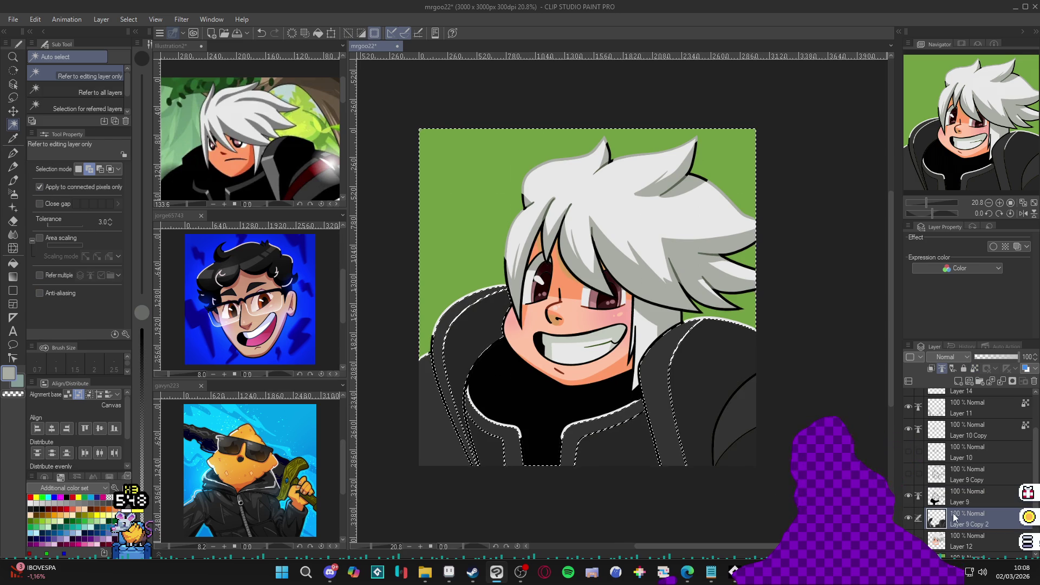
pyautogui.hotkey('ctrl', 'd')
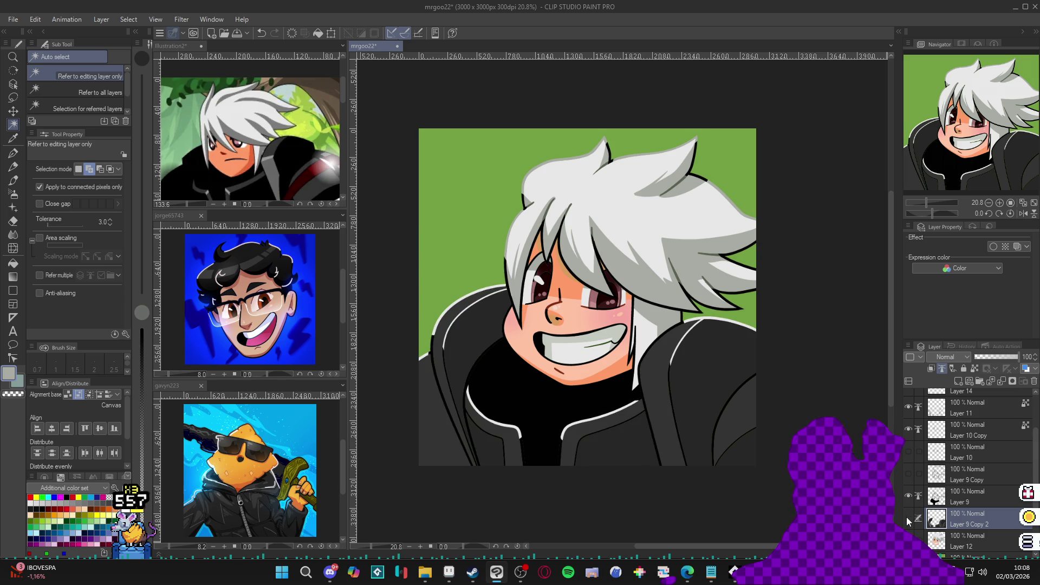
# Toggle layer visibility and auto-select the background on Layer 11, then deselect
pyautogui.click(908, 519)
pyautogui.click(910, 498)
pyautogui.click(910, 498)
pyautogui.click(908, 519)
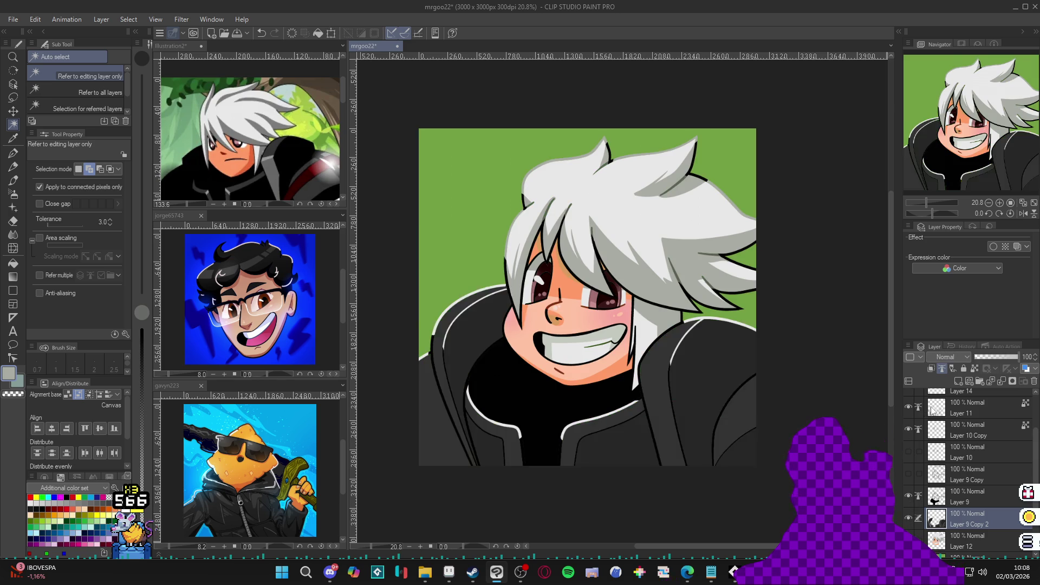
pyautogui.click(933, 410)
pyautogui.click(582, 414)
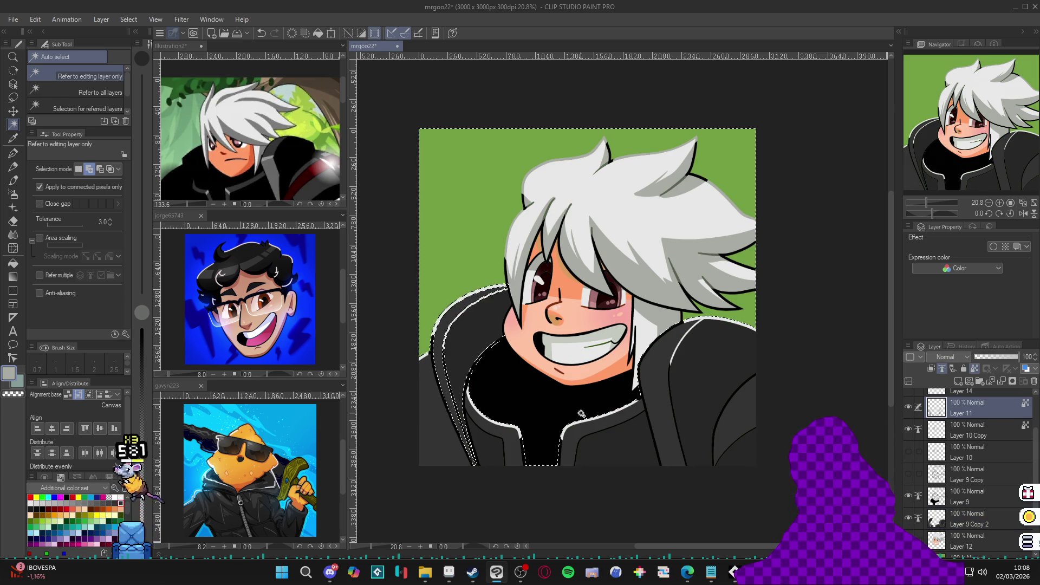
pyautogui.hotkey('ctrl', 'd')
# Hide and reshow Layer 9, auto-select the black jacket and face area, then deselect
pyautogui.scroll(3, 966, 436)
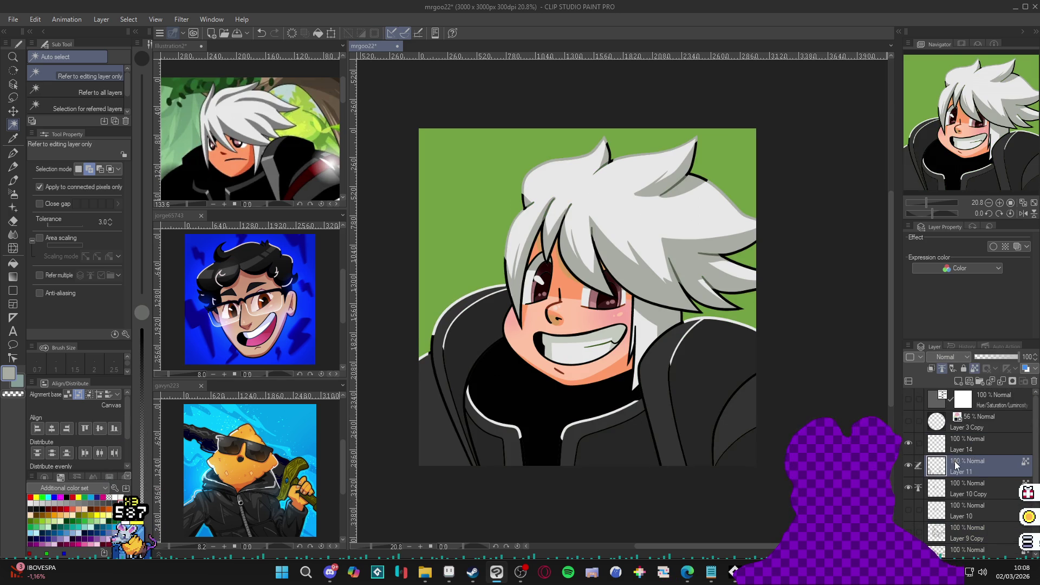
pyautogui.scroll(-2, 956, 465)
pyautogui.click(910, 512)
pyautogui.click(910, 512)
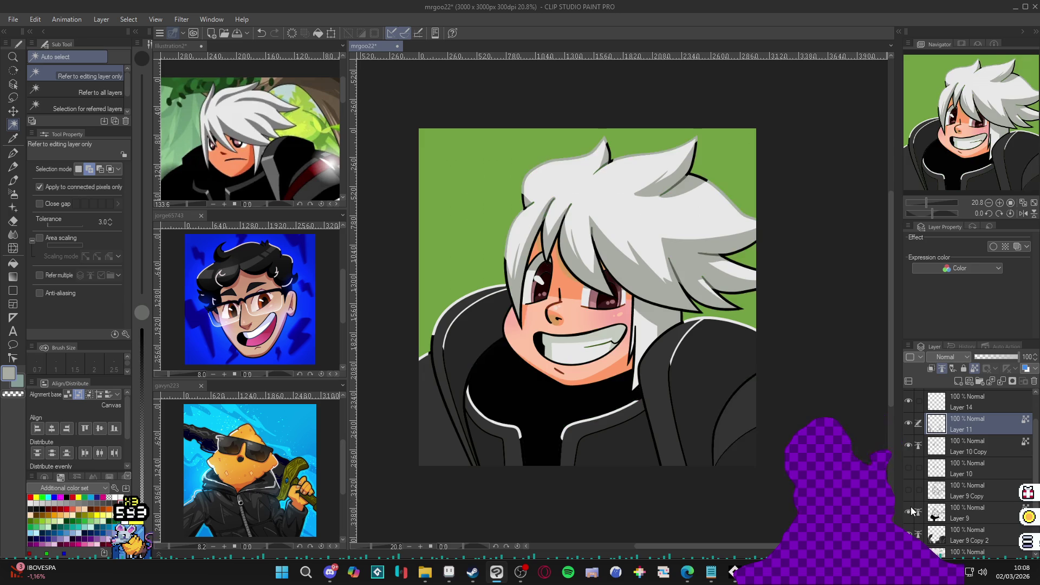
pyautogui.click(947, 519)
pyautogui.click(910, 511)
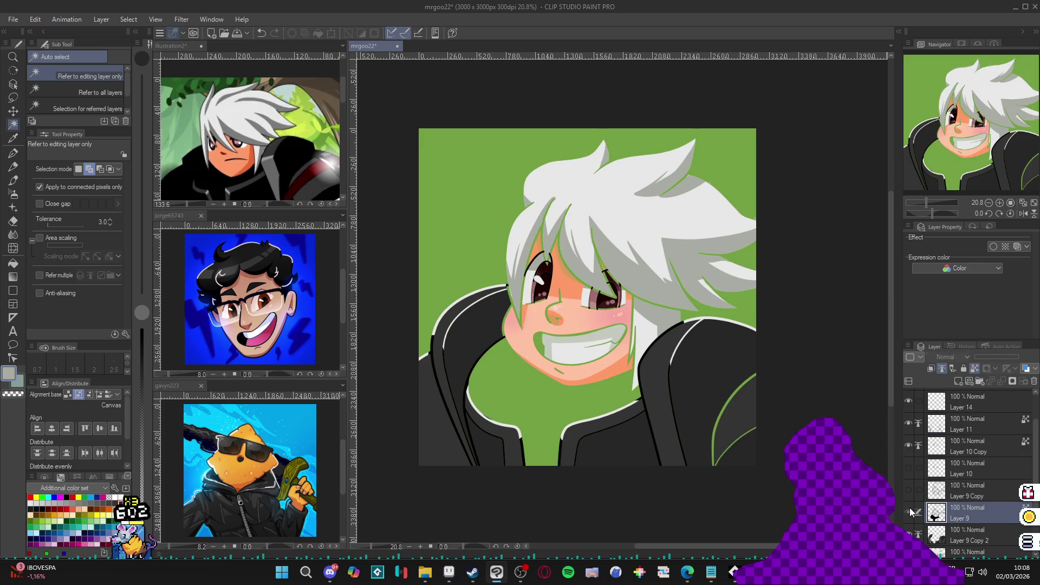
pyautogui.click(909, 511)
pyautogui.click(909, 511)
pyautogui.click(909, 511)
pyautogui.click(909, 511)
pyautogui.click(909, 511)
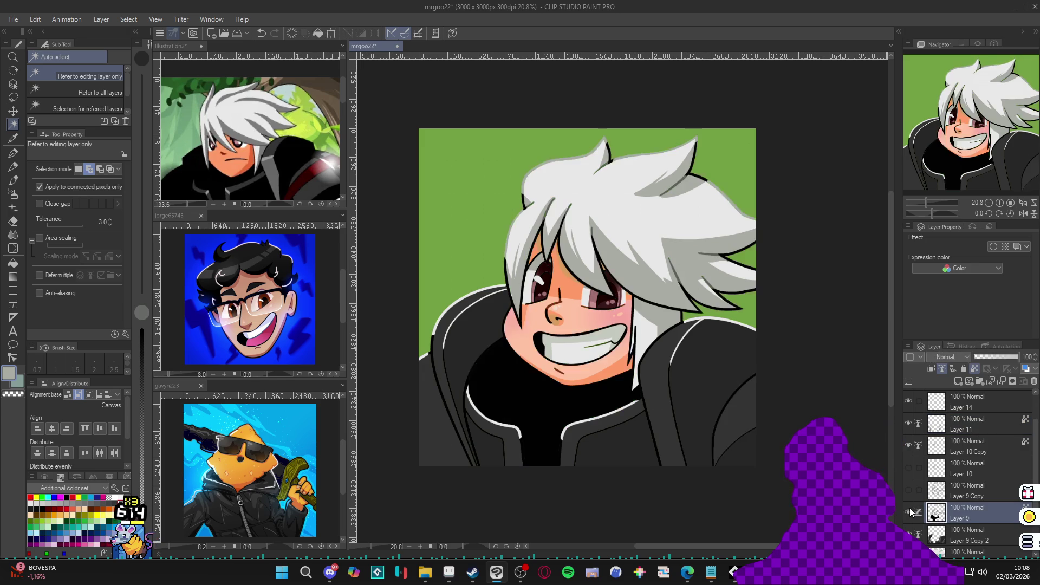
pyautogui.click(583, 417)
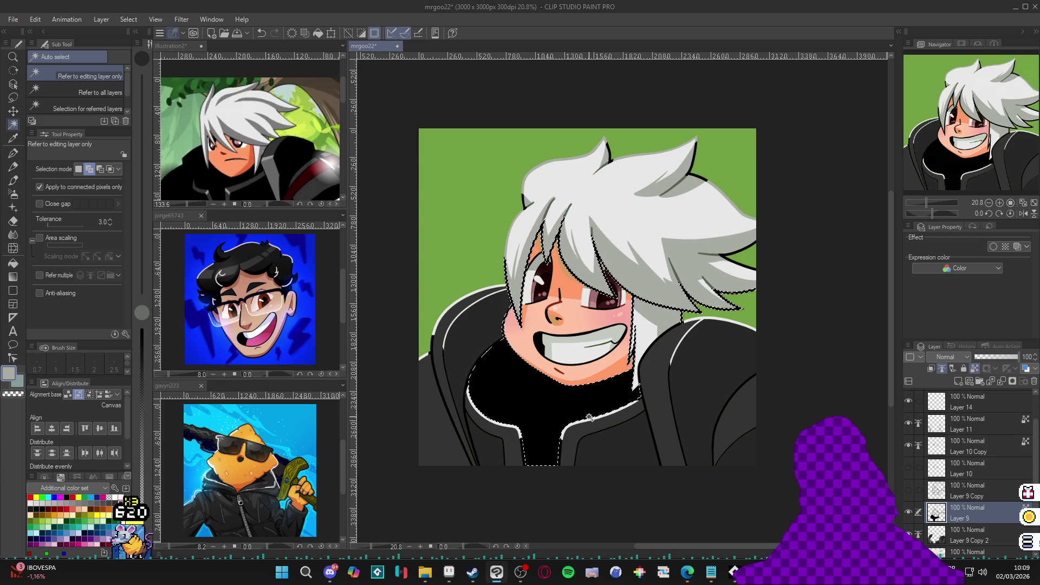
pyautogui.hotkey('ctrl', 'd')
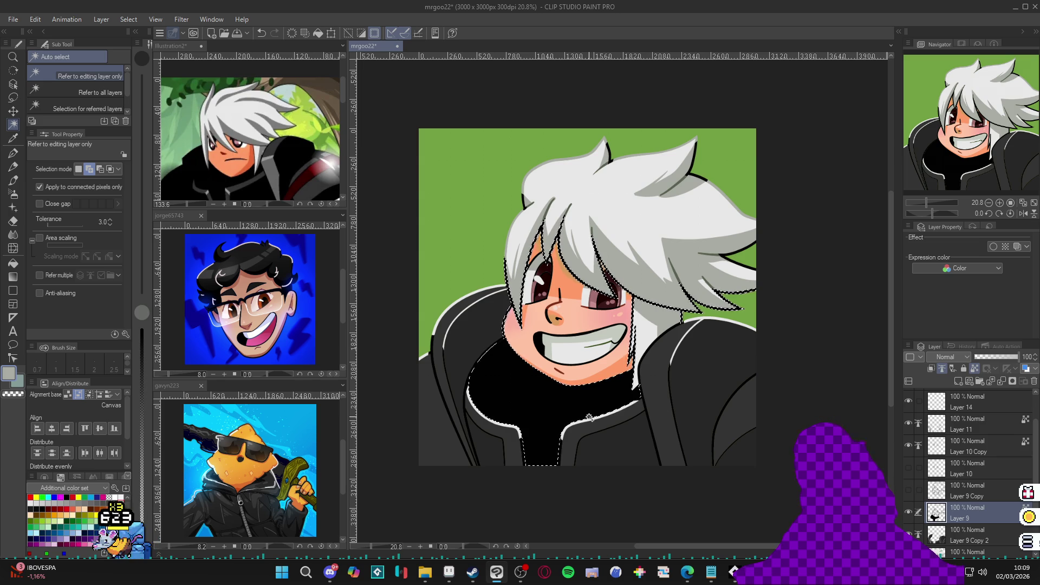
# Add a new layer above Layer 9 and set up a green soft airbrush at size 1500
pyautogui.press('b')
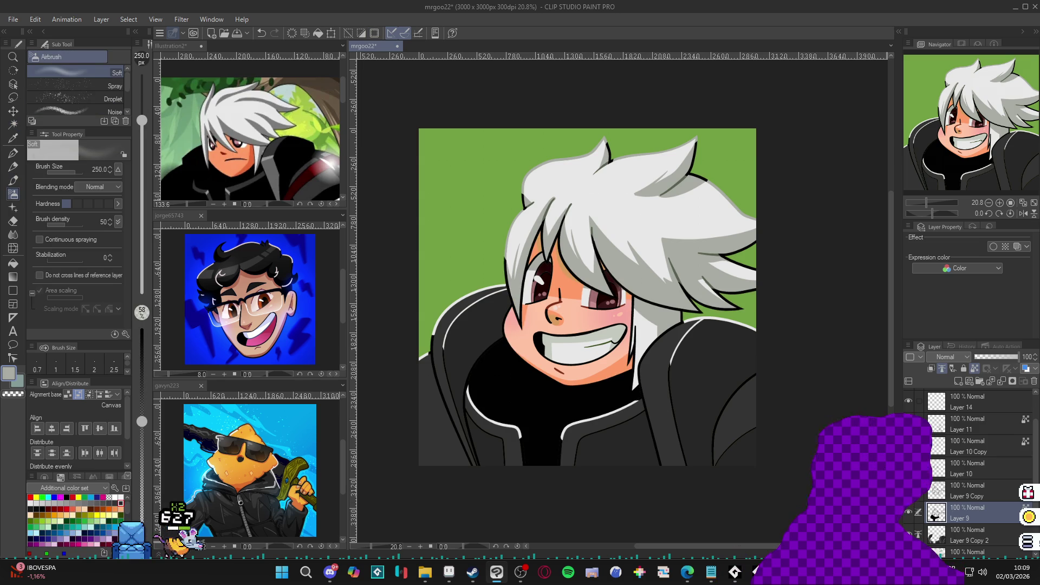
pyautogui.hotkey('ctrl', 'shift', 'n')
pyautogui.click(38, 520)
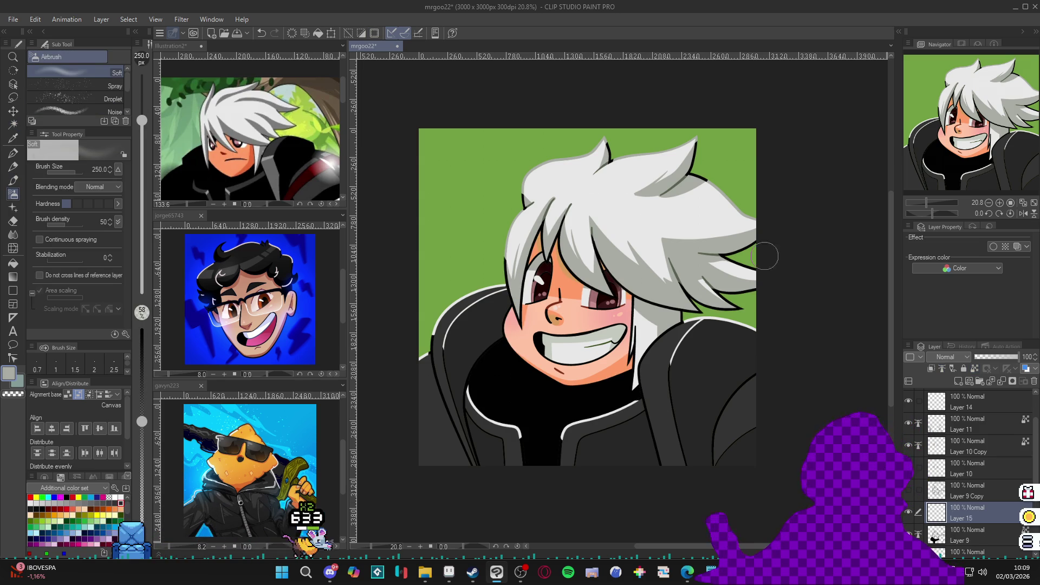
pyautogui.click(143, 506)
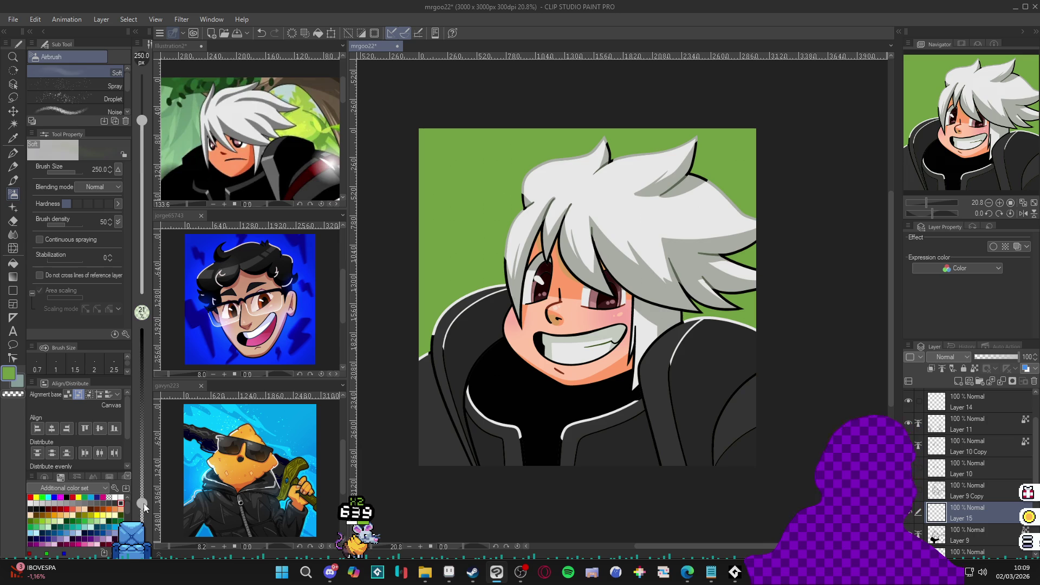
pyautogui.moveTo(569, 484)
pyautogui.mouseDown()
pyautogui.moveTo(651, 484)
pyautogui.moveTo(528, 486)
pyautogui.mouseUp()
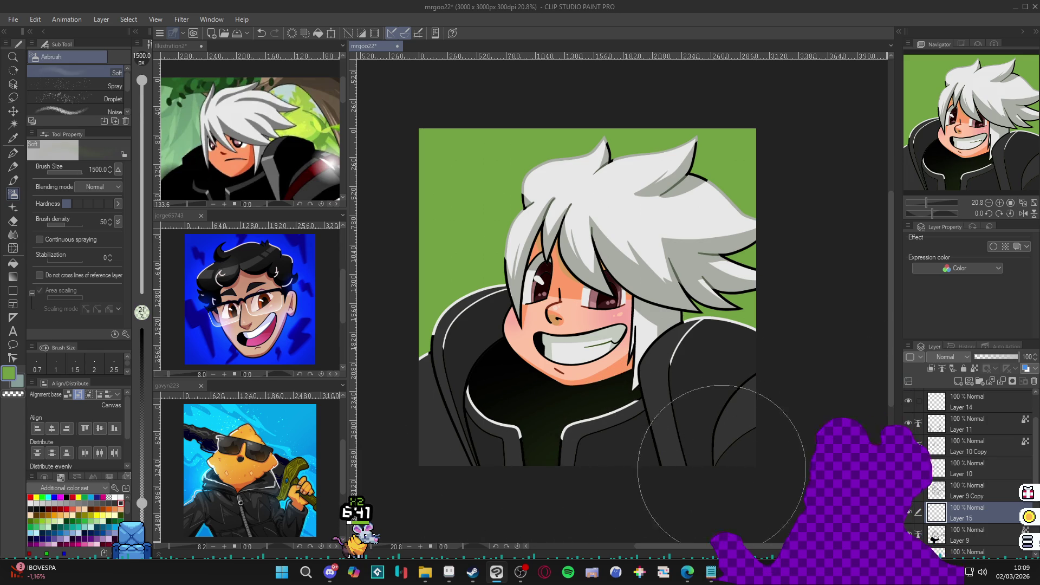
# Switch to the pen with black sampled from the collar
pyautogui.press('p')
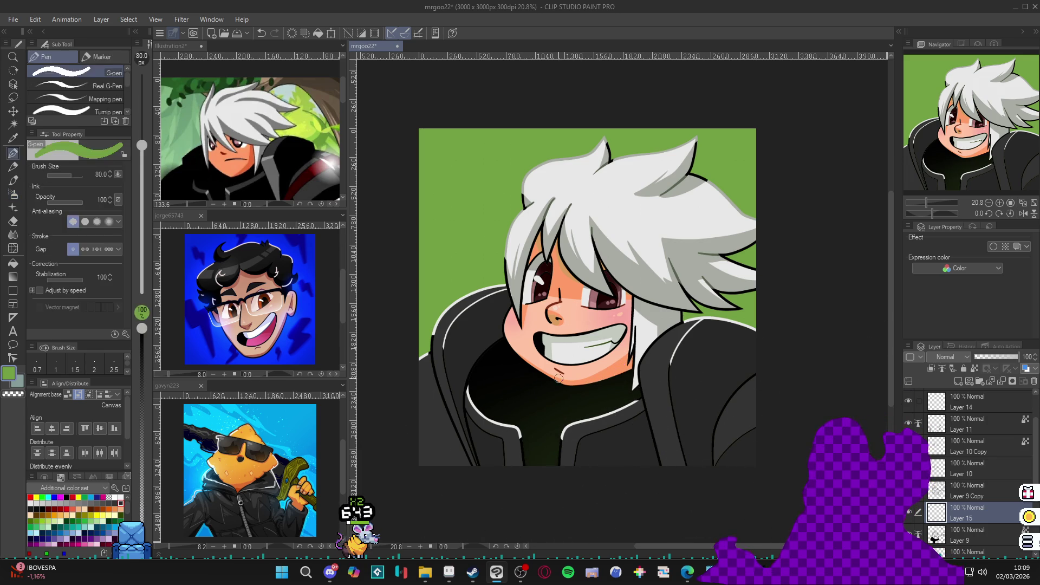
pyautogui.keyDown('alt'); pyautogui.click(511, 364); pyautogui.keyUp('alt')
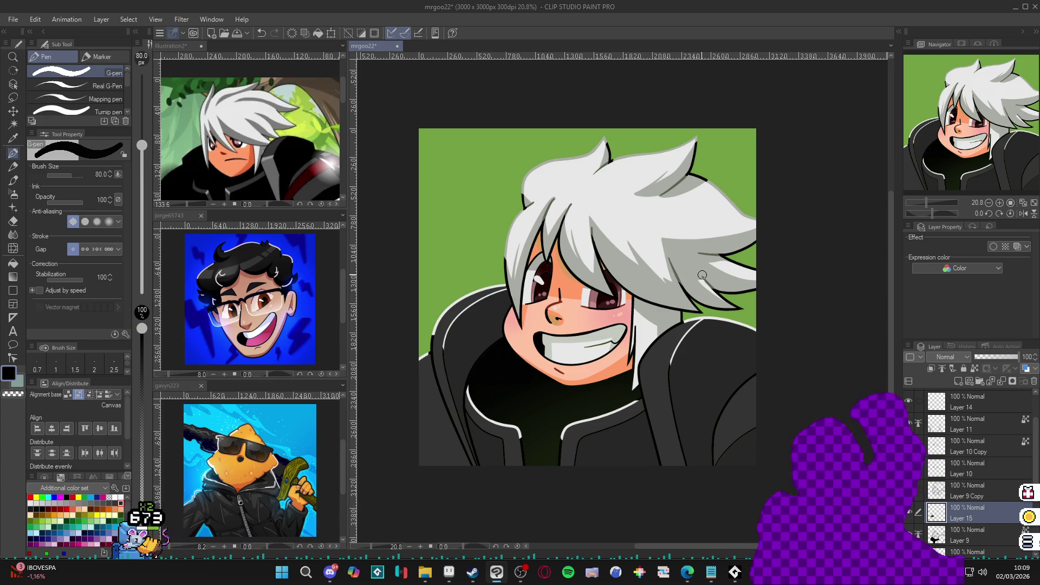
pyautogui.scroll(-1, 560, 369)
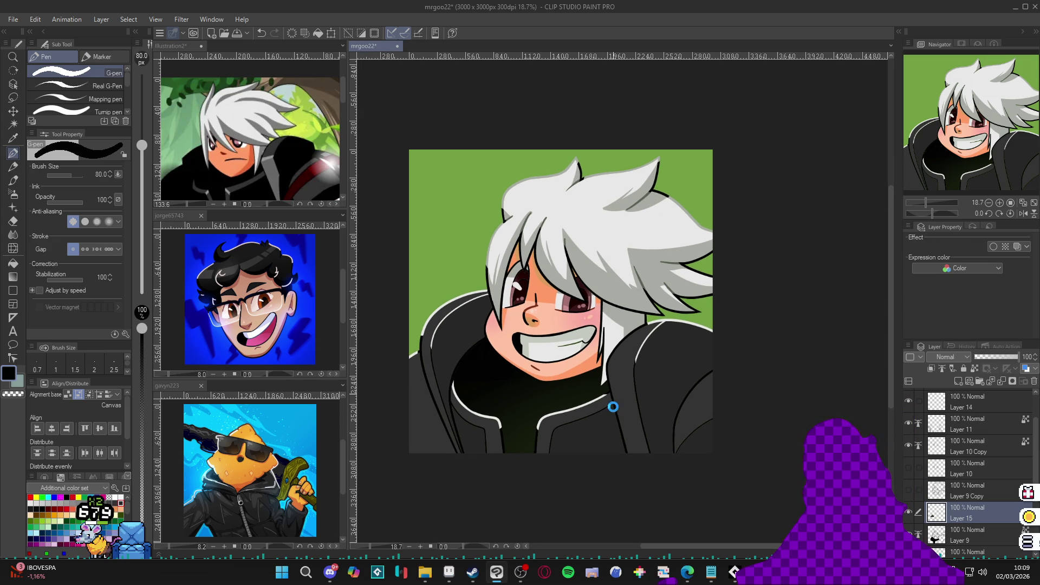
# Save the mrgoo22 portrait file and shift the view slightly left
pyautogui.hotkey('ctrl', 's')
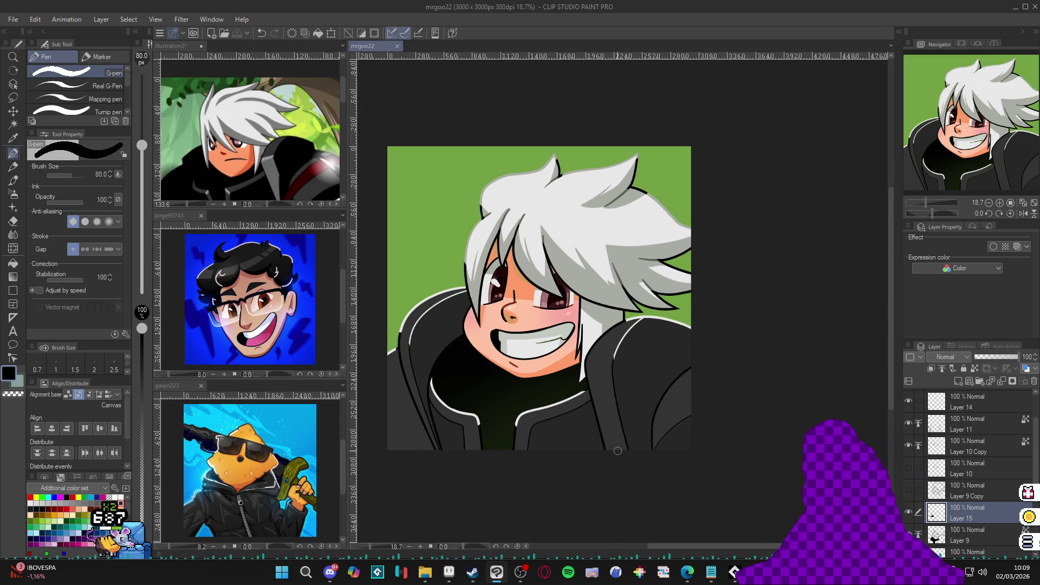
pyautogui.scroll(1, 626, 443)
pyautogui.moveTo(626, 442); pyautogui.dragTo(598, 438)
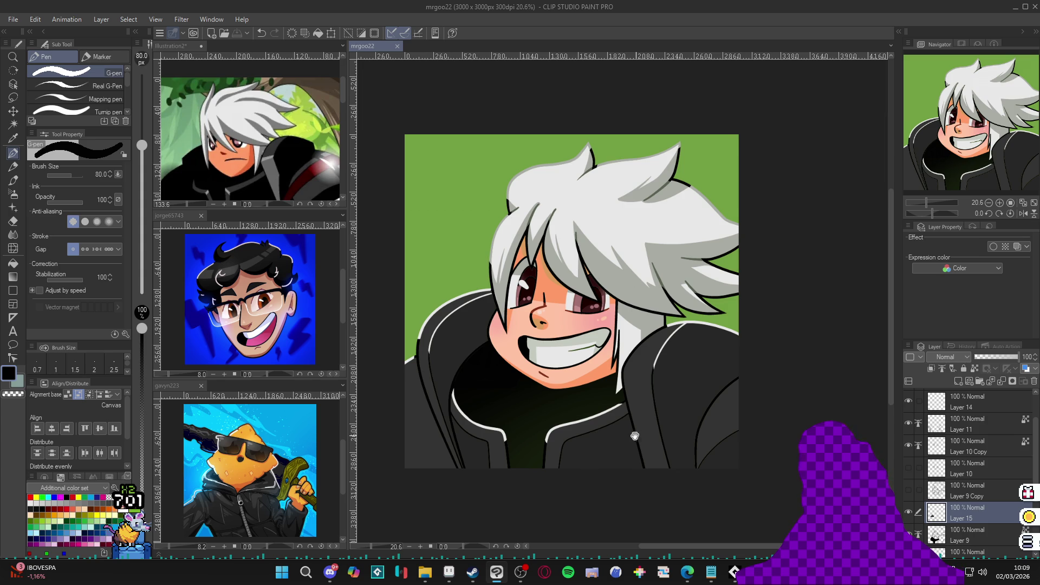
pyautogui.moveTo(635, 436); pyautogui.dragTo(608, 429)
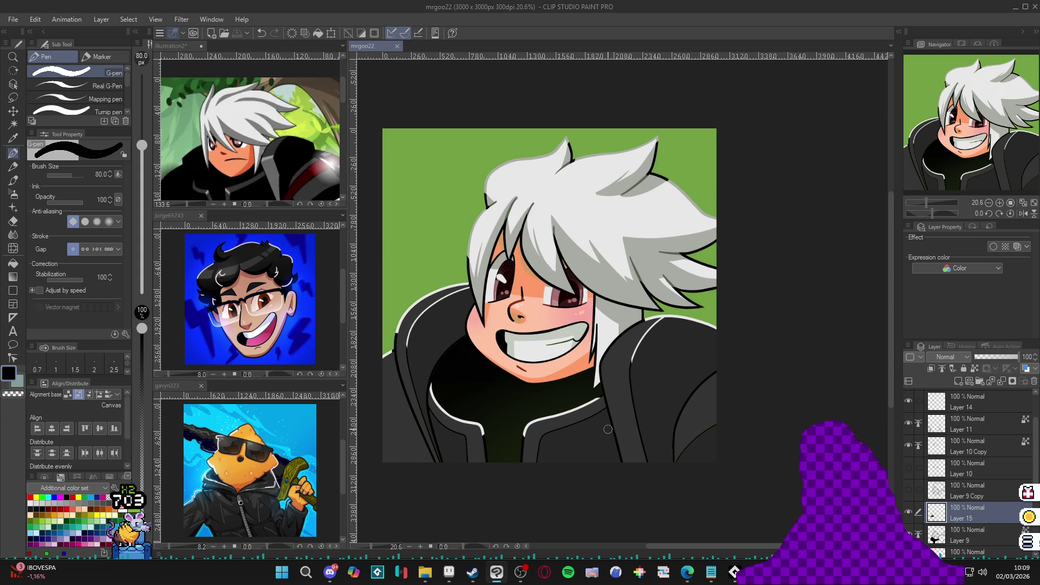
# Make Layer 9 Copy 2 the working layer after a trial auto-selection, with nothing selected
pyautogui.moveTo(574, 438); pyautogui.dragTo(584, 446)
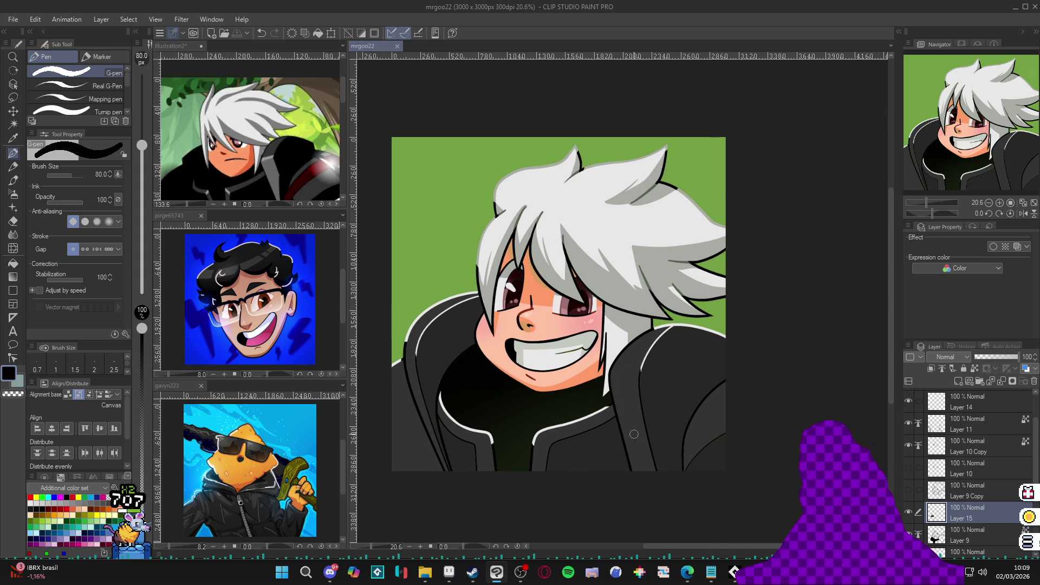
pyautogui.press('w')
pyautogui.click(584, 446)
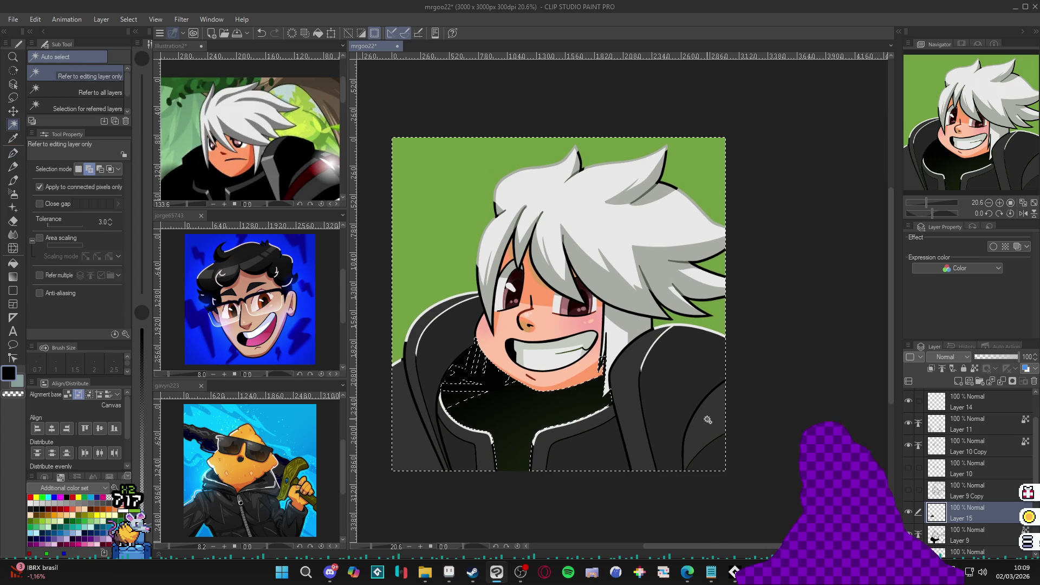
pyautogui.click(954, 533)
pyautogui.hotkey('ctrl', 'd')
pyautogui.scroll(-1, 767, 448)
pyautogui.moveTo(767, 448); pyautogui.dragTo(713, 393)
pyautogui.scroll(3, 685, 412)
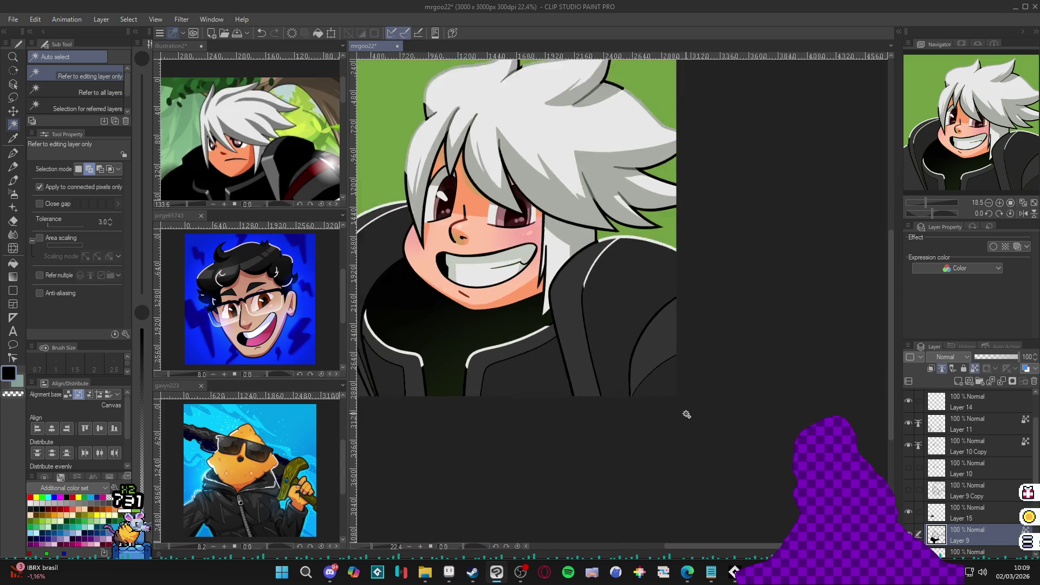
pyautogui.scroll(-1, 961, 512)
pyautogui.click(960, 513)
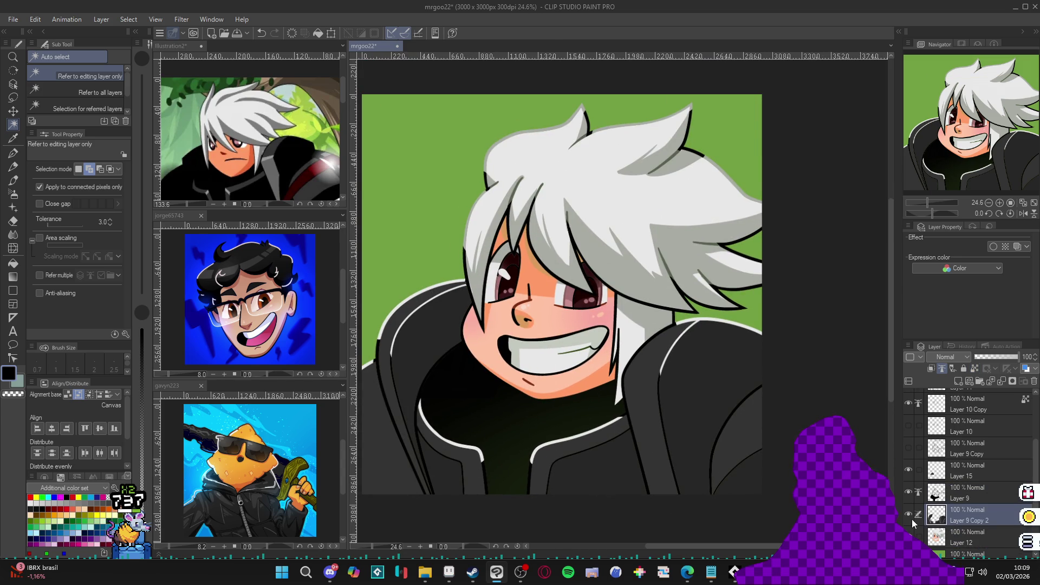
pyautogui.scroll(-3, 715, 412)
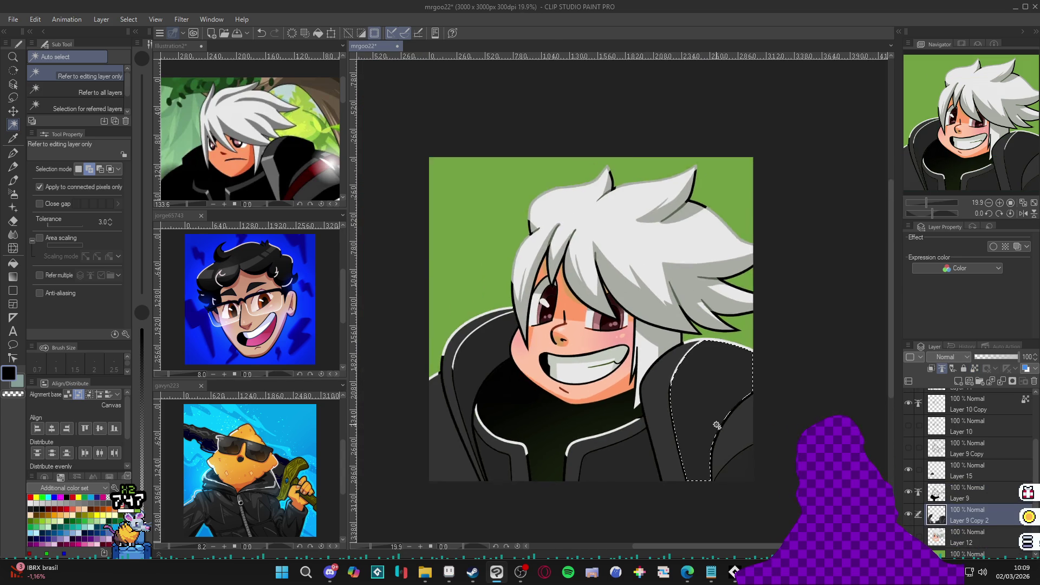
pyautogui.hotkey('ctrl', 'd')
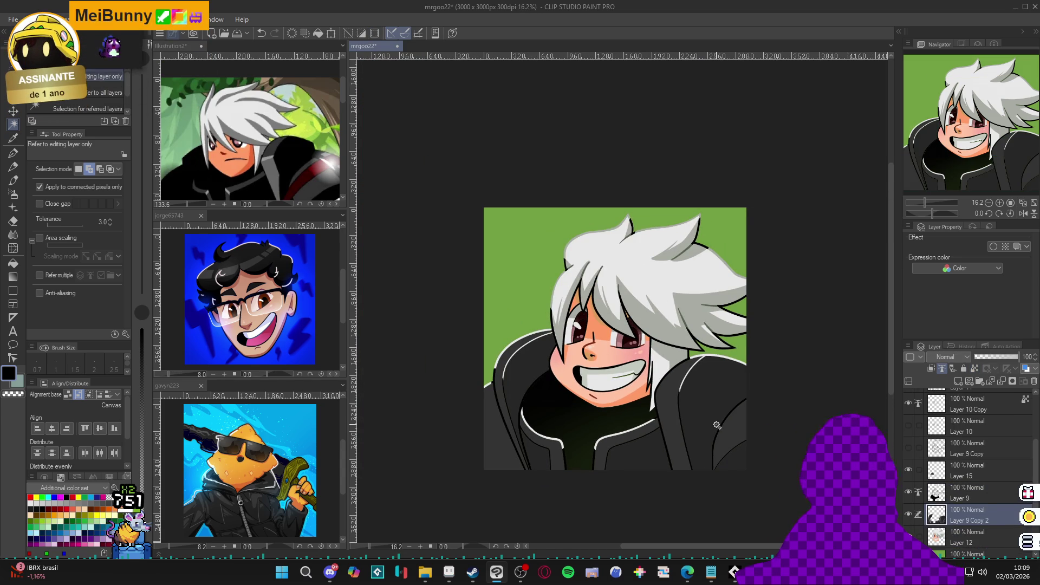
# Set the G-pen drawing colour to near-black grey, HEX 191818
pyautogui.press('p')
pyautogui.scroll(1, 630, 448)
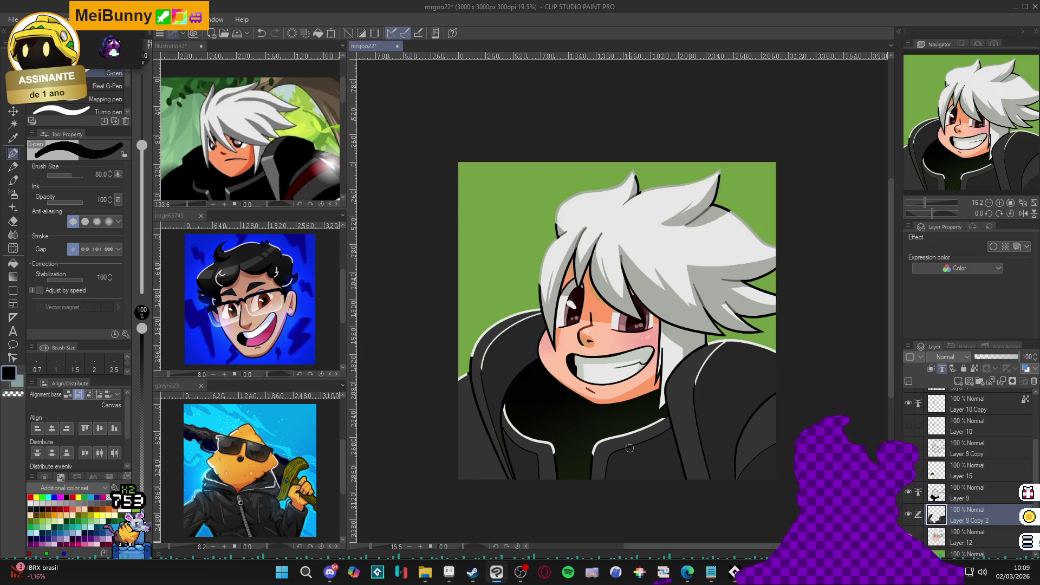
pyautogui.press('c')
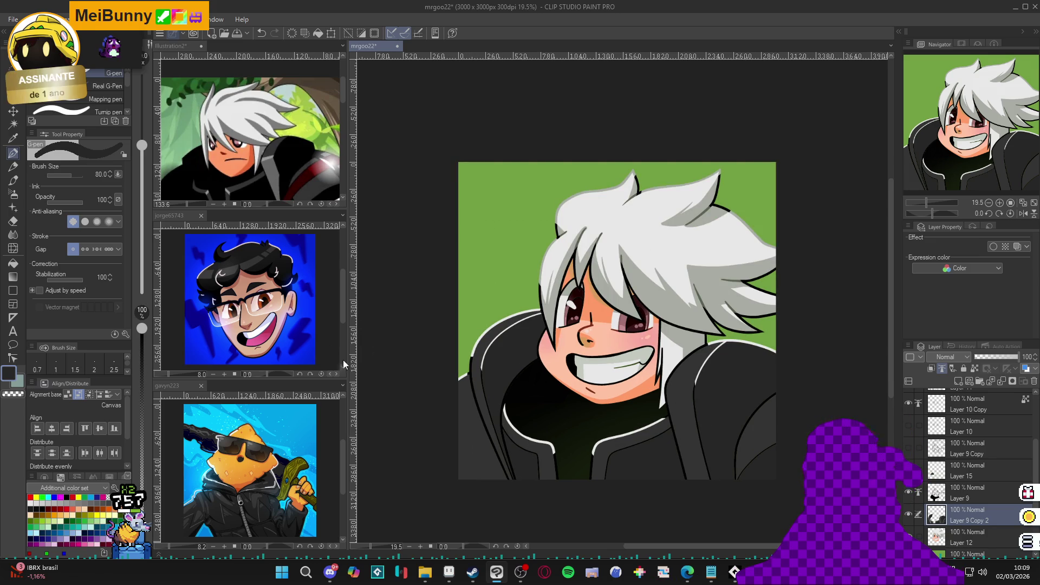
pyautogui.click(13, 381)
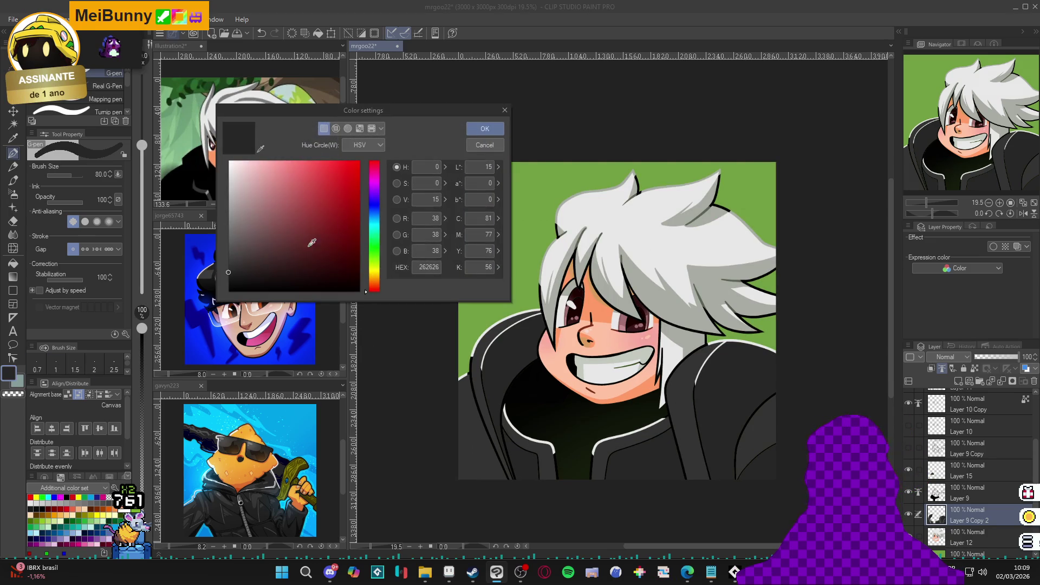
pyautogui.click(239, 277)
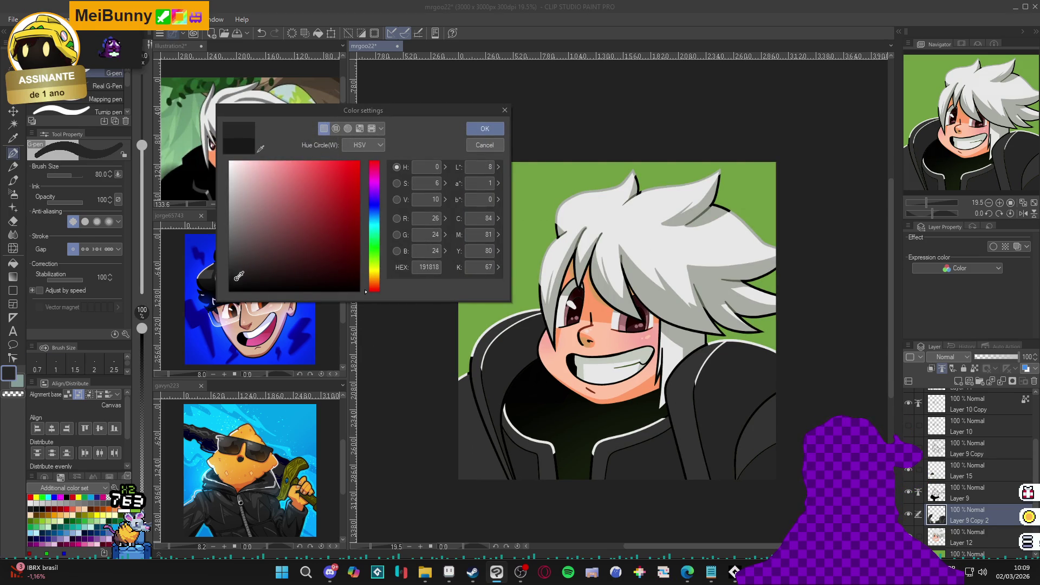
pyautogui.click(481, 130)
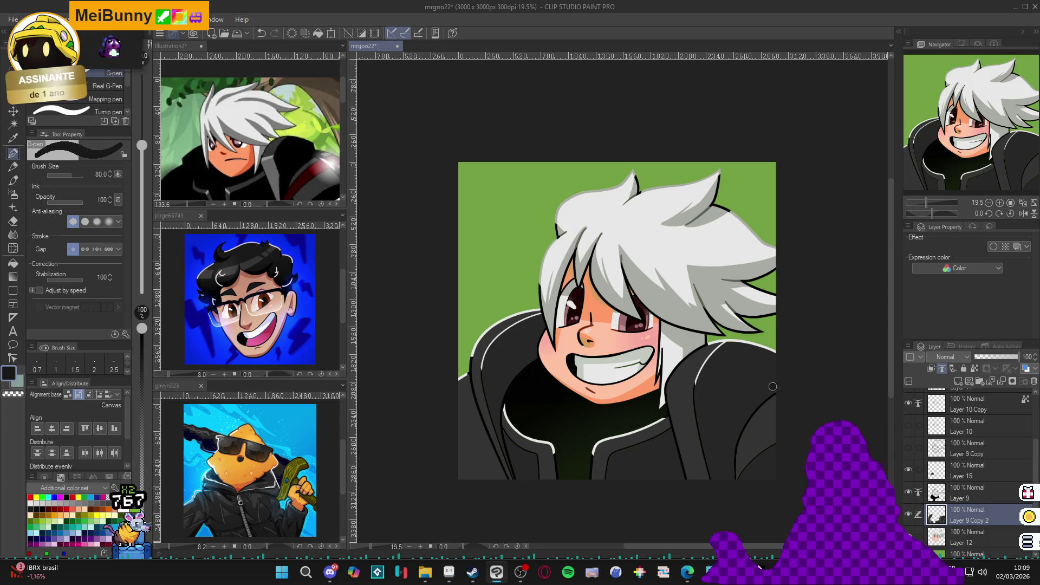
# Draw a dark curve along the jacket's right side and undo two trial fills beside it
pyautogui.moveTo(783, 382); pyautogui.dragTo(713, 438)
pyautogui.press('g')
pyautogui.click(725, 436)
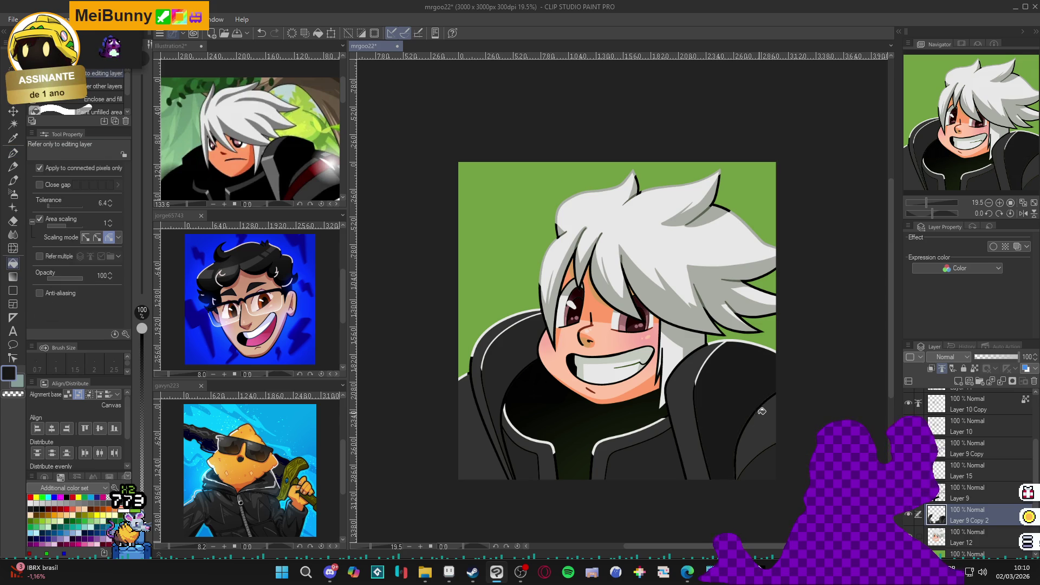
pyautogui.hotkey('ctrl', 'z')
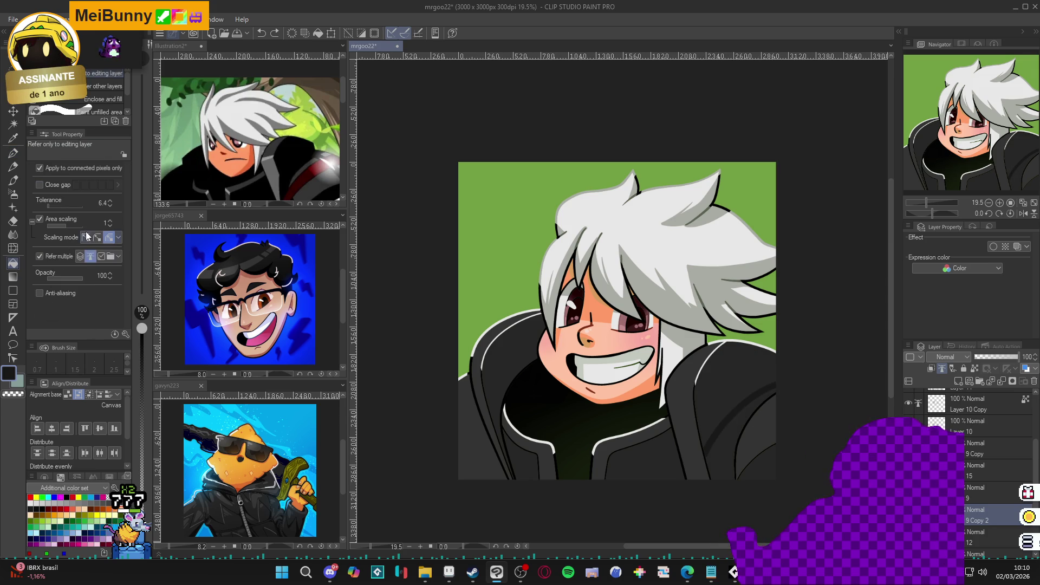
pyautogui.press('p')
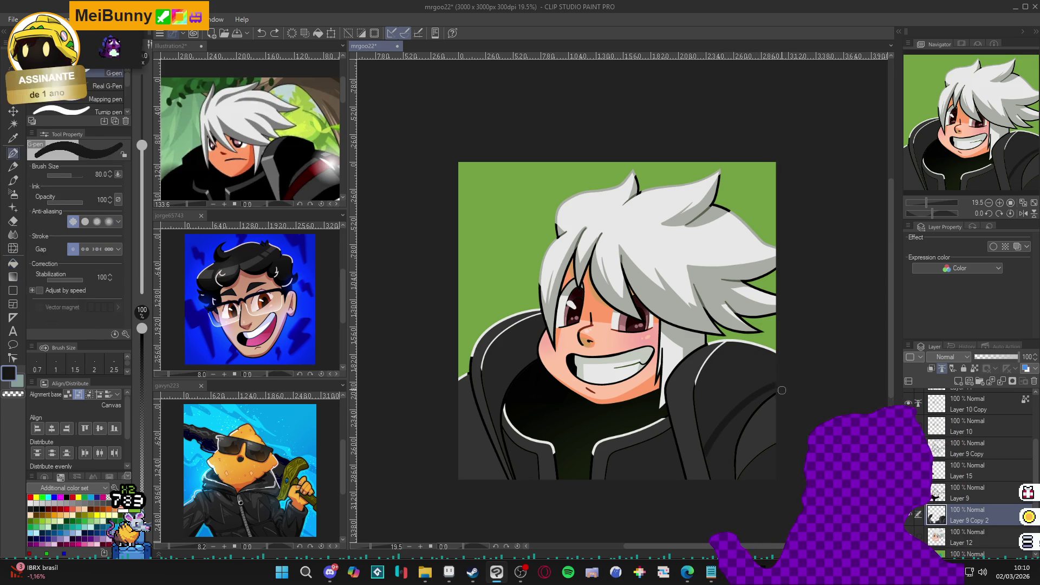
pyautogui.press('g')
pyautogui.click(741, 429)
pyautogui.hotkey('ctrl', 'z')
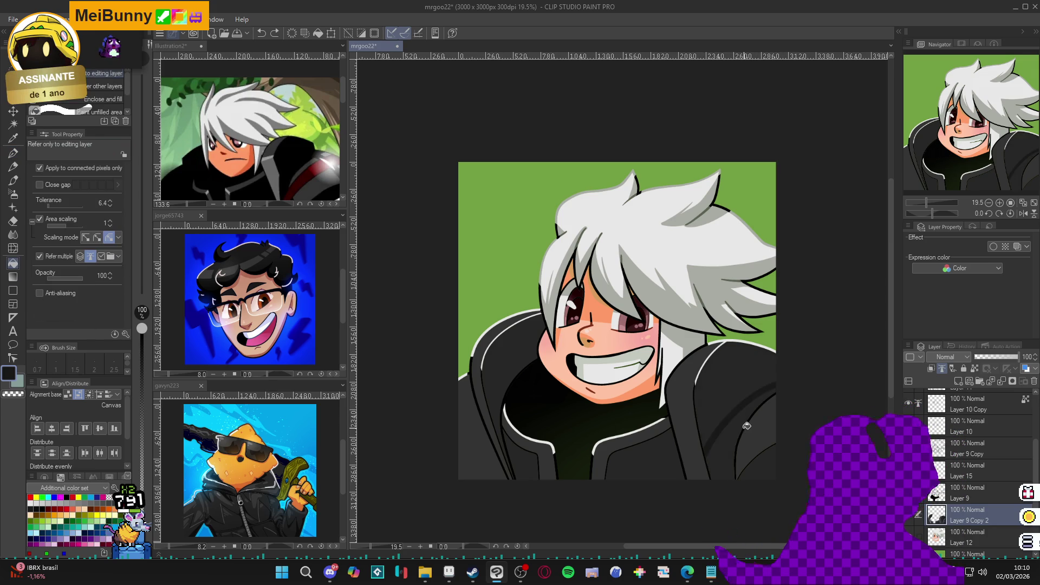
# Lower the fill tolerance to 3.0 and fill the dark jacket area beside the curve
pyautogui.click(105, 203)
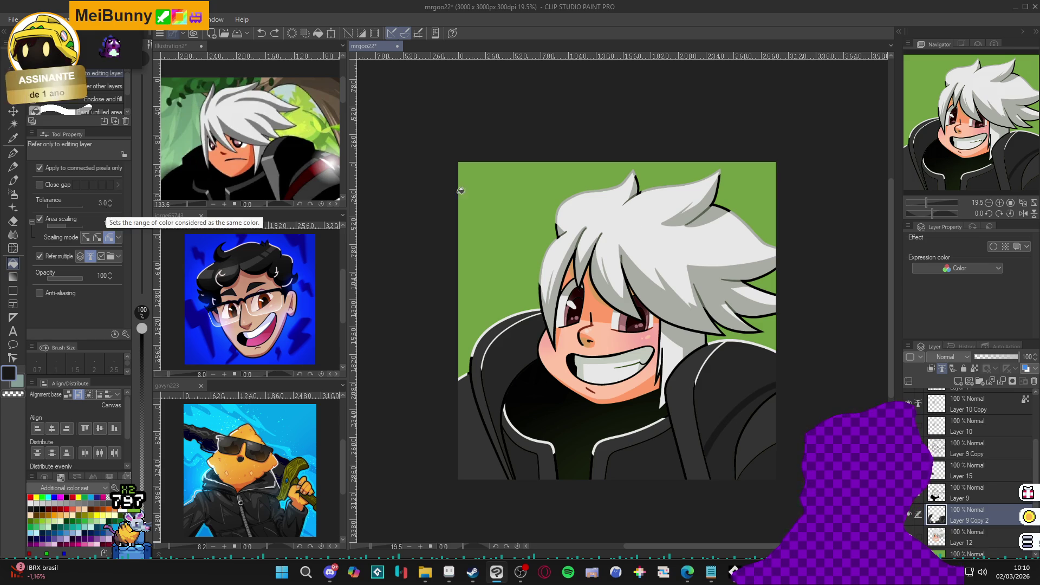
pyautogui.click(721, 457)
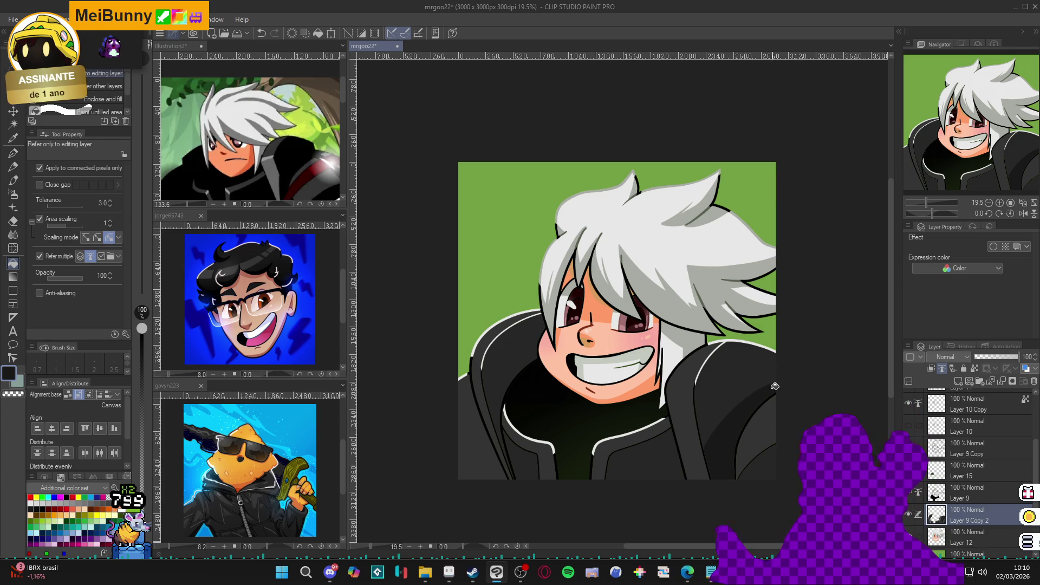
pyautogui.press('p')
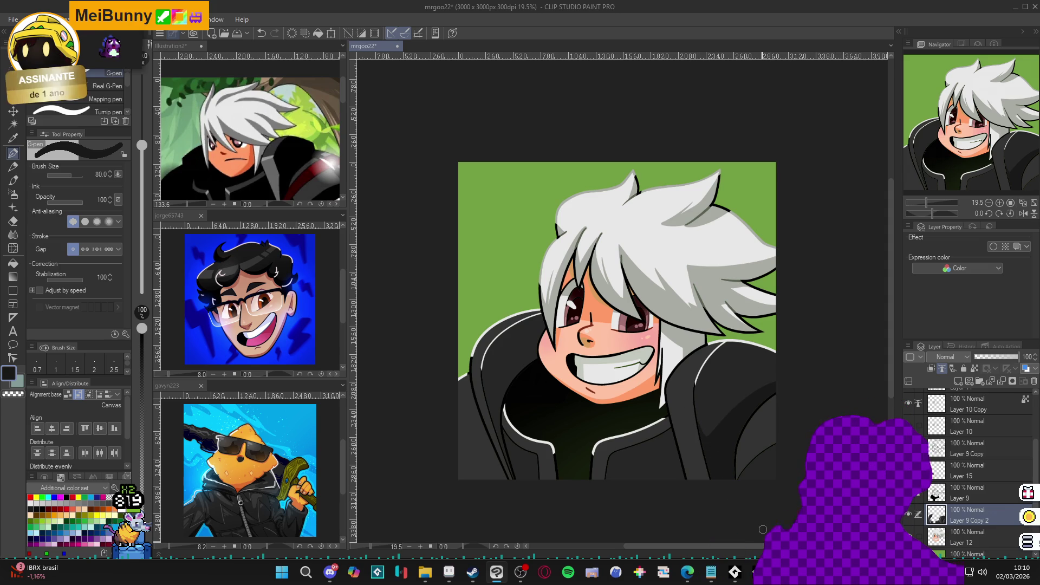
pyautogui.press('w')
pyautogui.click(667, 453)
pyautogui.press('p')
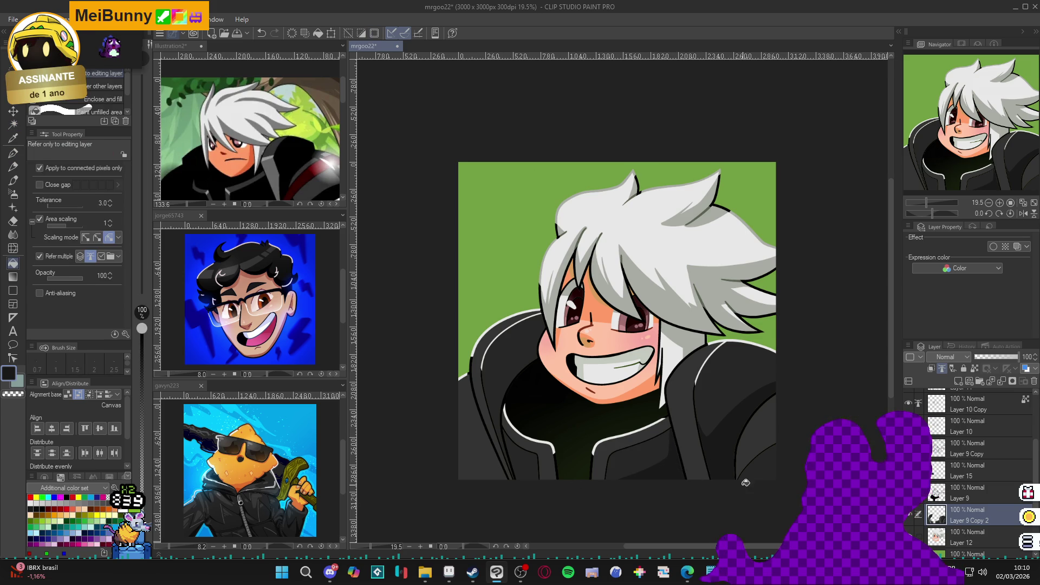
pyautogui.moveTo(704, 483); pyautogui.dragTo(715, 483)
pyautogui.press('w')
pyautogui.press('p')
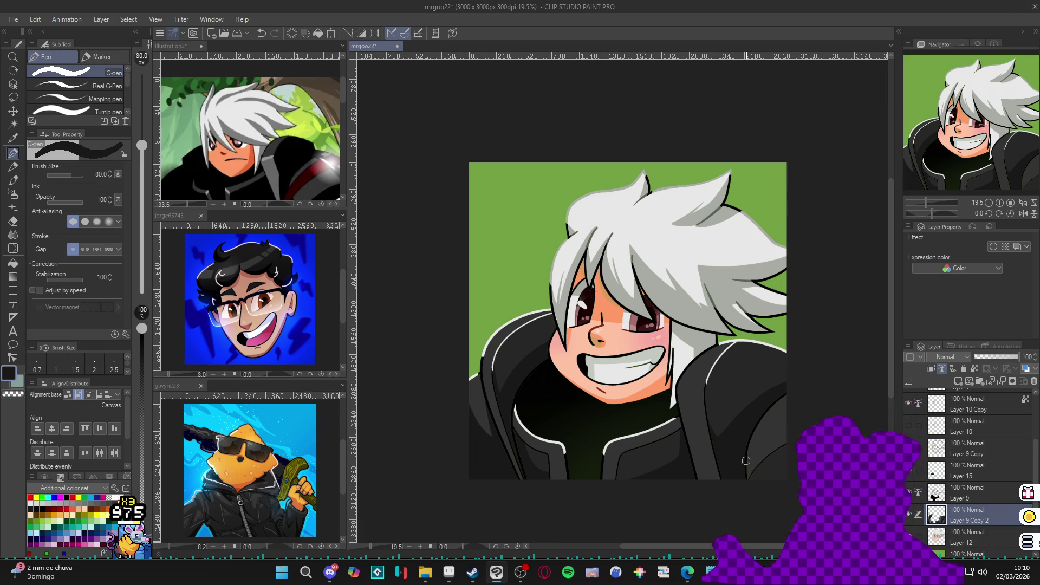
# Pick a grey slightly lighter than the jacket as the drawing colour
pyautogui.moveTo(731, 460); pyautogui.dragTo(720, 465)
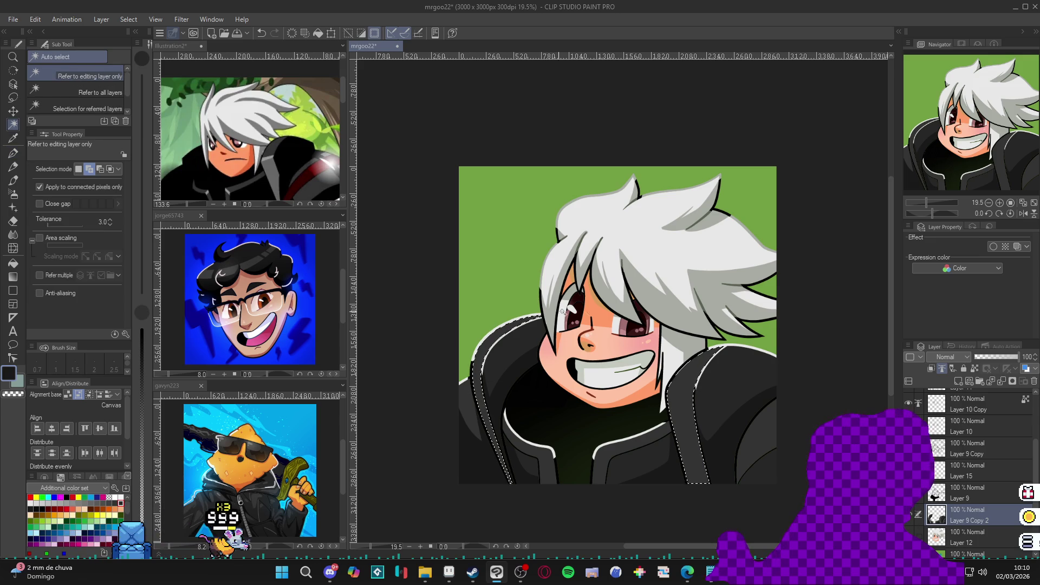
pyautogui.keyDown('alt'); pyautogui.click(684, 420); pyautogui.keyUp('alt')
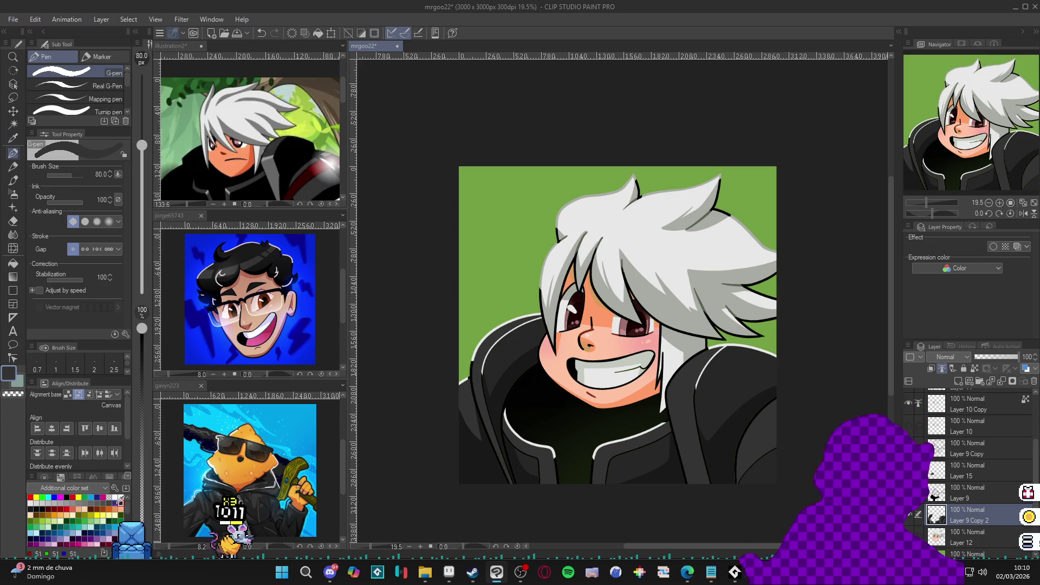
pyautogui.click(108, 502)
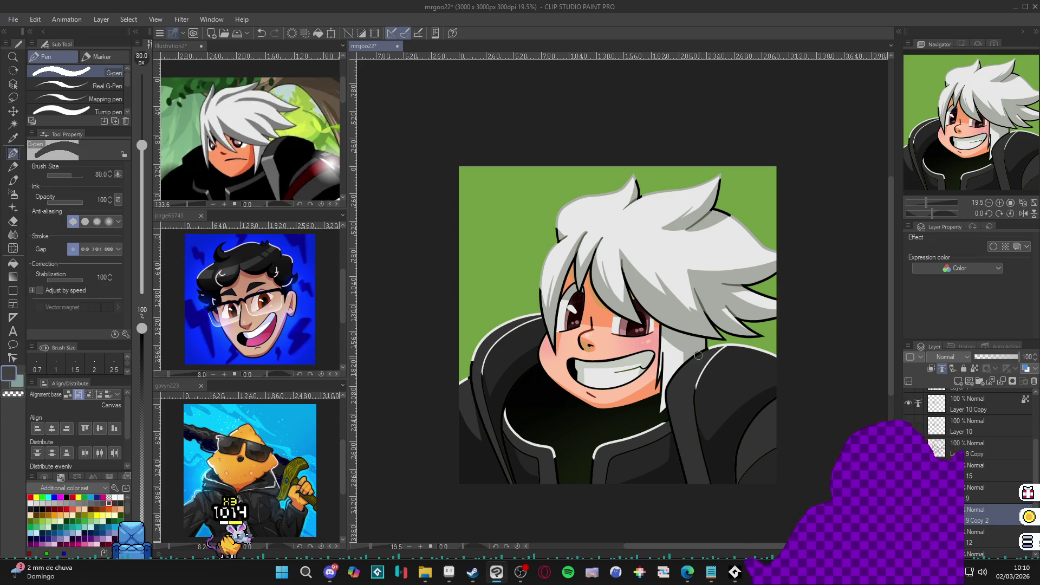
pyautogui.press('g')
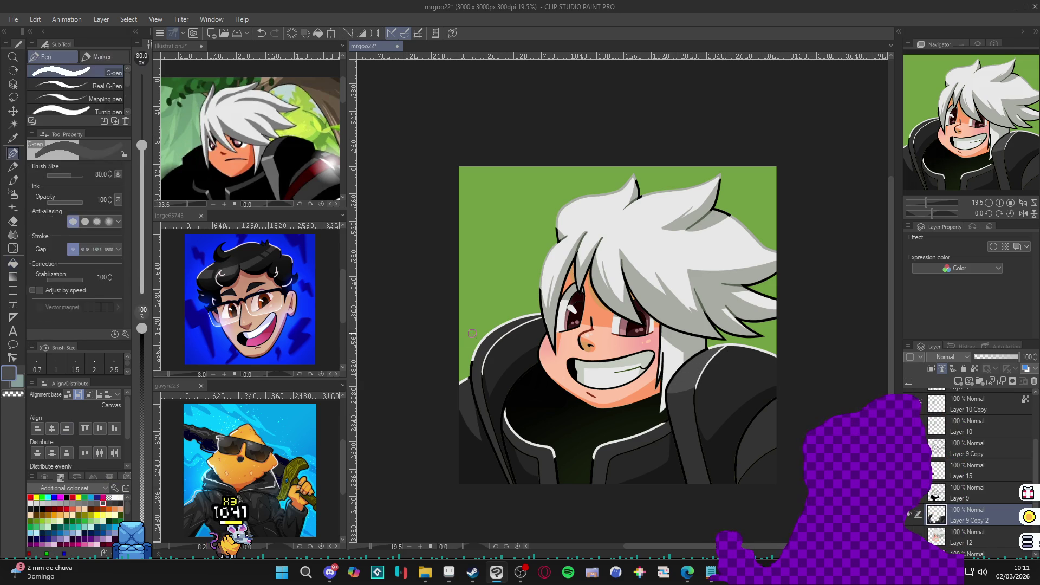
pyautogui.press('w')
pyautogui.press('p')
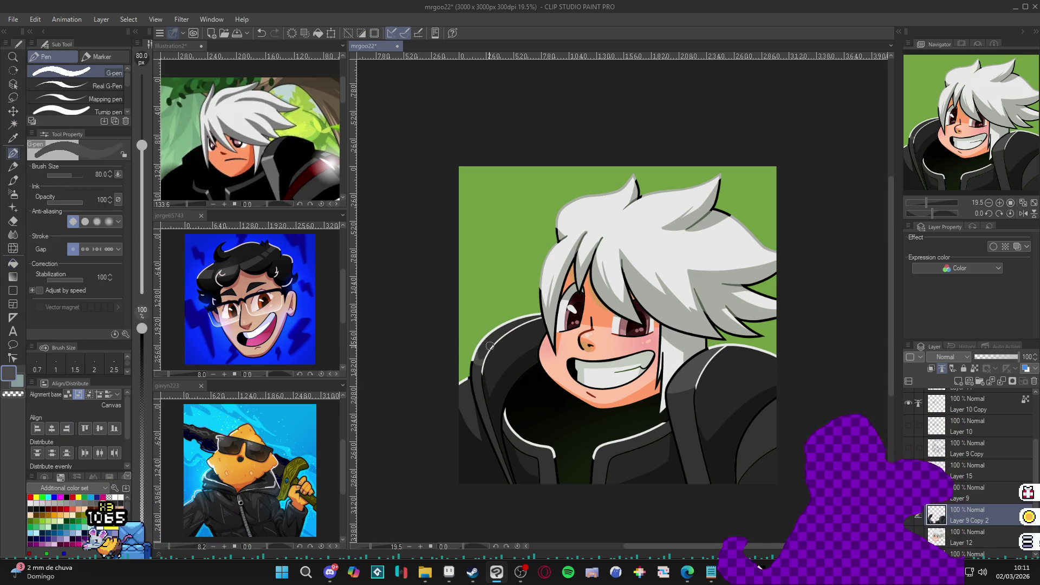
pyautogui.press('g')
pyautogui.press('p')
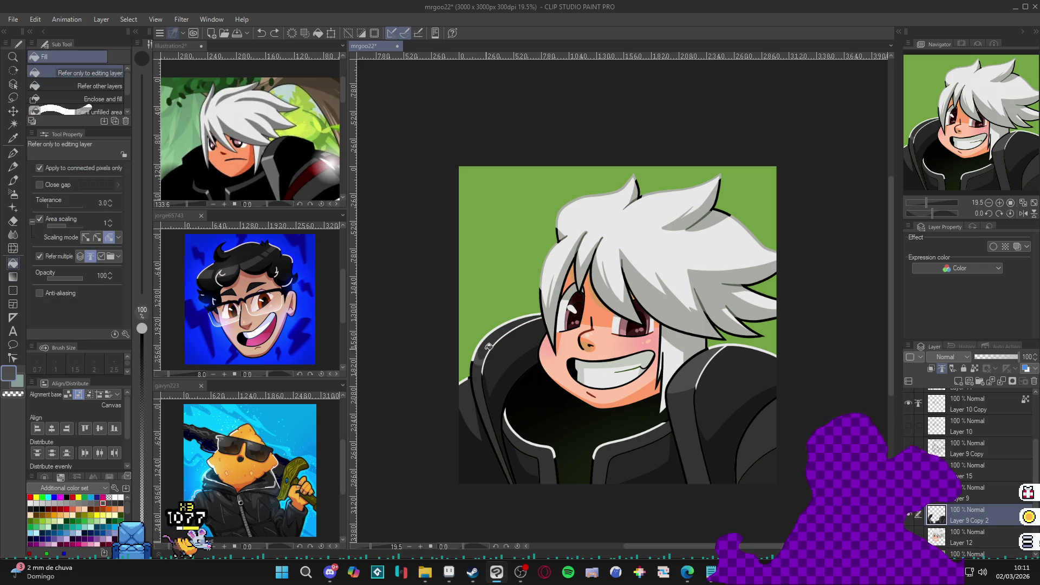
# Fill the selected left collar and right shoulder with the grey at 22% opacity
pyautogui.press('w')
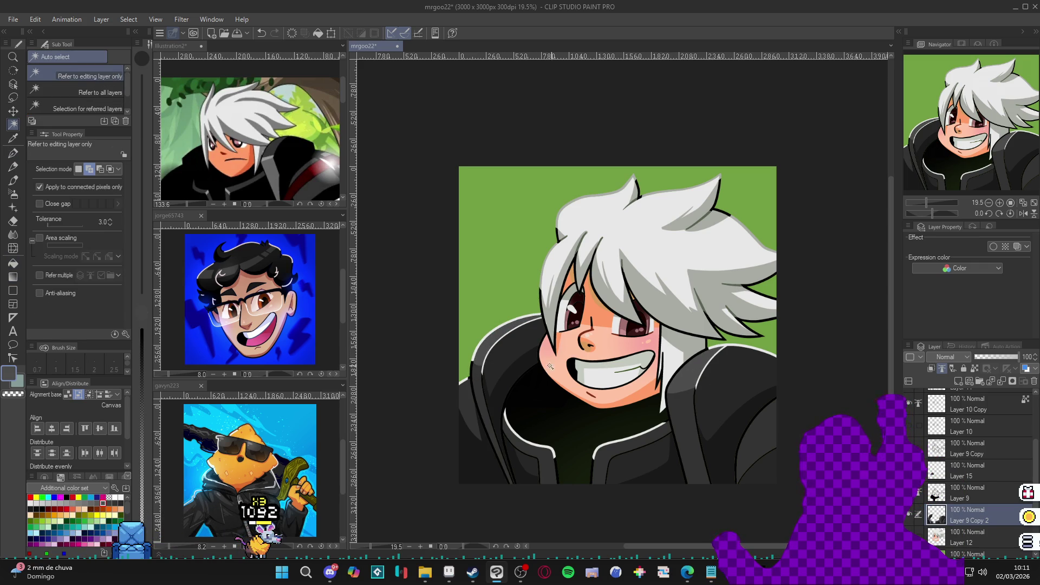
pyautogui.click(504, 341)
pyautogui.press('p')
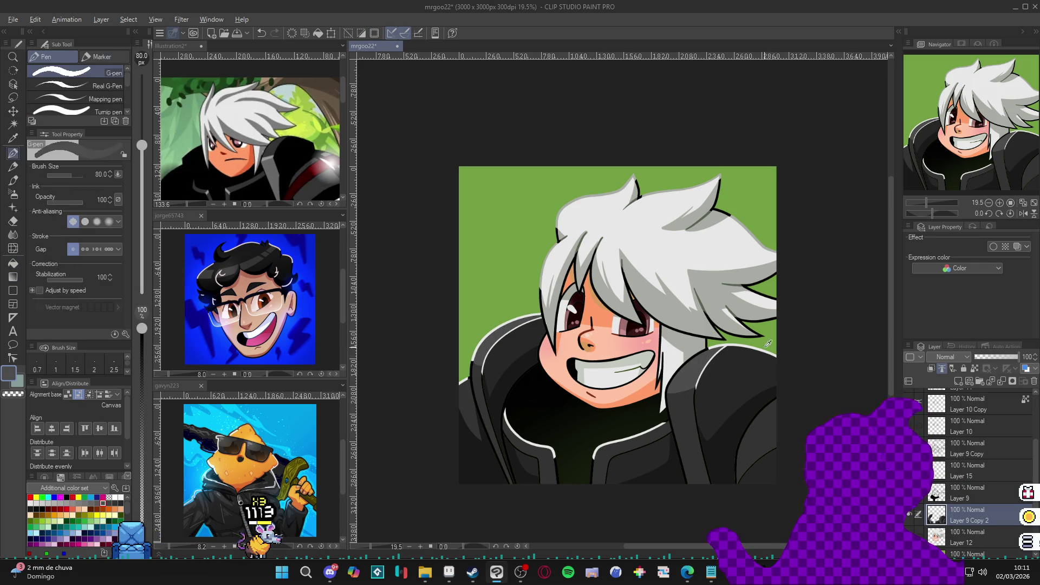
pyautogui.moveTo(142, 476); pyautogui.dragTo(142, 521)
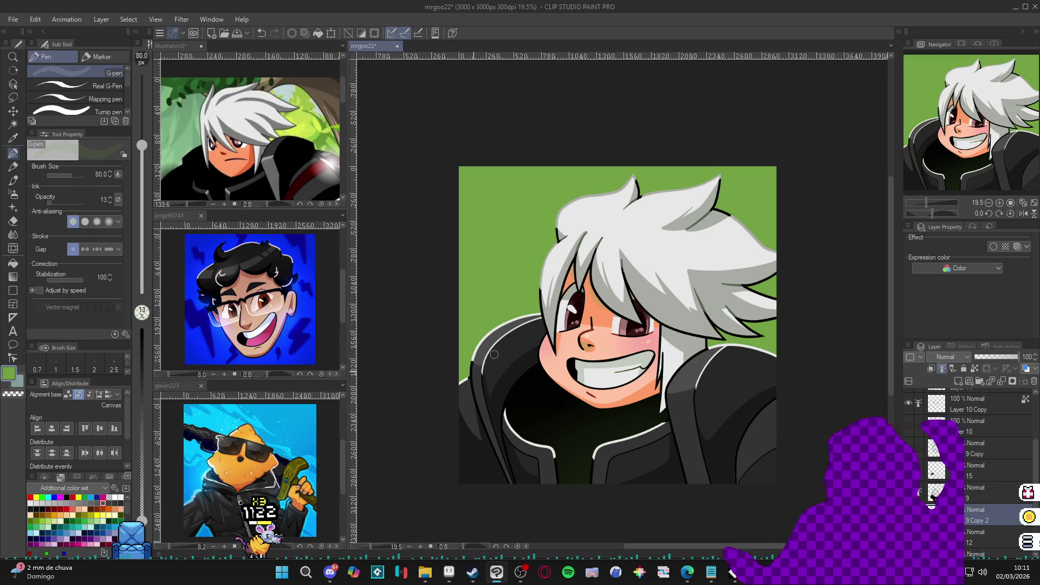
pyautogui.press('g')
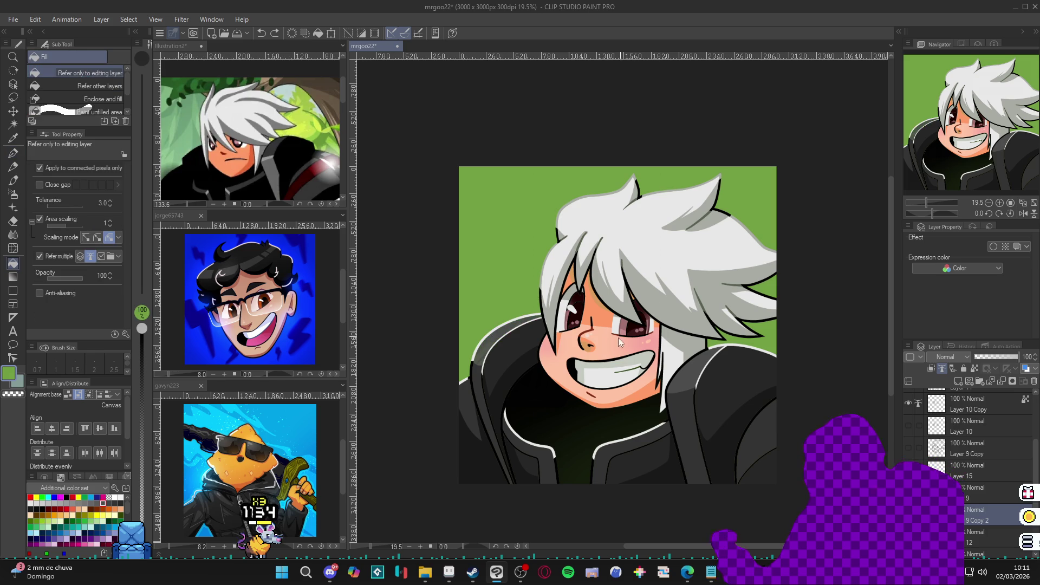
pyautogui.click(141, 501)
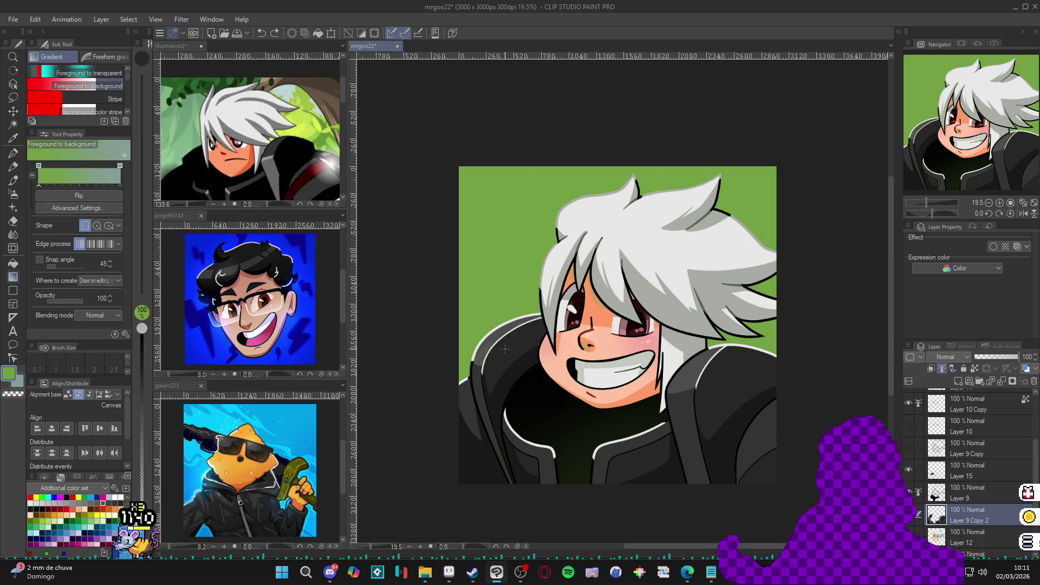
pyautogui.click(496, 340)
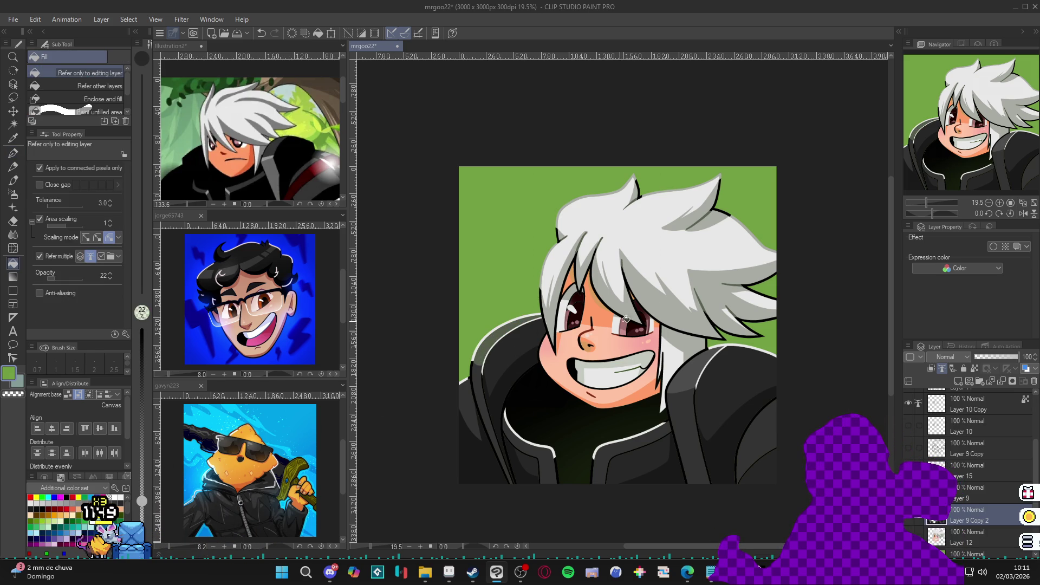
pyautogui.click(709, 359)
# Return to the G-pen at full opacity with a dark grey-green colour
pyautogui.press('p')
pyautogui.keyDown('alt'); pyautogui.click(679, 399); pyautogui.keyUp('alt')
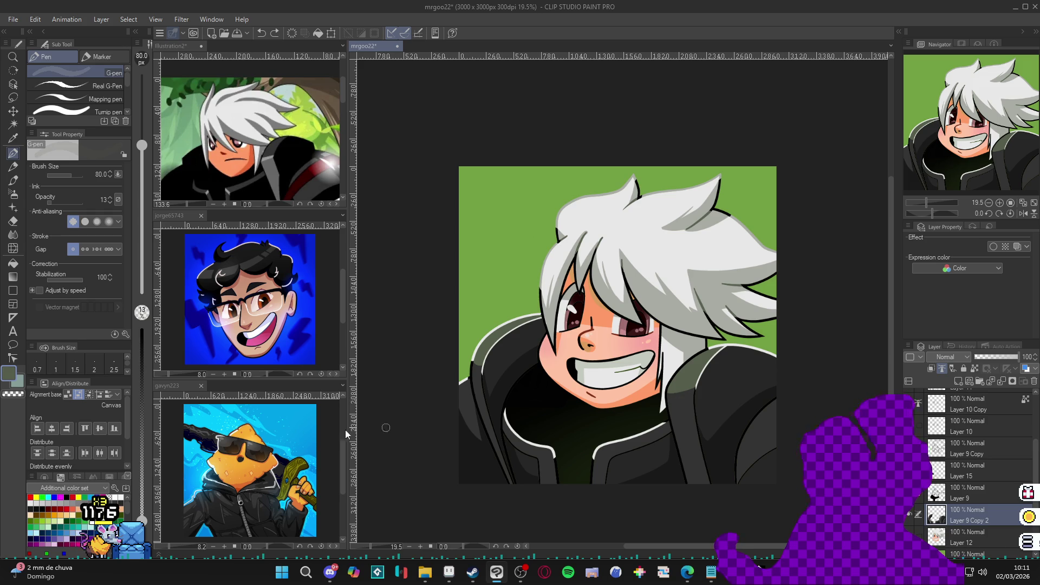
pyautogui.click(142, 328)
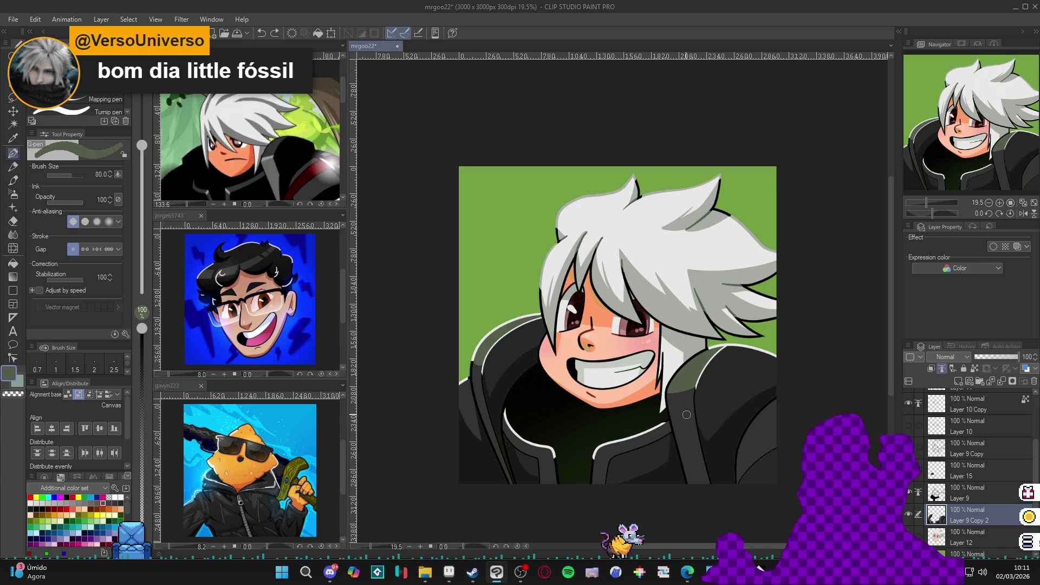
pyautogui.scroll(-2, 828, 385)
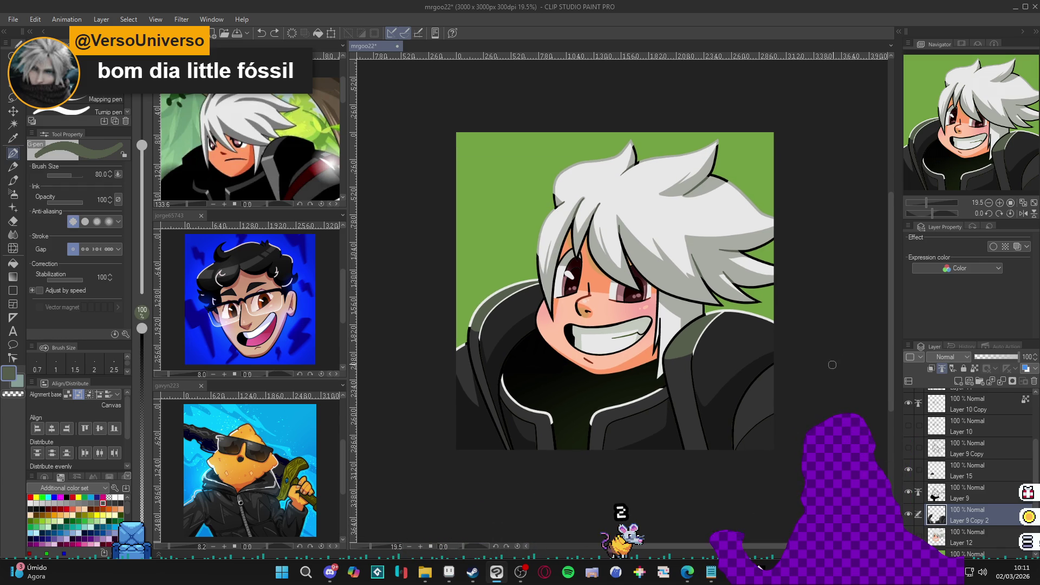
# Brush a faint green glow on the jacket's right side at 14% pen opacity
pyautogui.click(911, 512)
pyautogui.click(911, 512)
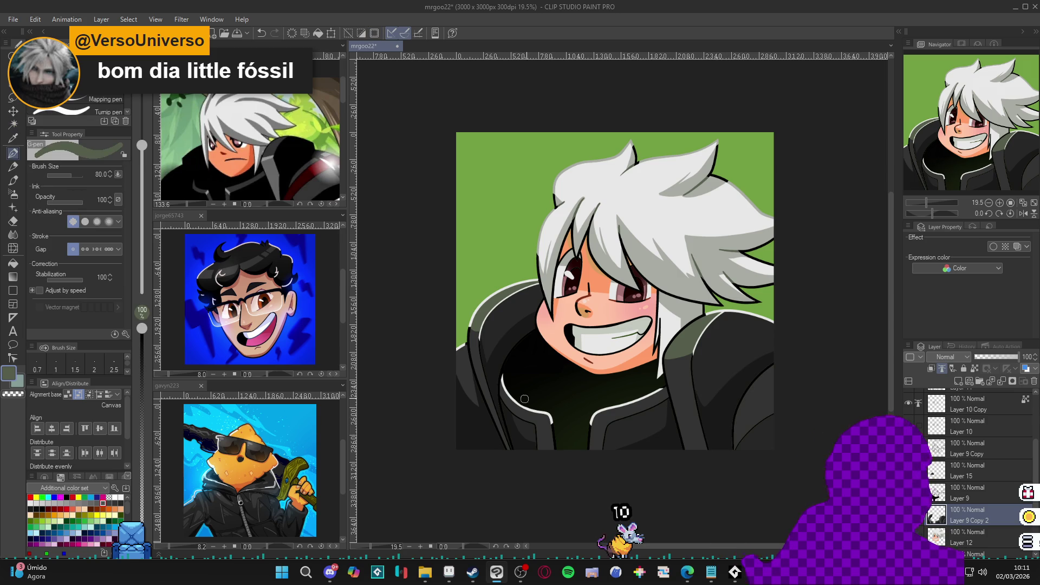
pyautogui.moveTo(141, 328); pyautogui.dragTo(144, 519)
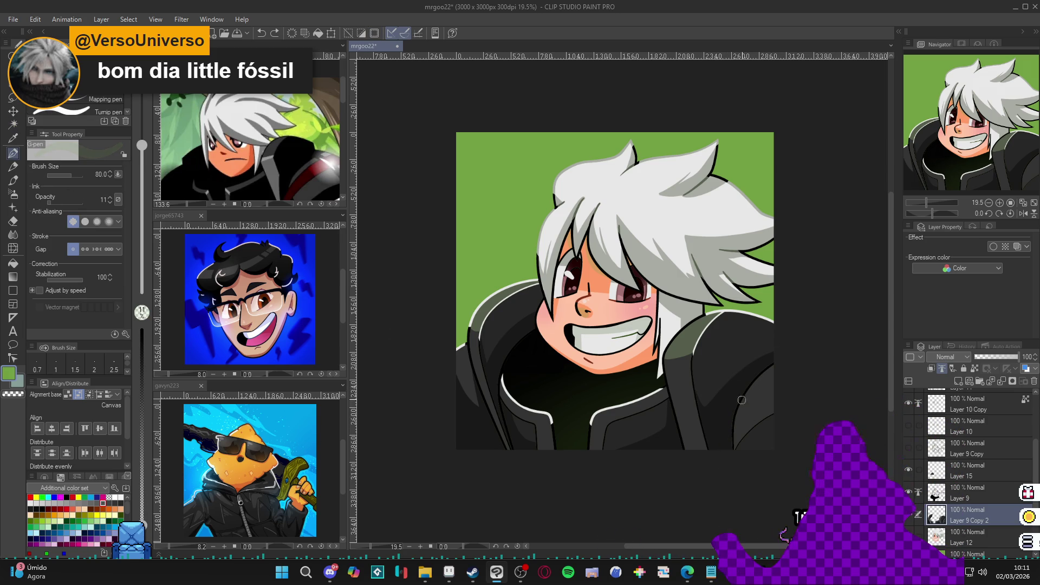
pyautogui.moveTo(741, 400); pyautogui.dragTo(715, 458)
# Switch the colour to near-black and restore the fill opacity to 100
pyautogui.keyDown('alt'); pyautogui.click(723, 437); pyautogui.keyUp('alt')
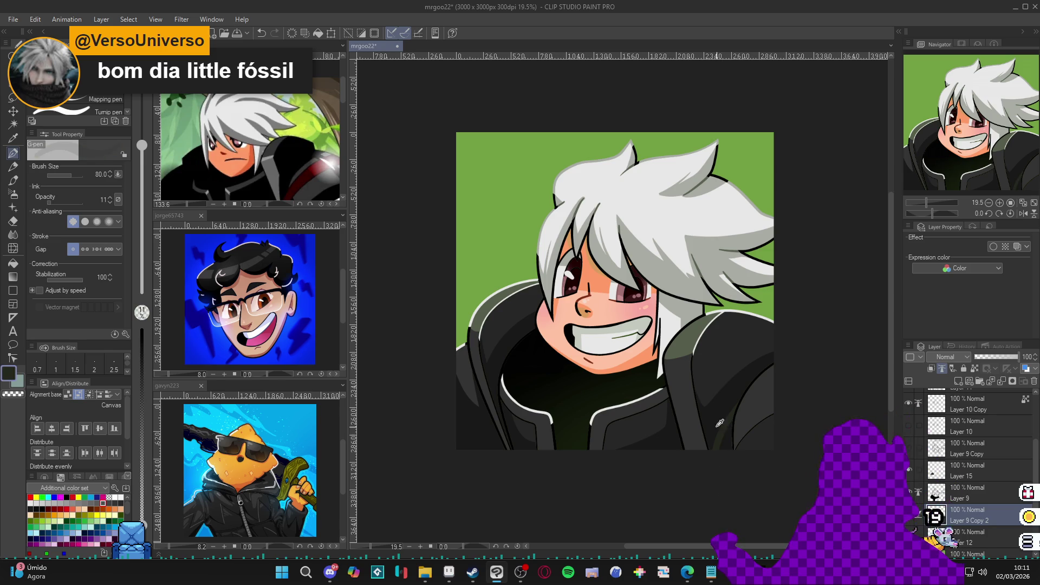
pyautogui.press('g')
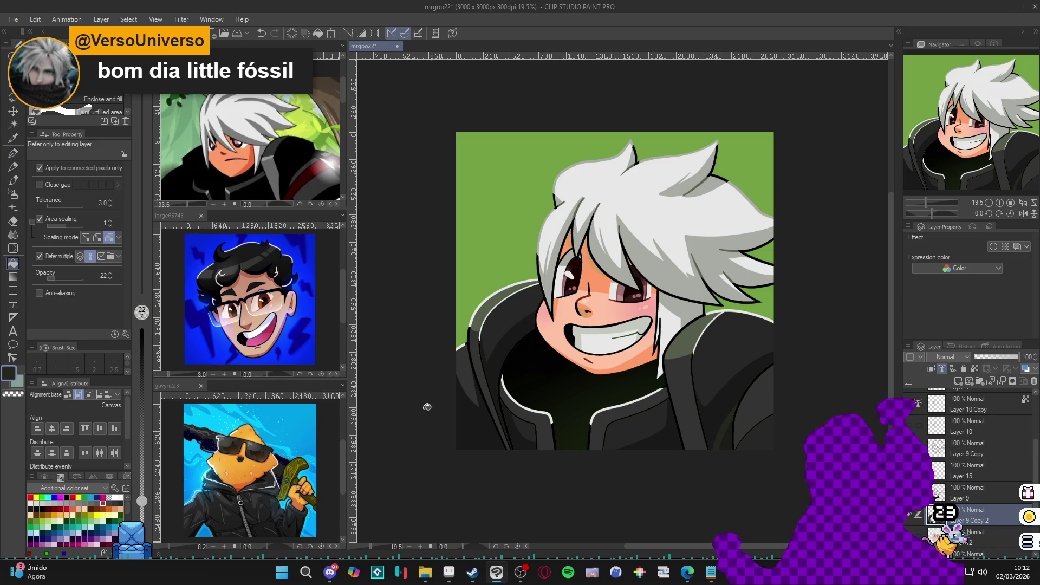
pyautogui.press('0')
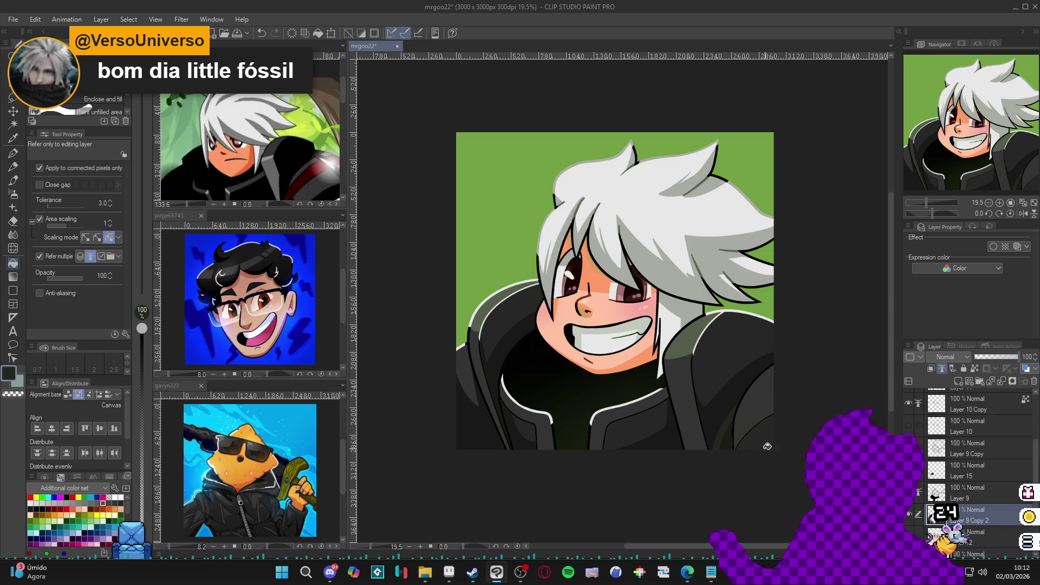
pyautogui.press('p')
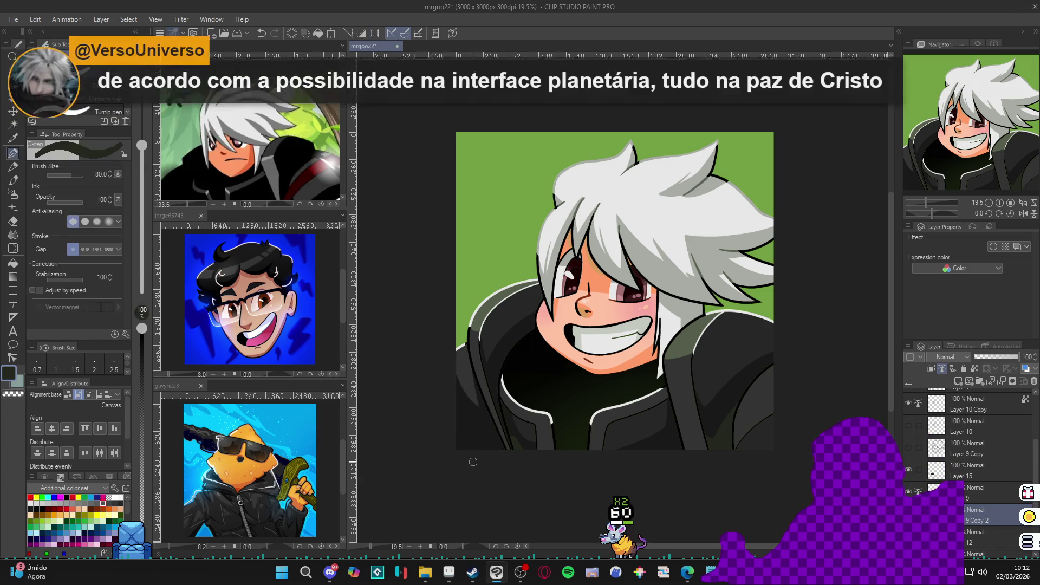
pyautogui.press('g')
pyautogui.press('p')
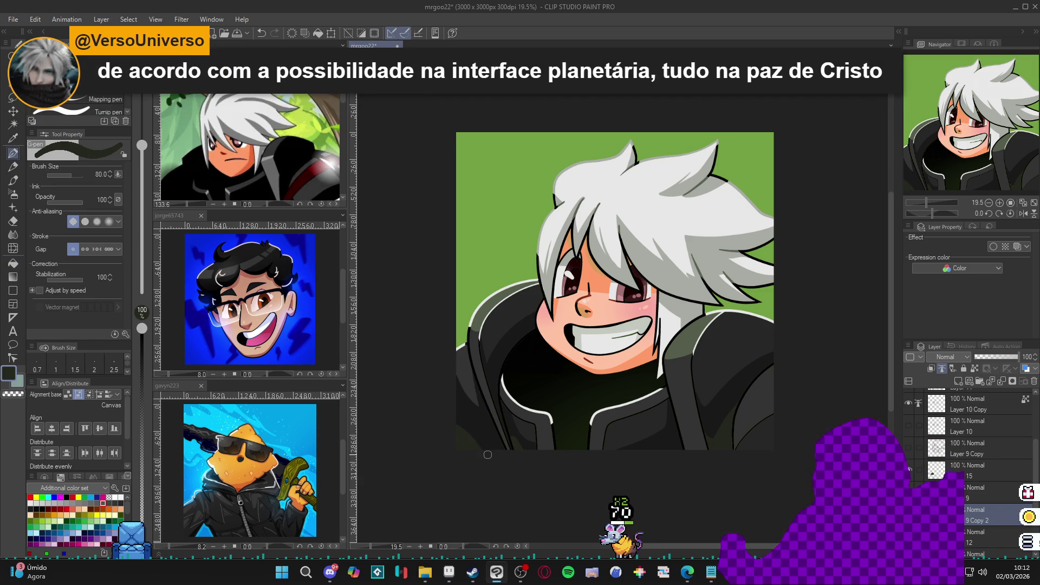
pyautogui.press('g')
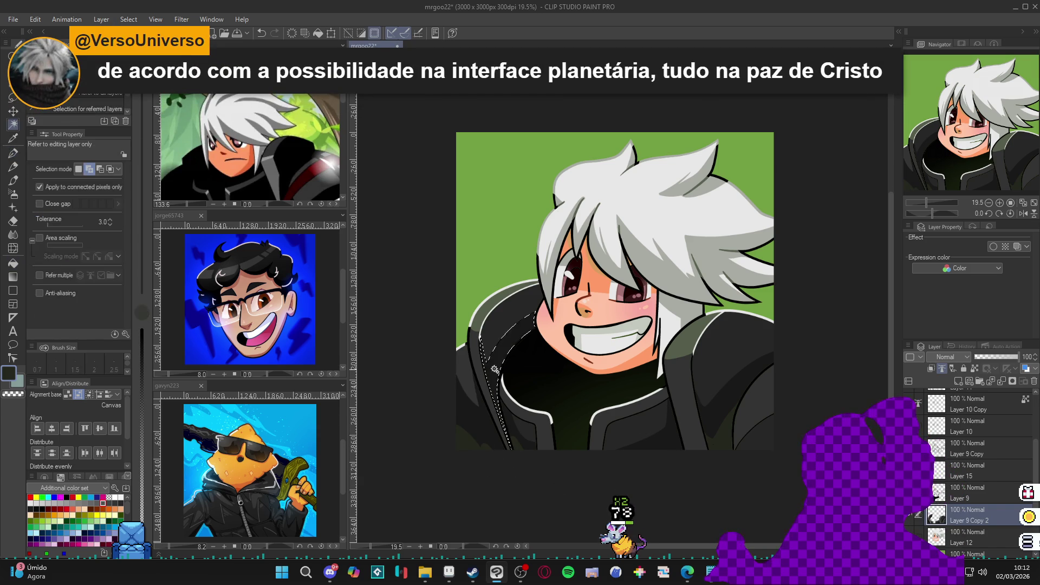
pyautogui.press('p')
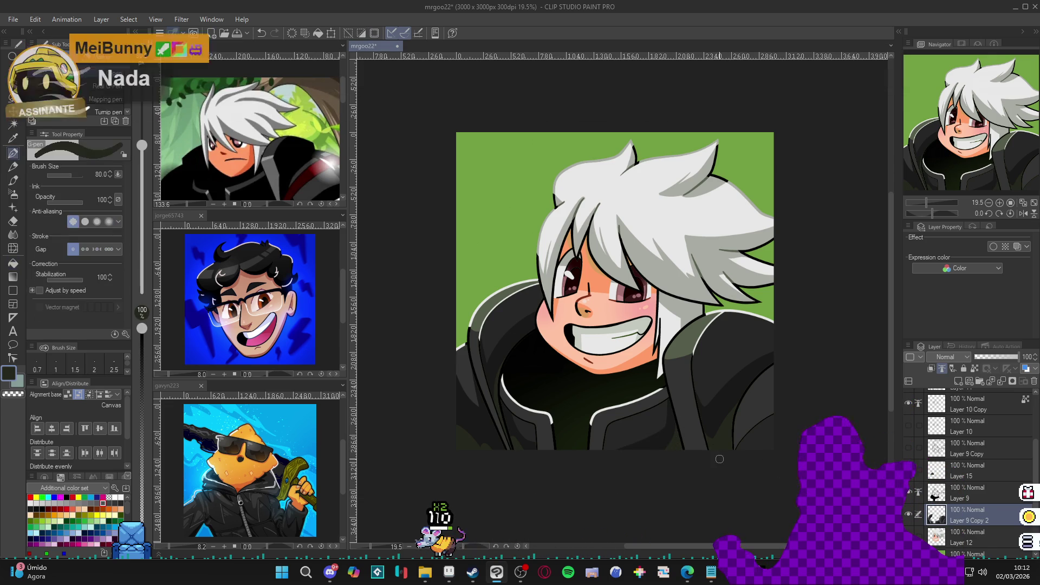
# Select the jacket region and sample dark red from the reference illustration
pyautogui.moveTo(719, 459); pyautogui.dragTo(717, 461)
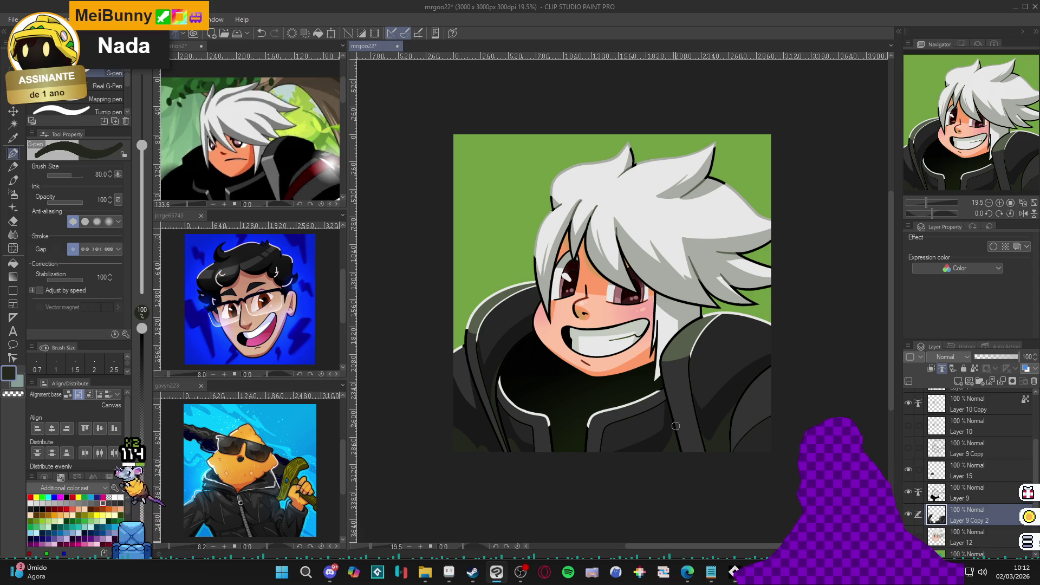
pyautogui.scroll(-2, 680, 433)
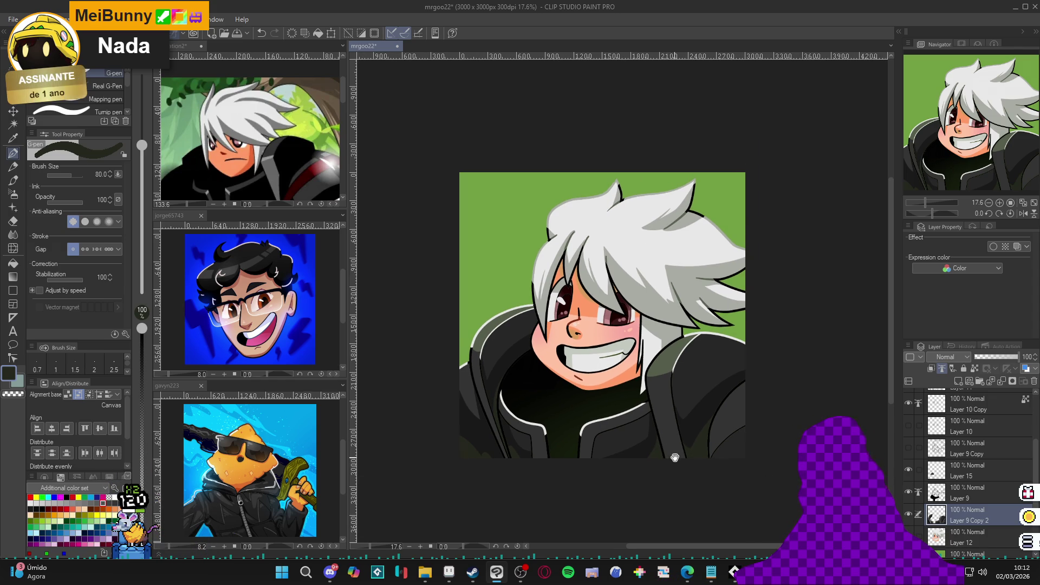
pyautogui.hscroll(-1, 710, 444)
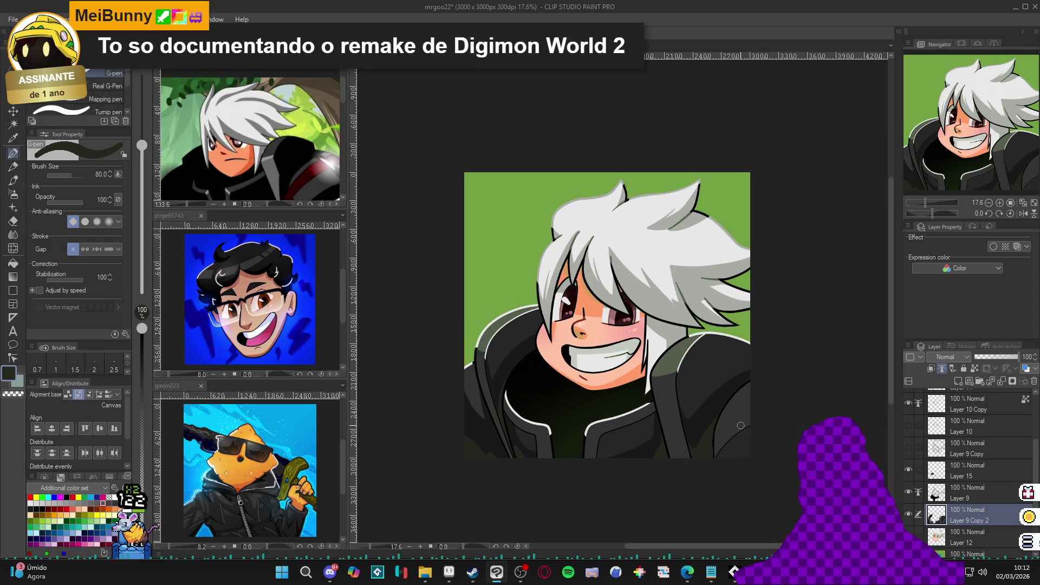
pyautogui.moveTo(704, 421); pyautogui.dragTo(710, 426)
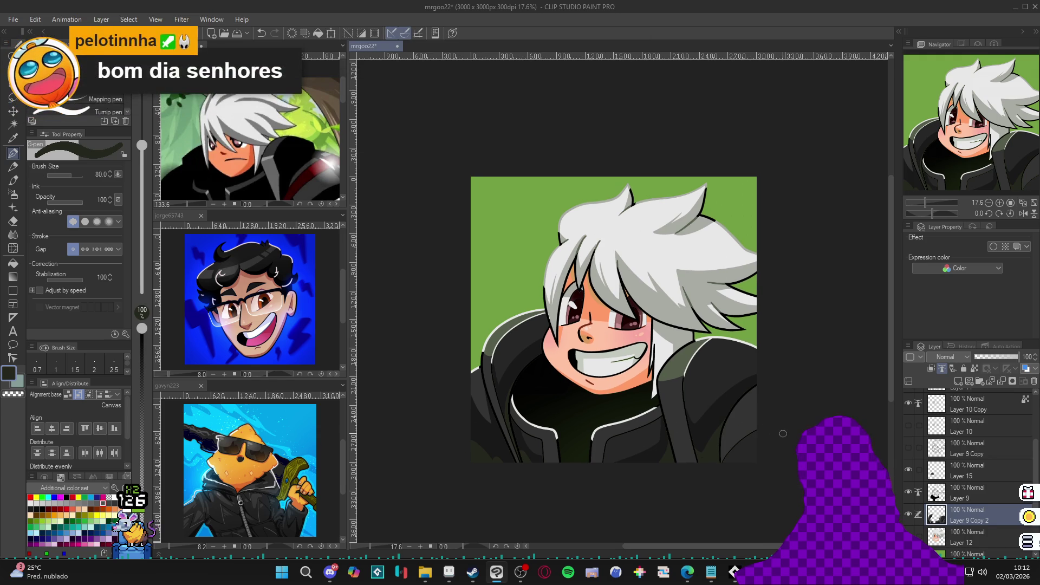
pyautogui.press('w')
pyautogui.click(754, 422)
pyautogui.press('p')
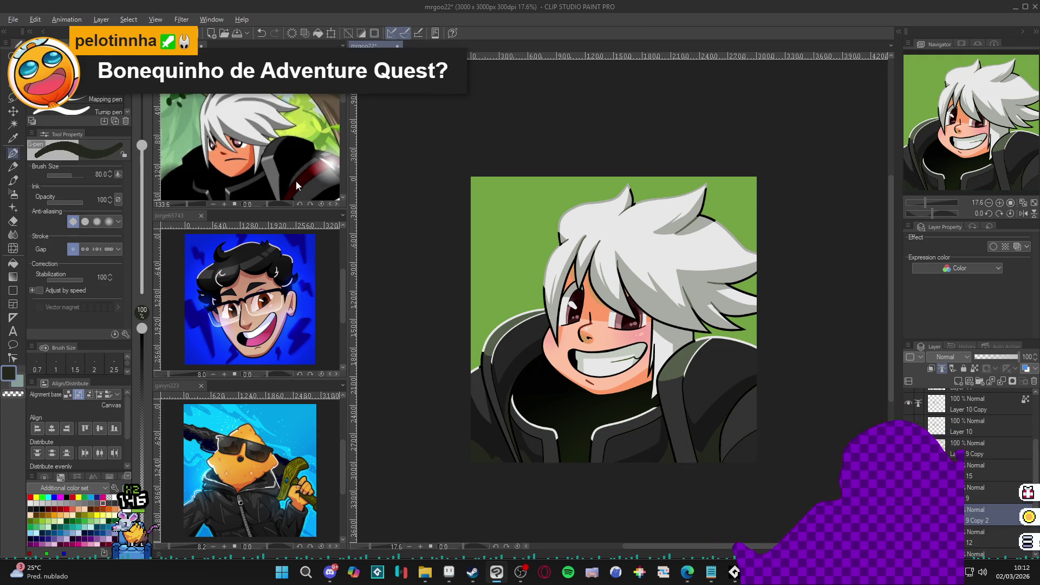
pyautogui.keyDown('alt'); pyautogui.click(326, 181); pyautogui.keyUp('alt')
pyautogui.click(753, 423)
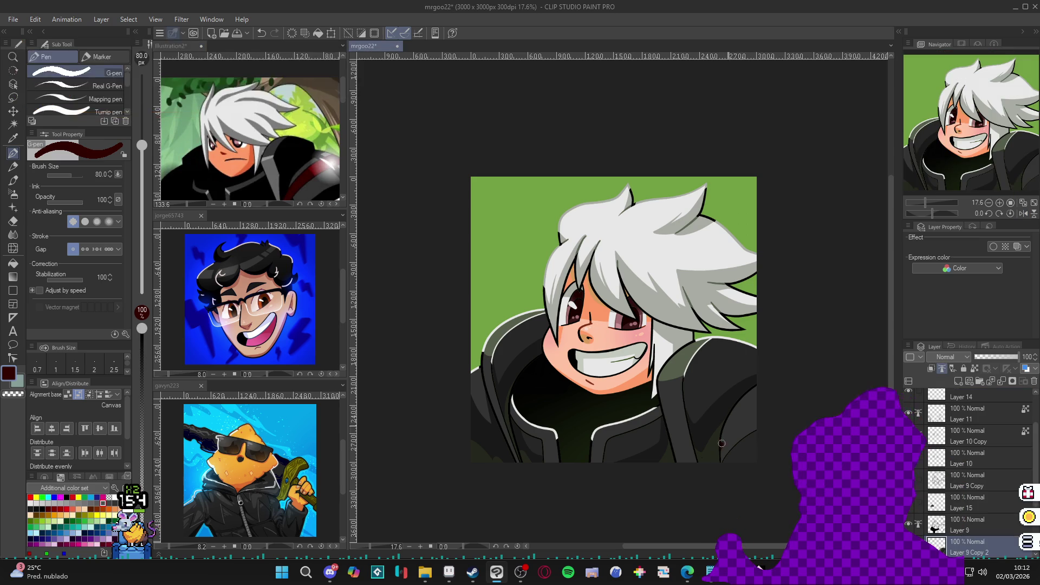
# Paint a dark red stroke on the jacket, then add Layer 16 with Add (Glow) blending
pyautogui.moveTo(746, 404)
pyautogui.mouseDown()
pyautogui.moveTo(754, 436)
pyautogui.moveTo(755, 406)
pyautogui.mouseUp()
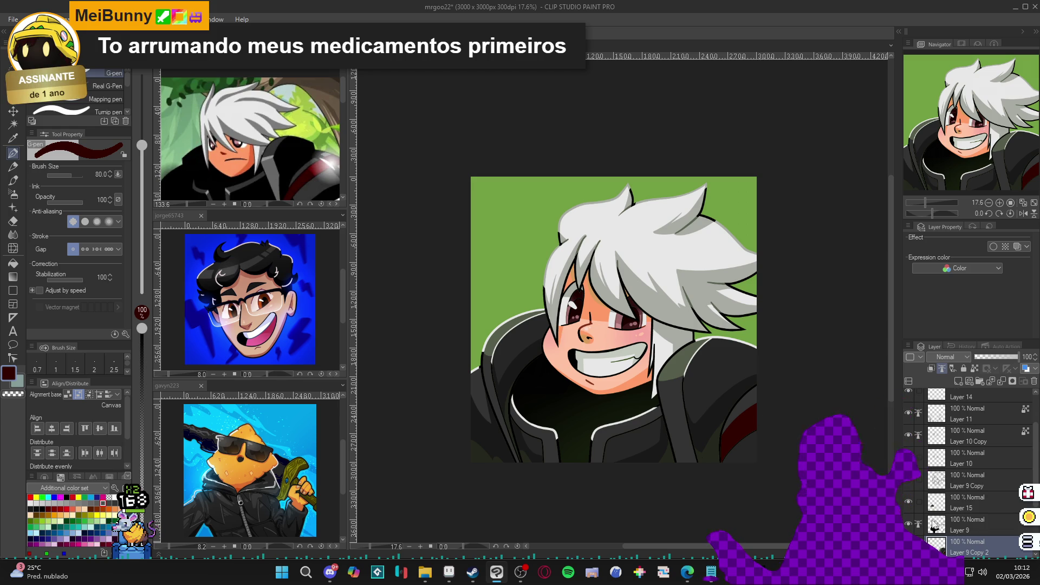
pyautogui.click(944, 531)
pyautogui.hotkey('ctrl', 'shift', 'n')
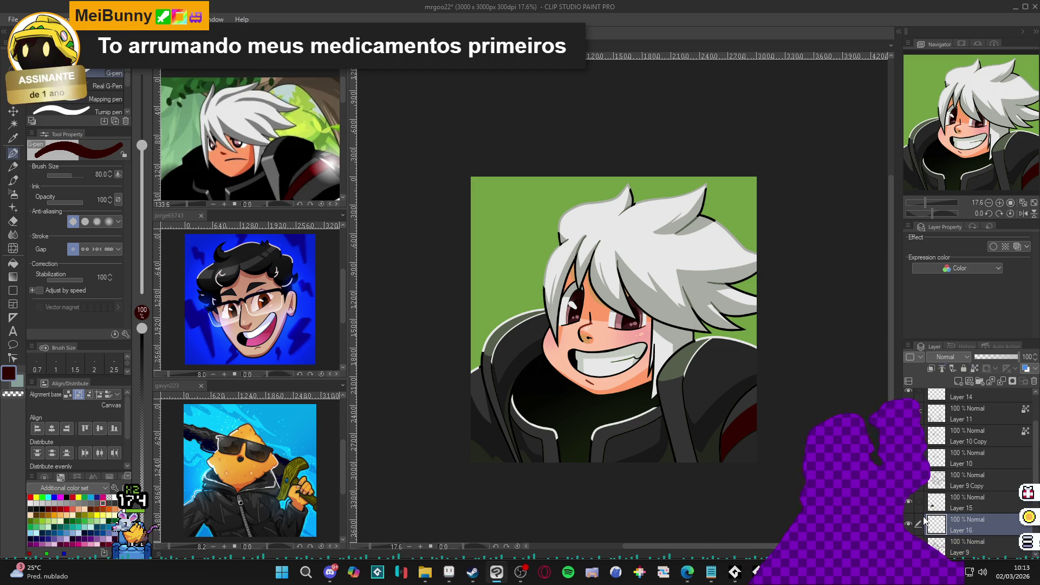
pyautogui.click(949, 356)
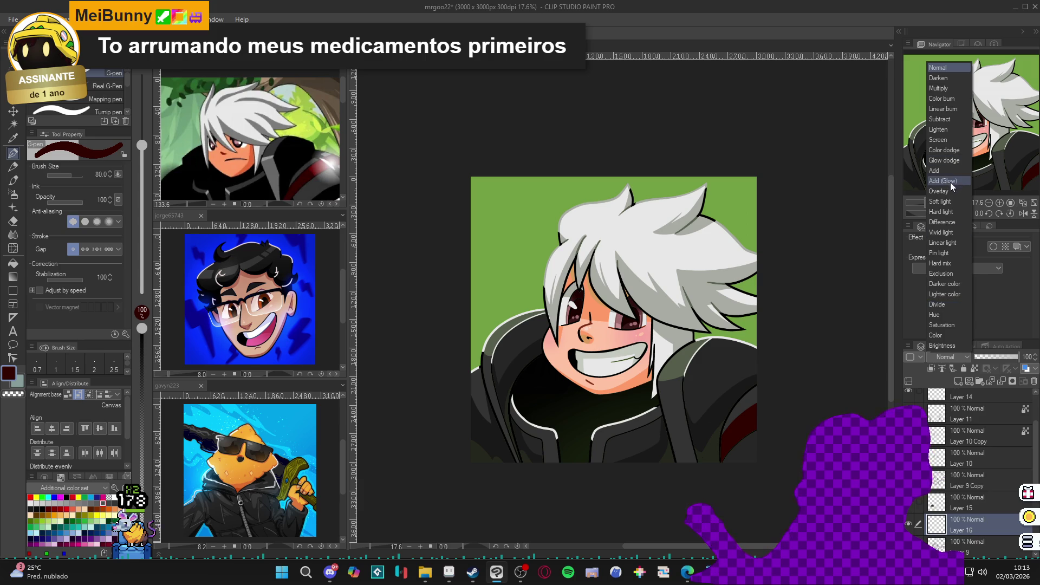
pyautogui.click(949, 184)
# Fill the red shoulder patch with green on Layer 16 and raise its opacity to 30%
pyautogui.keyDown('alt'); pyautogui.click(755, 396); pyautogui.keyUp('alt')
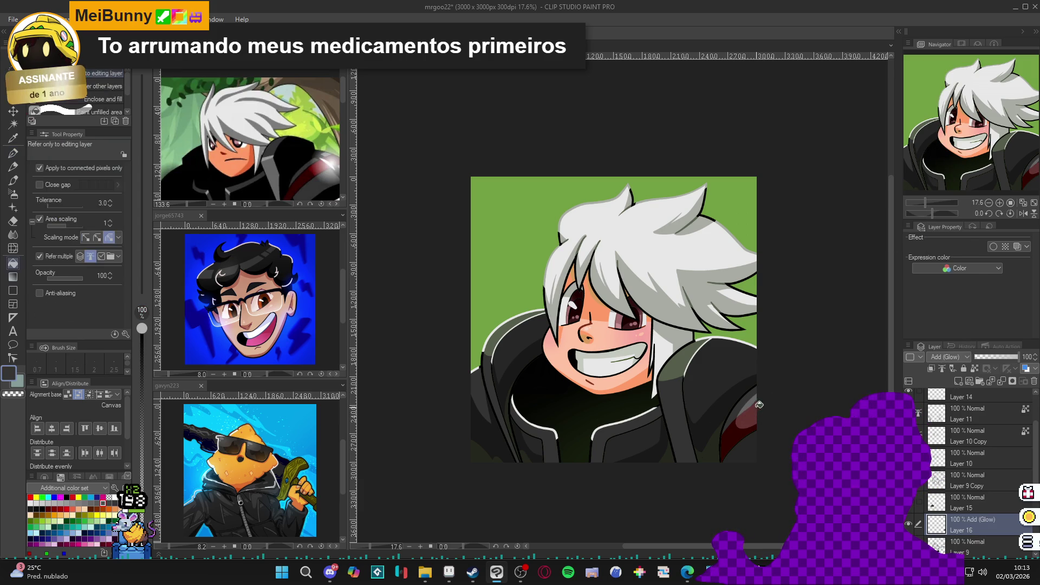
pyautogui.keyDown('alt'); pyautogui.click(761, 403); pyautogui.keyUp('alt')
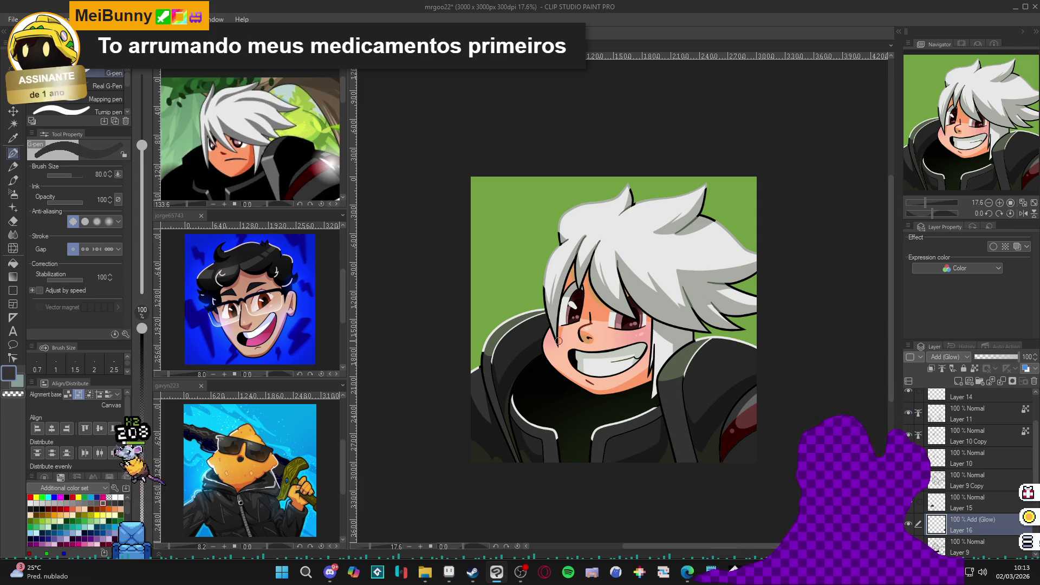
pyautogui.keyDown('alt'); pyautogui.click(484, 280); pyautogui.keyUp('alt')
pyautogui.press('g')
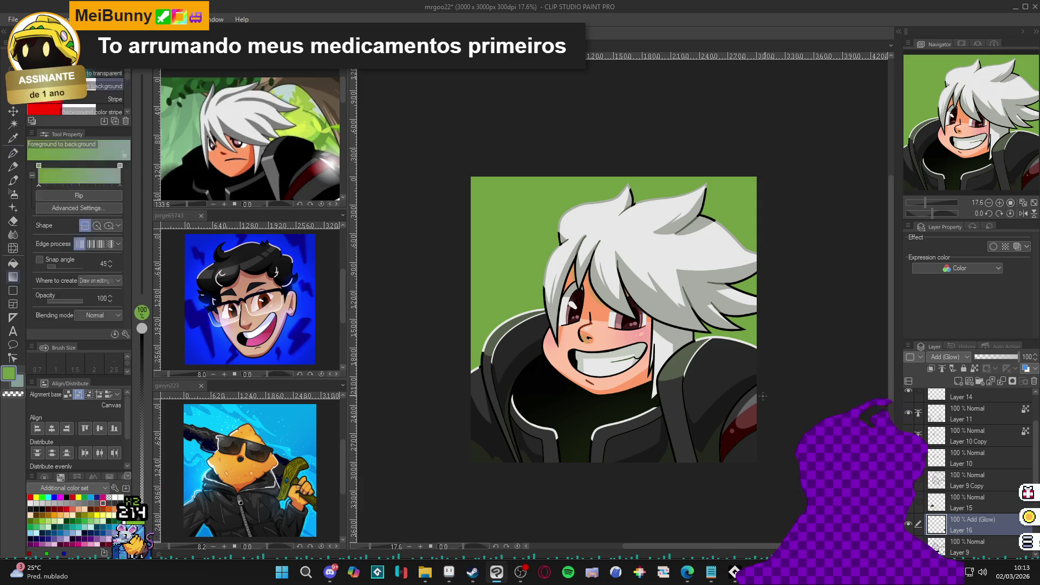
pyautogui.click(752, 408)
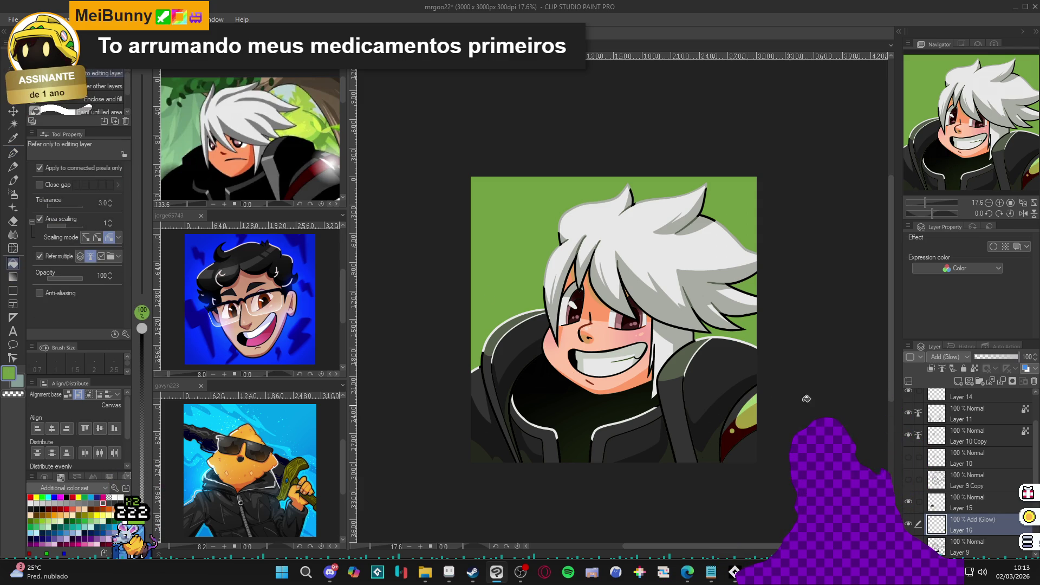
pyautogui.moveTo(987, 357); pyautogui.dragTo(988, 357)
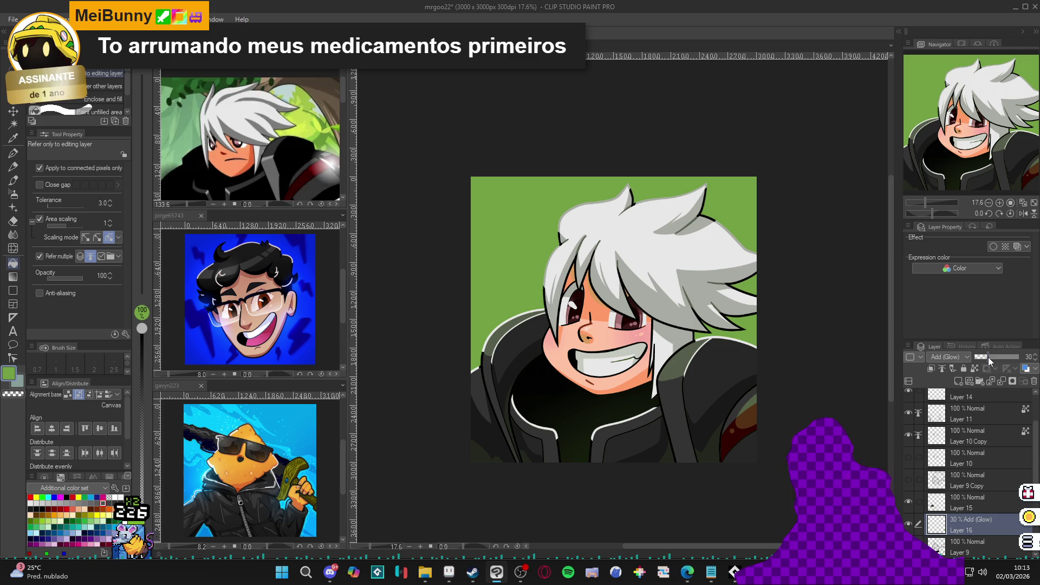
pyautogui.scroll(-1, 846, 394)
pyautogui.scroll(1, 685, 388)
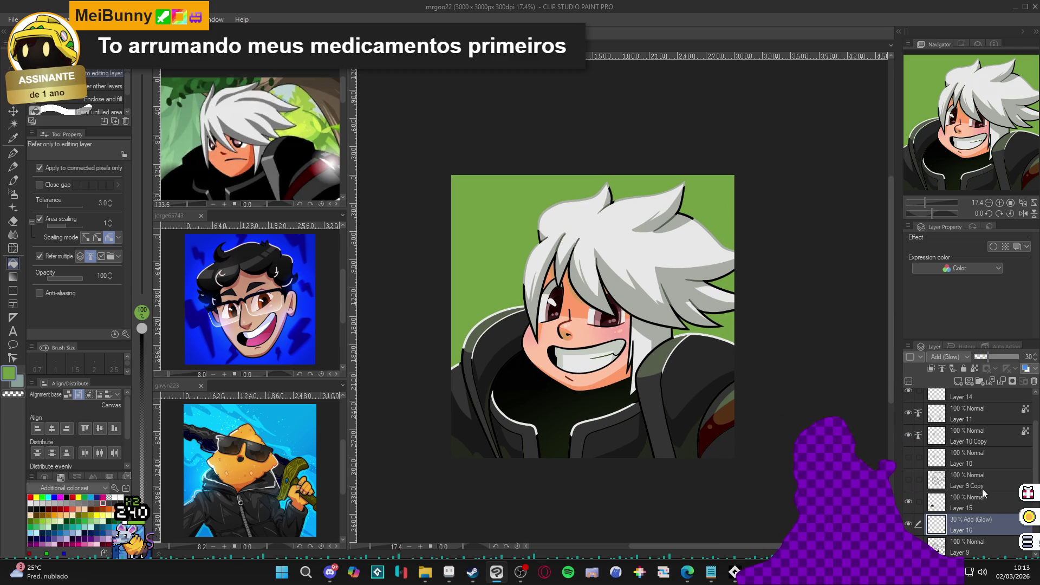
pyautogui.scroll(2, 973, 493)
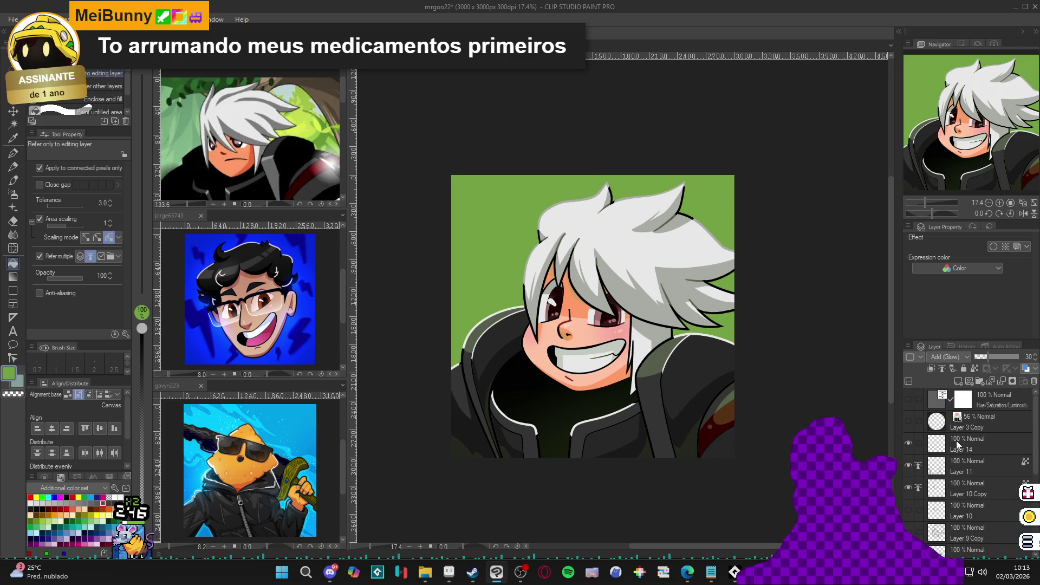
# Create a new layer above Layer 11 and enable Auto Select's Refer multiple option
pyautogui.click(957, 444)
pyautogui.click(953, 462)
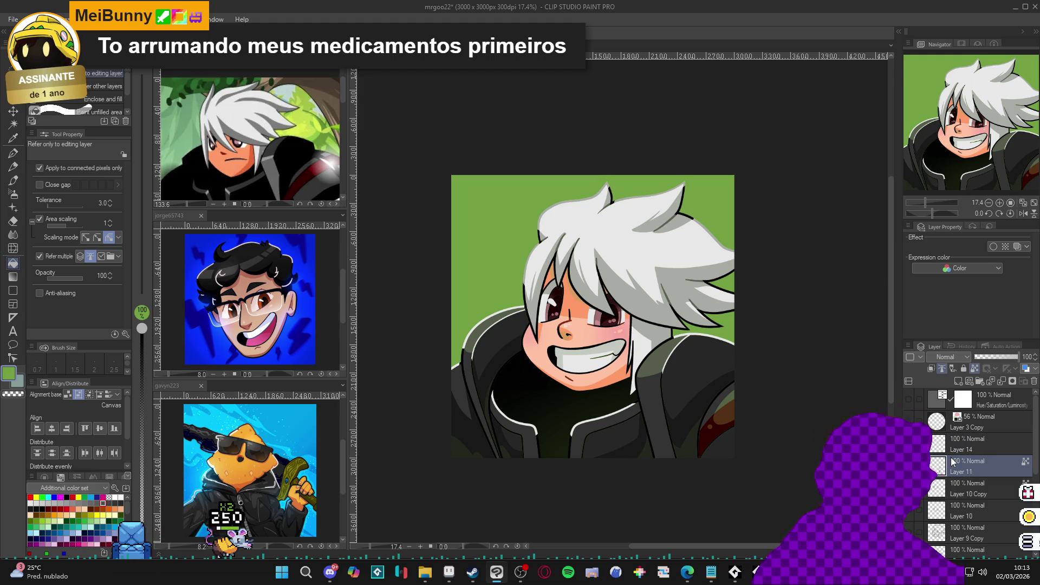
pyautogui.hotkey('ctrl', 'shift', 'n')
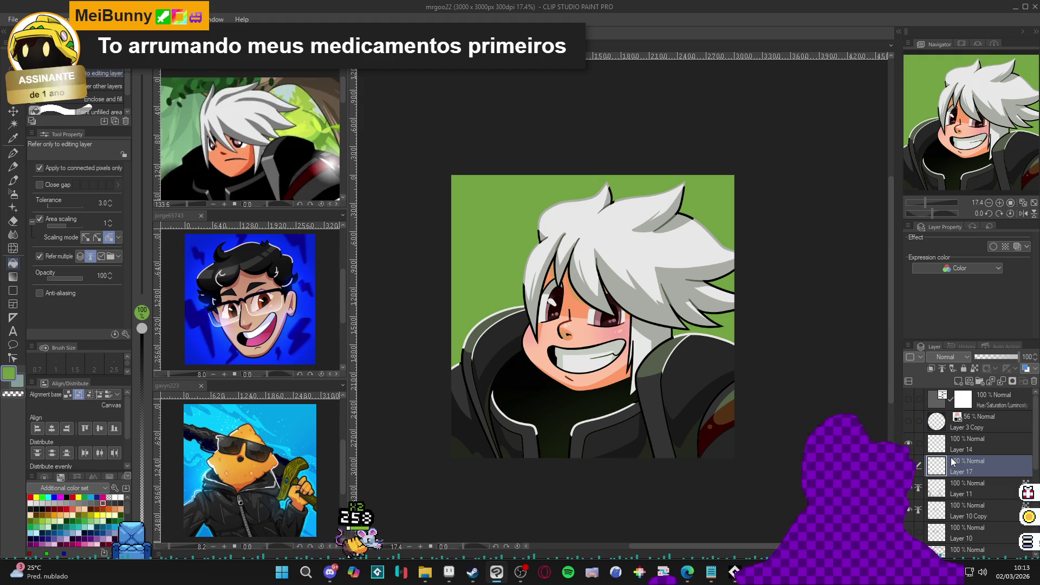
pyautogui.press('w')
pyautogui.click(704, 412)
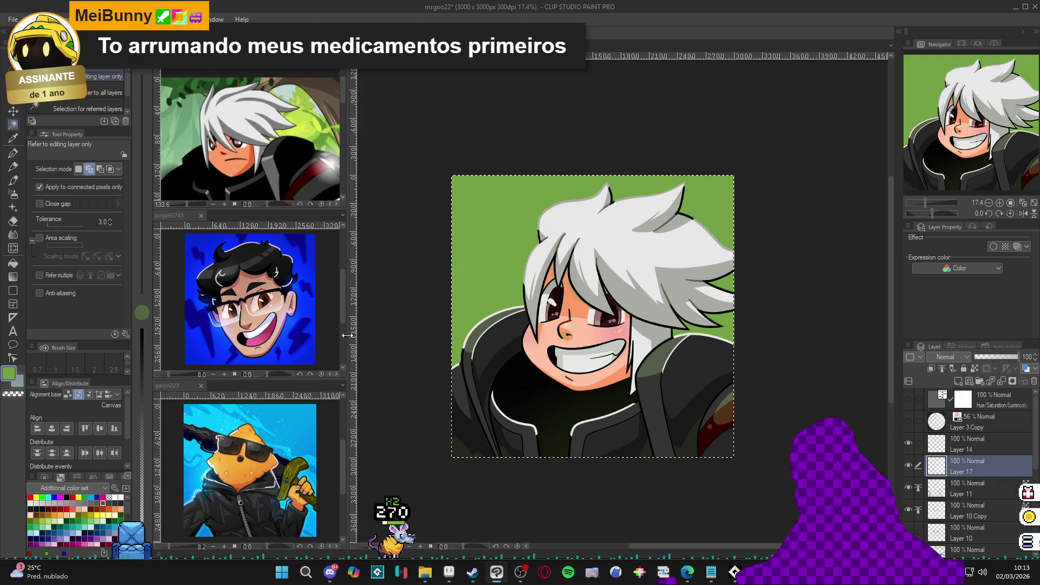
pyautogui.click(59, 277)
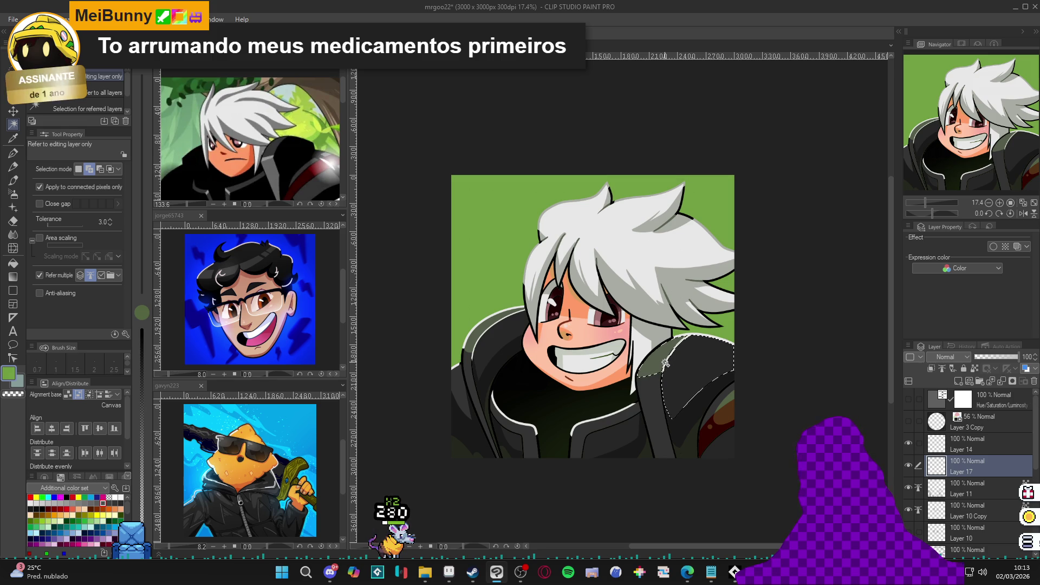
pyautogui.hotkey('ctrl', 'd')
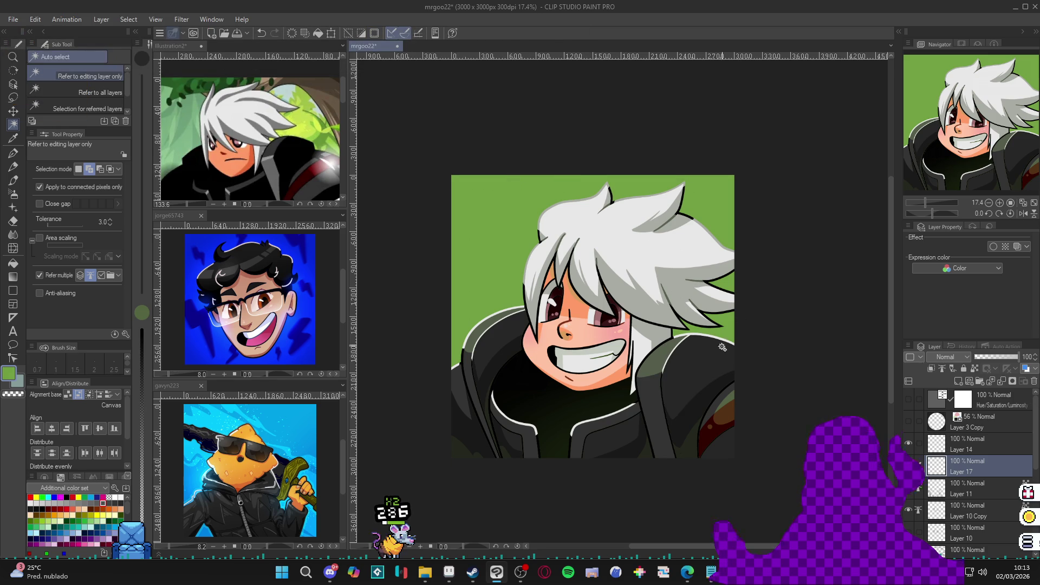
# Draw a thin white highlight line along the hair and jacket edge, rotating the view for the stroke
pyautogui.press('p')
pyautogui.moveTo(731, 327)
pyautogui.mouseDown()
pyautogui.moveTo(817, 371)
pyautogui.moveTo(734, 229)
pyautogui.mouseUp()
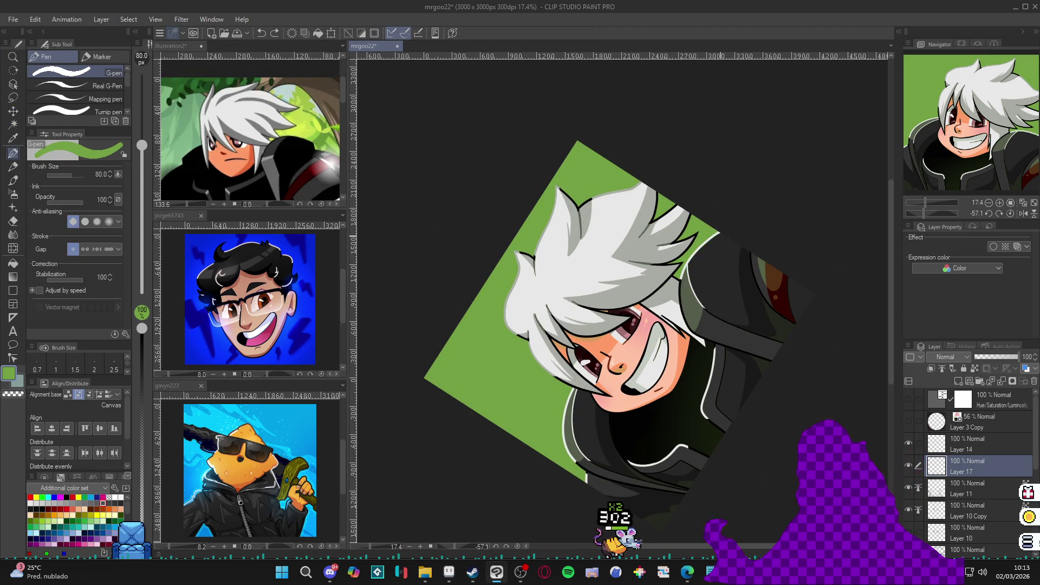
pyautogui.moveTo(724, 234); pyautogui.dragTo(684, 273)
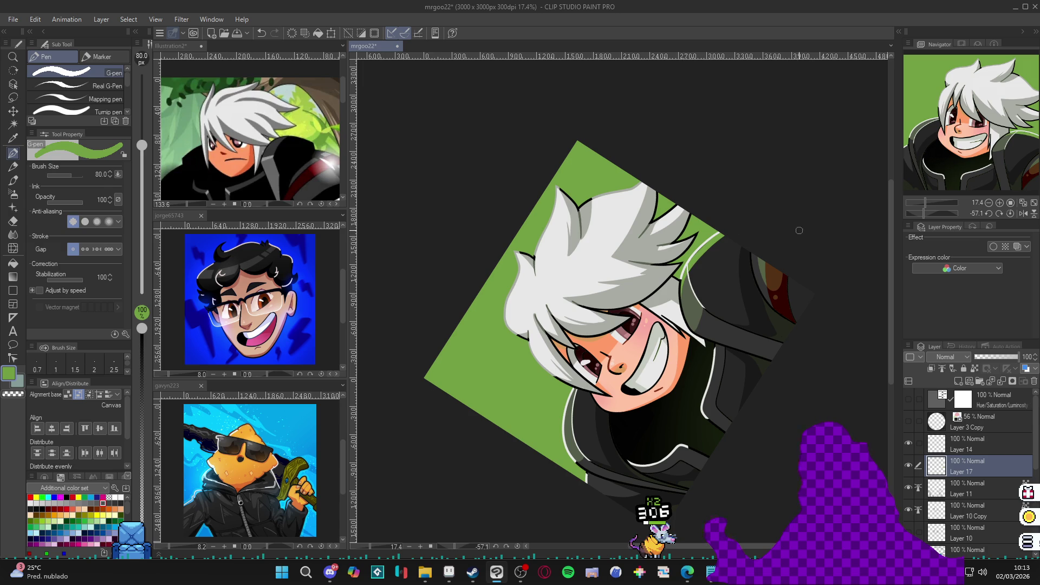
pyautogui.moveTo(799, 231); pyautogui.dragTo(791, 423)
pyautogui.press('w')
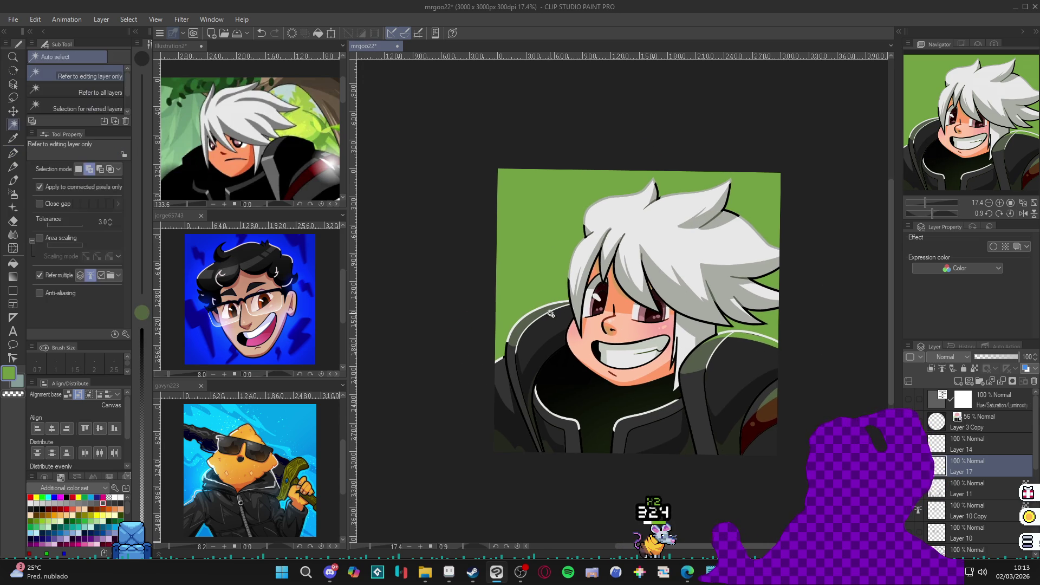
pyautogui.click(572, 307)
pyautogui.press('p')
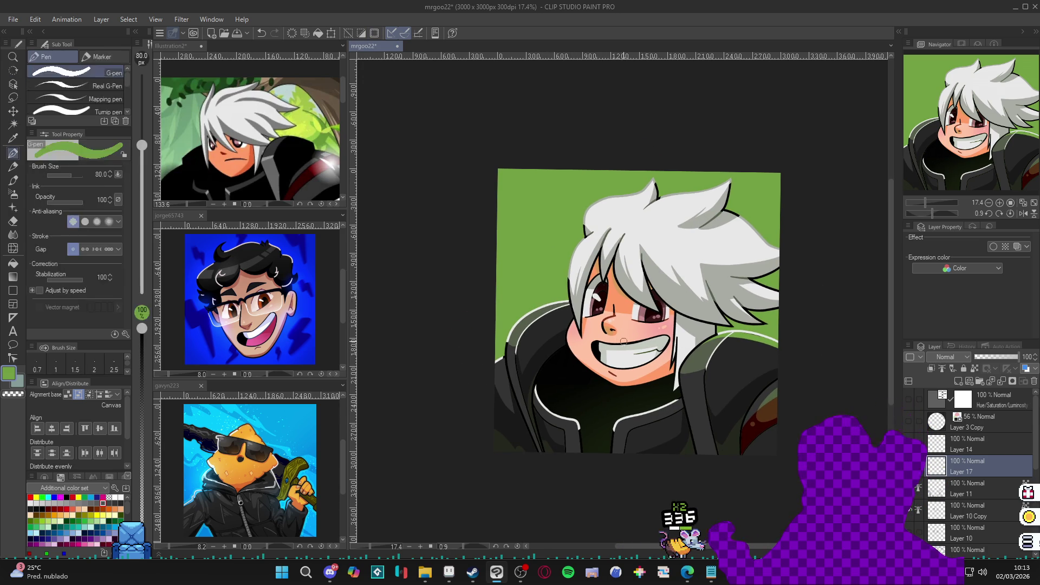
pyautogui.moveTo(548, 315); pyautogui.dragTo(600, 347)
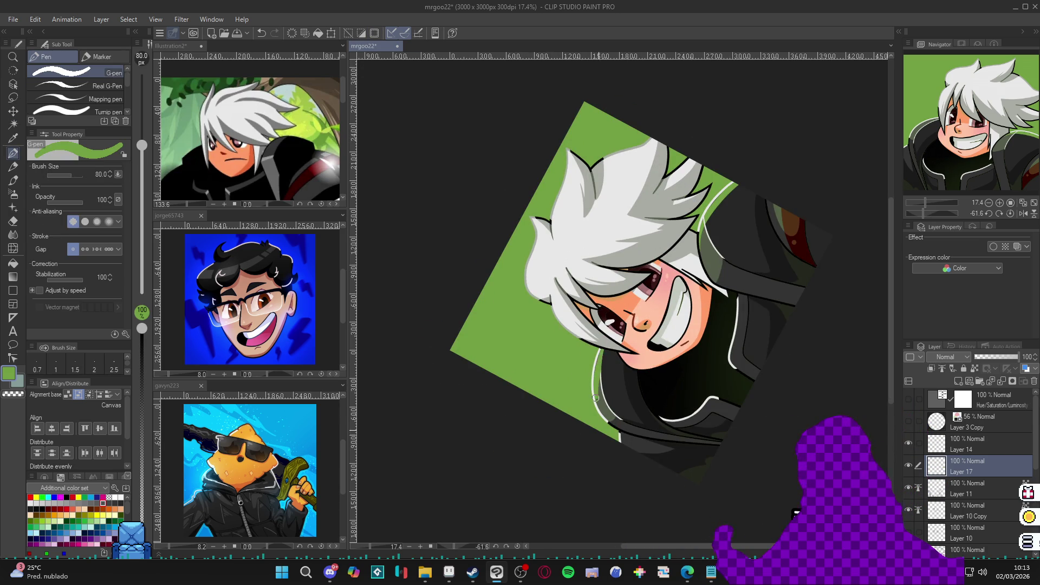
pyautogui.moveTo(592, 422); pyautogui.dragTo(538, 356)
# Refine the white rim-light line on the jacket shoulder and clear the selection
pyautogui.press('w')
pyautogui.press('p')
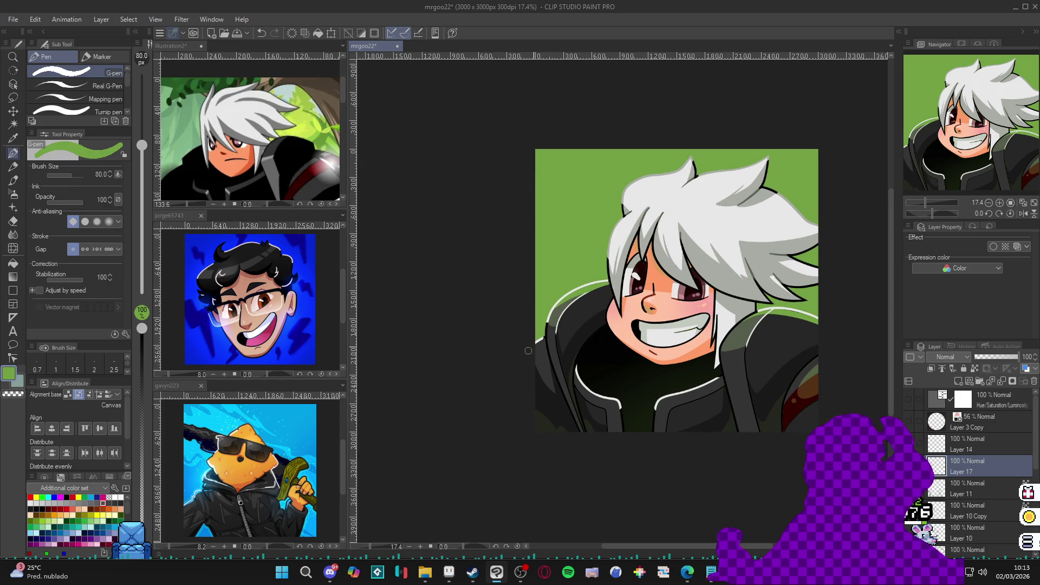
pyautogui.moveTo(819, 295); pyautogui.dragTo(792, 288)
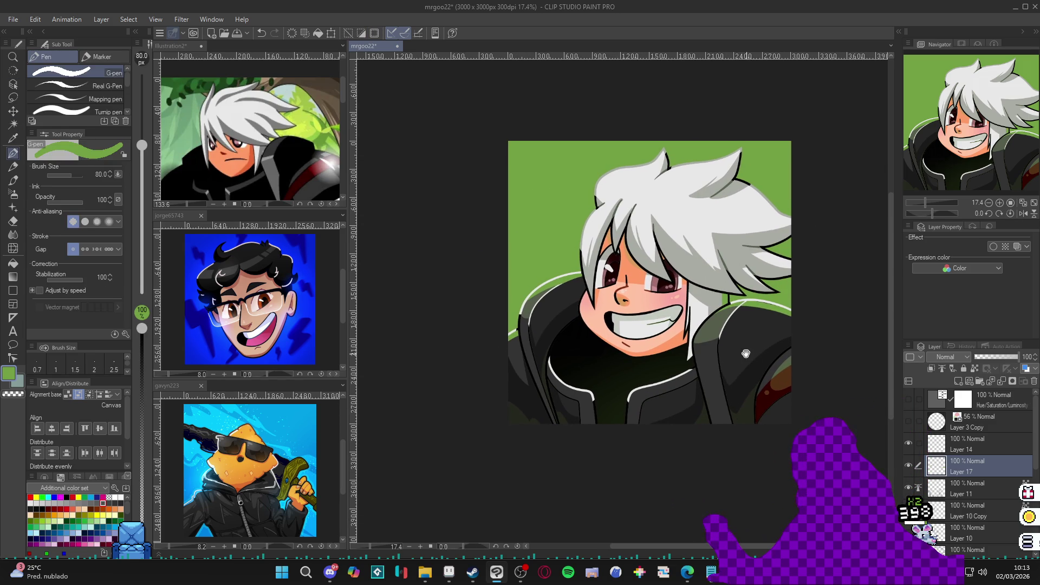
pyautogui.moveTo(804, 312); pyautogui.dragTo(776, 302)
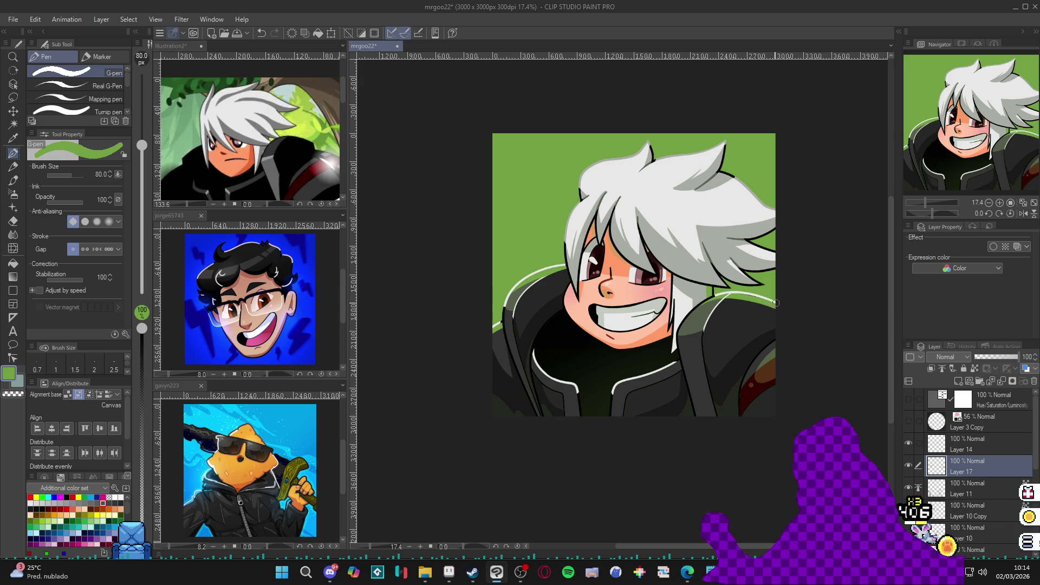
pyautogui.press('w')
pyautogui.click(752, 293)
pyautogui.hotkey('ctrl', 'd')
pyautogui.press('p')
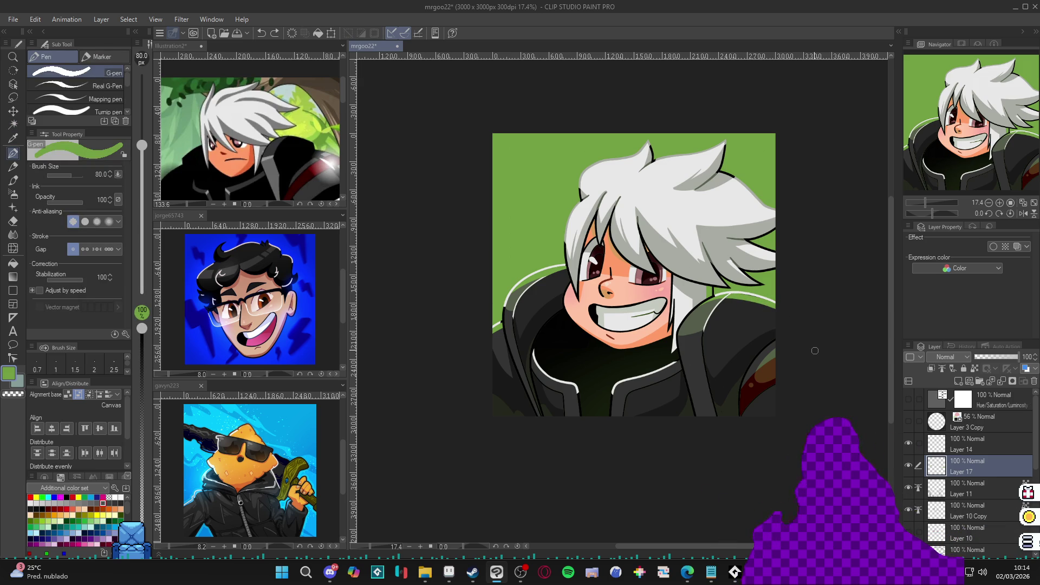
pyautogui.scroll(-1, 813, 349)
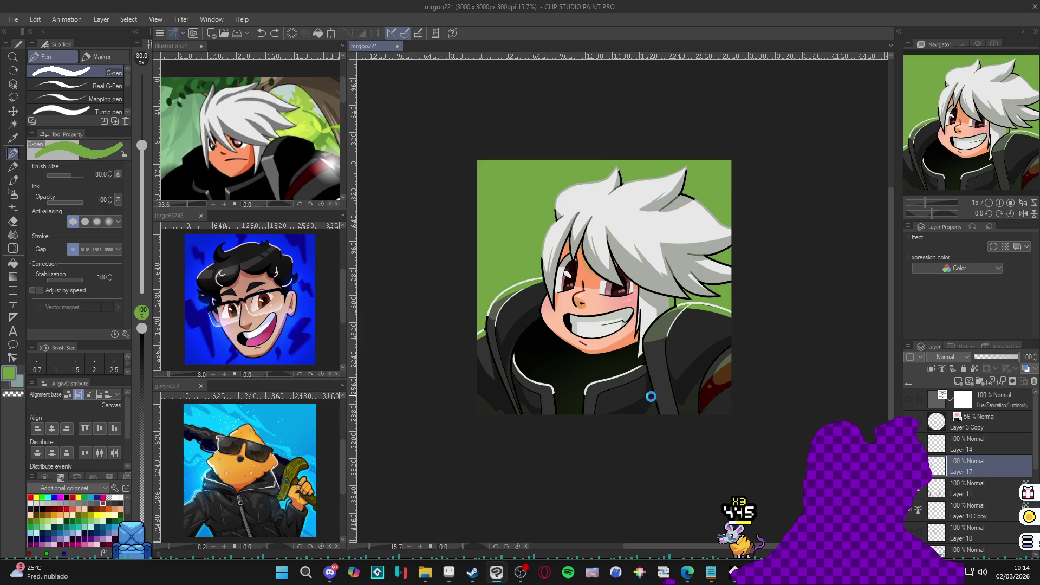
# Save the illustration
pyautogui.hotkey('ctrl', 's')
pyautogui.moveTo(654, 398); pyautogui.dragTo(670, 410)
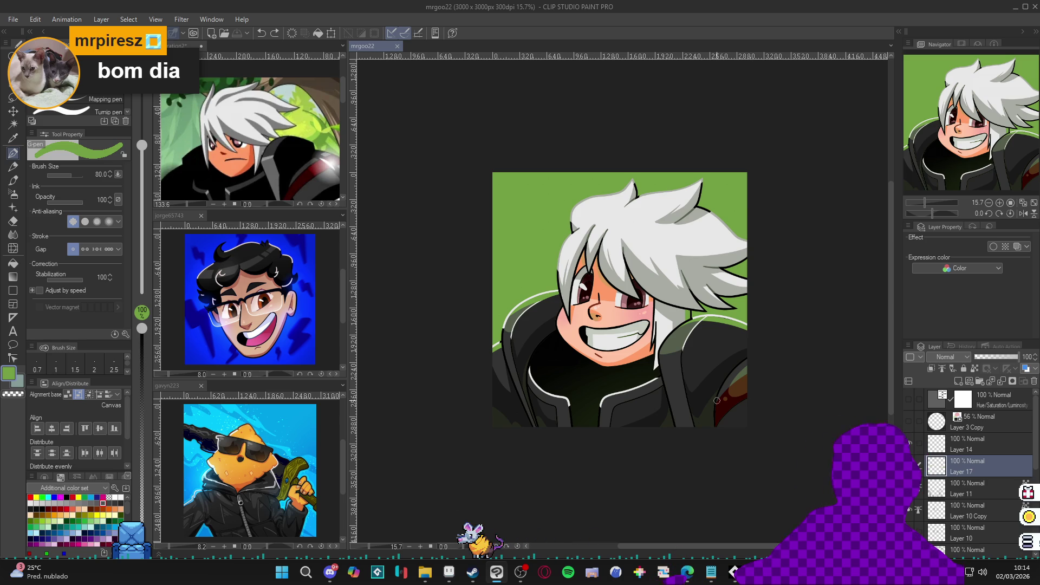
pyautogui.scroll(-1, 726, 394)
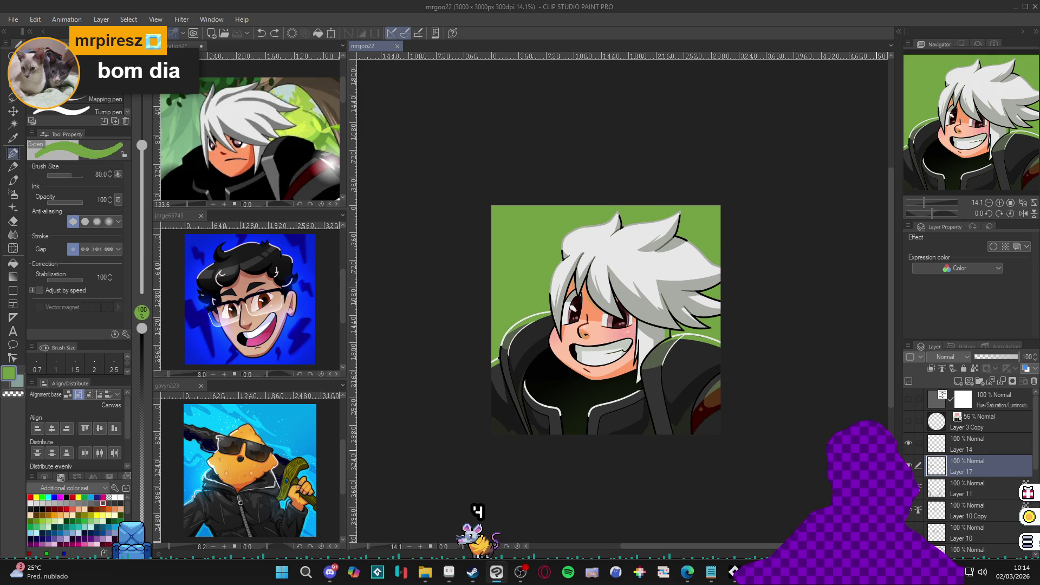
# Preview Layer 3 Copy's circular crop at 100% opacity, then hide it again
pyautogui.click(909, 421)
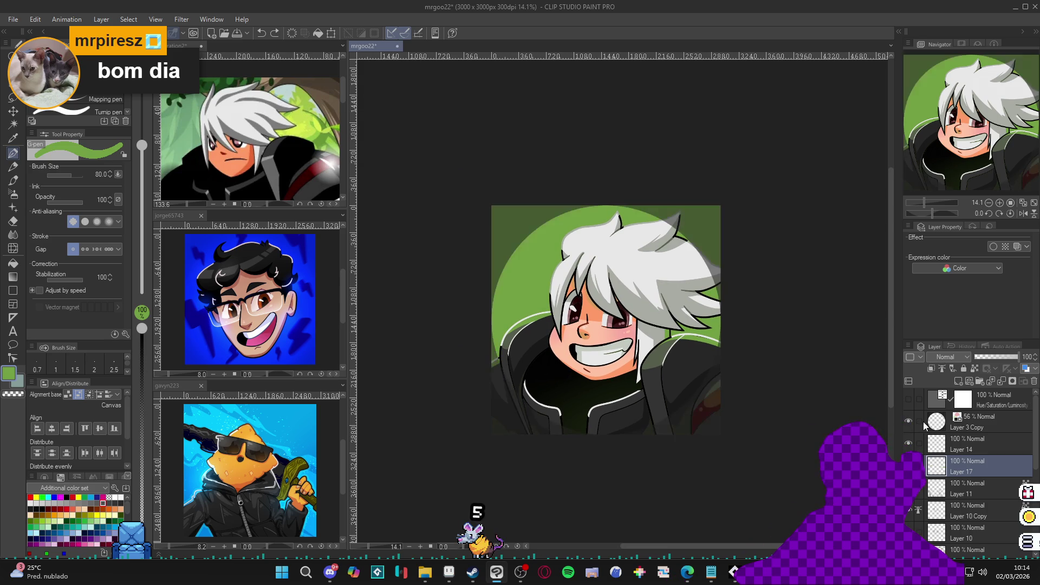
pyautogui.click(924, 422)
pyautogui.moveTo(1009, 357); pyautogui.dragTo(1015, 366)
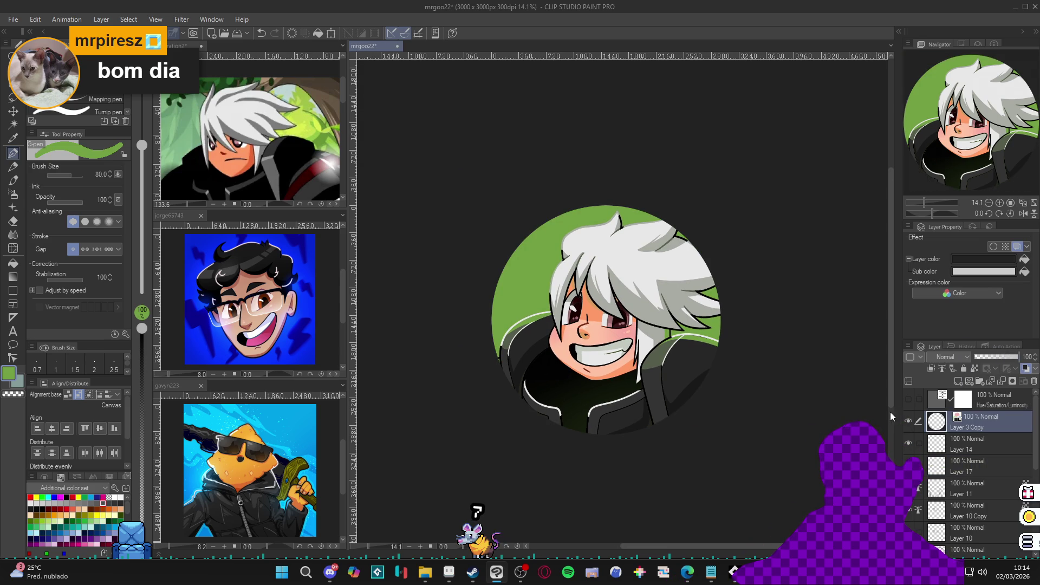
pyautogui.scroll(1, 670, 385)
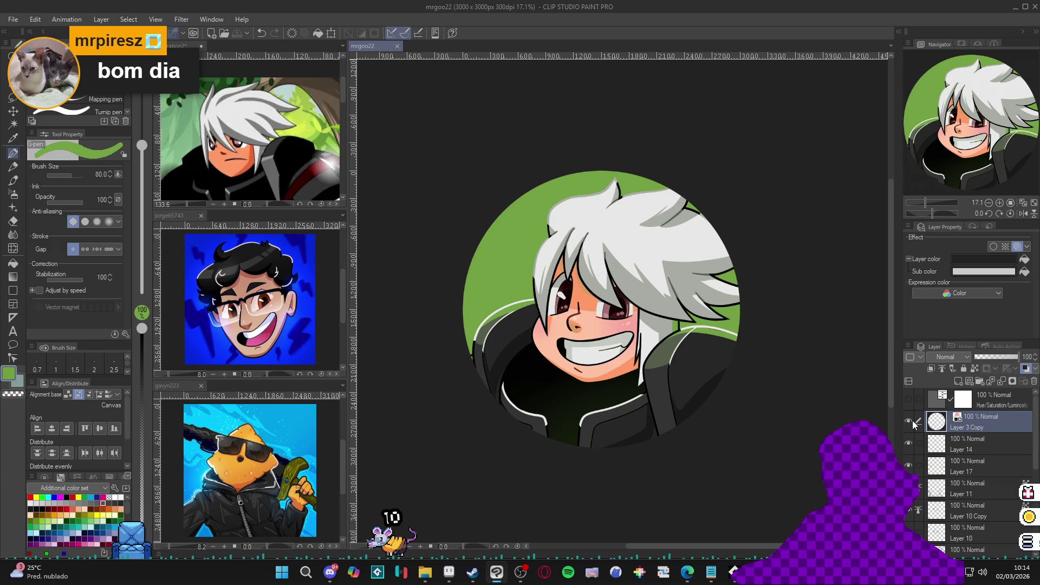
pyautogui.click(912, 420)
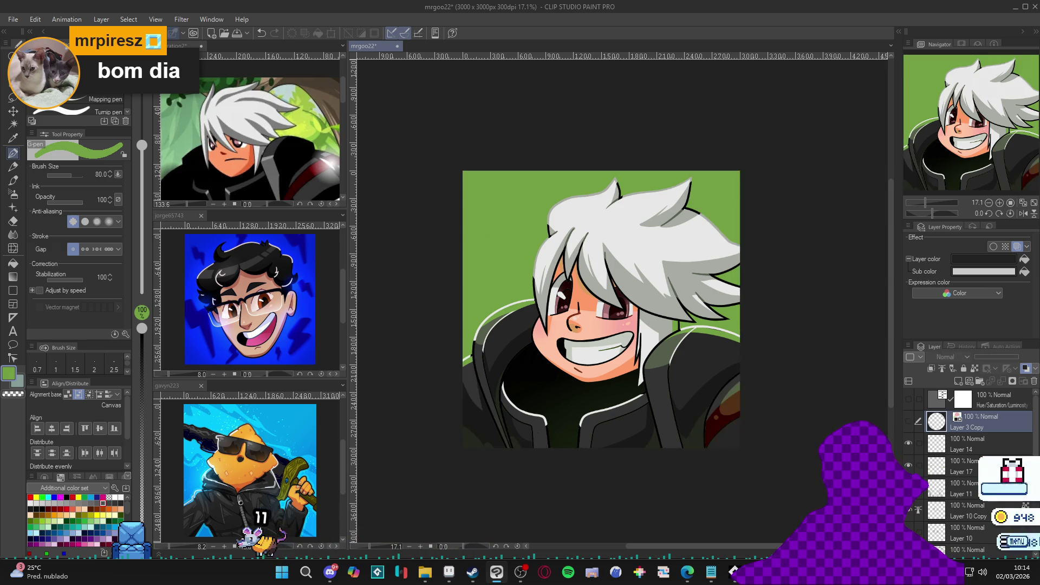
pyautogui.scroll(-2, 953, 512)
# Set the green background layer's opacity to 52%
pyautogui.scroll(-5, 958, 524)
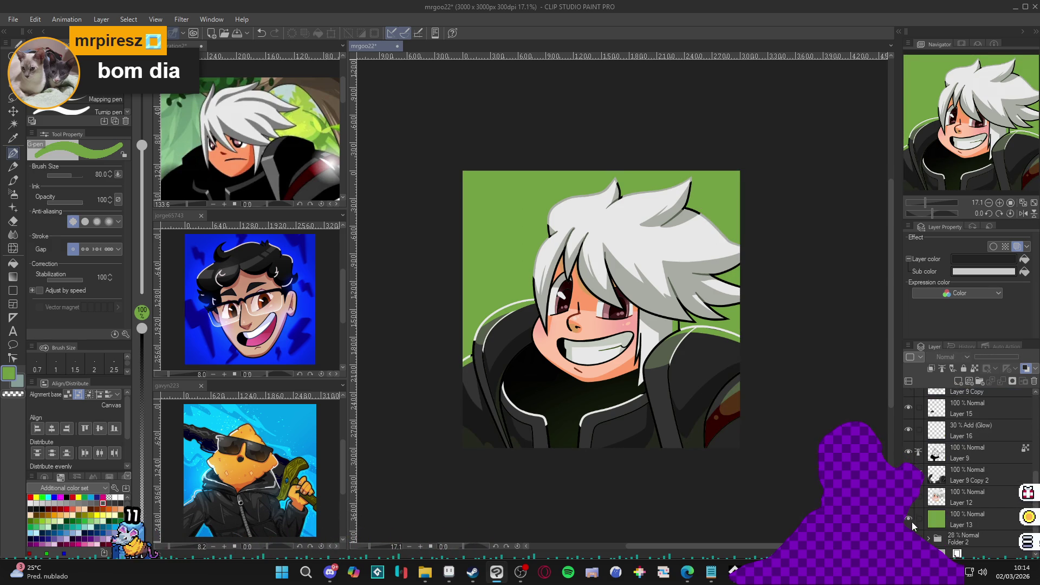
pyautogui.click(908, 521)
pyautogui.click(908, 521)
pyautogui.click(954, 524)
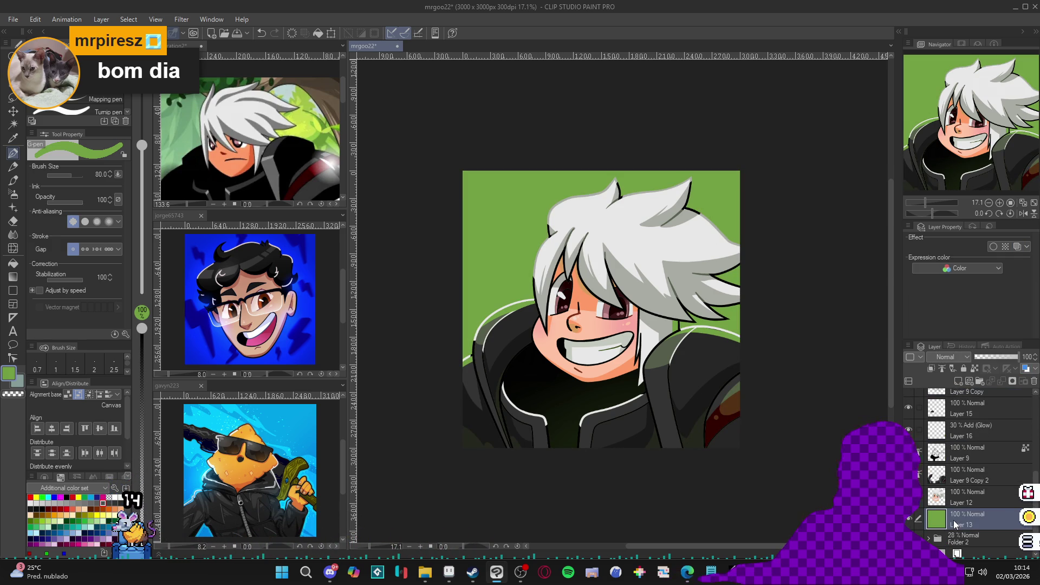
pyautogui.click(998, 355)
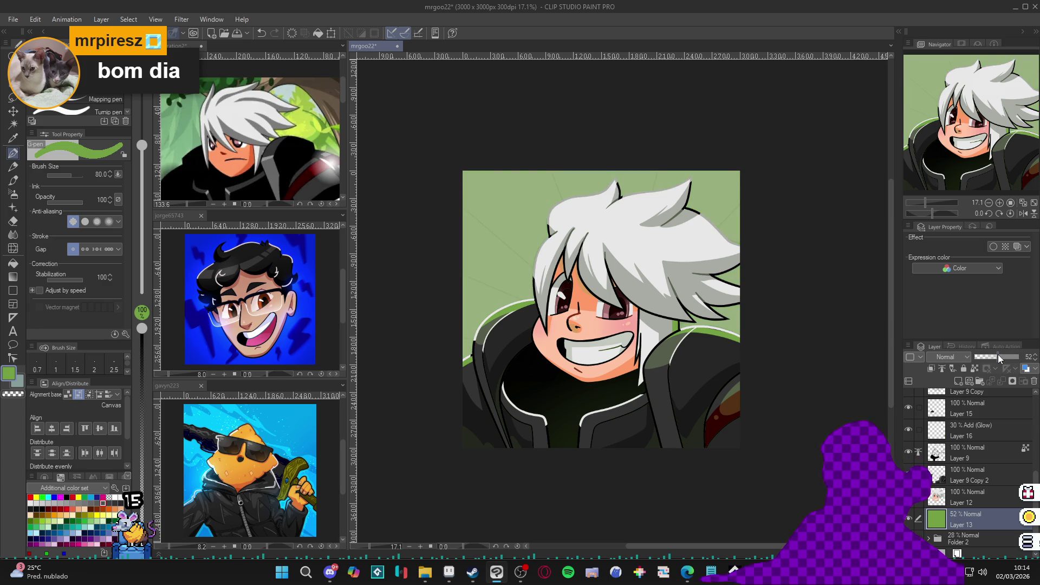
pyautogui.press('b')
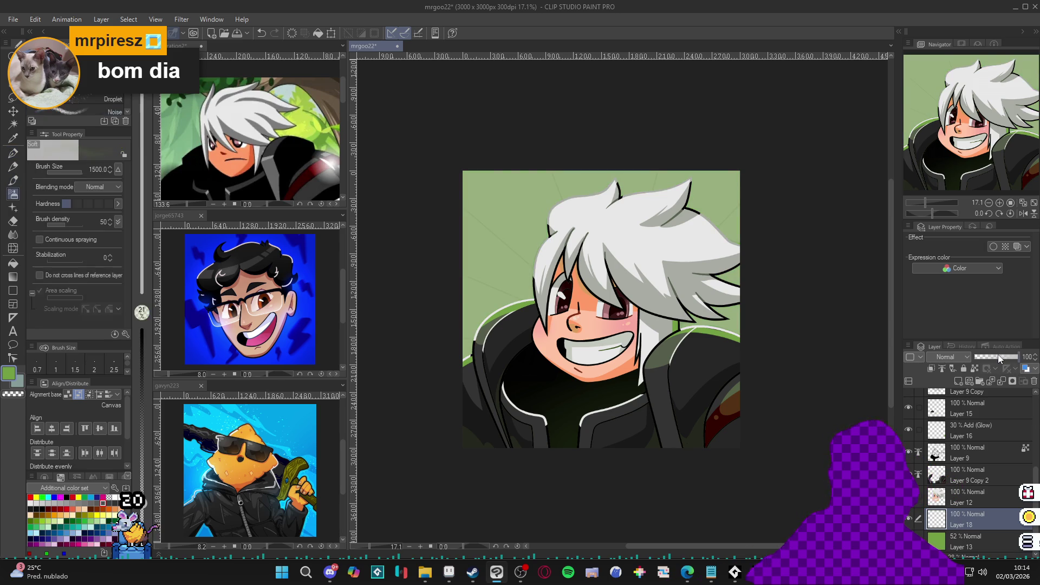
pyautogui.click(310, 126)
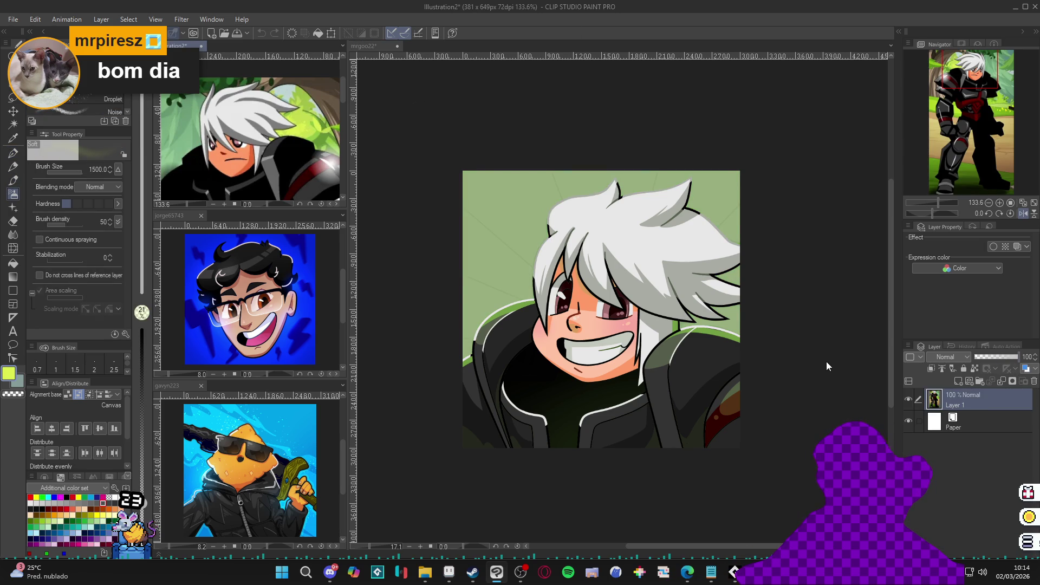
pyautogui.click(792, 367)
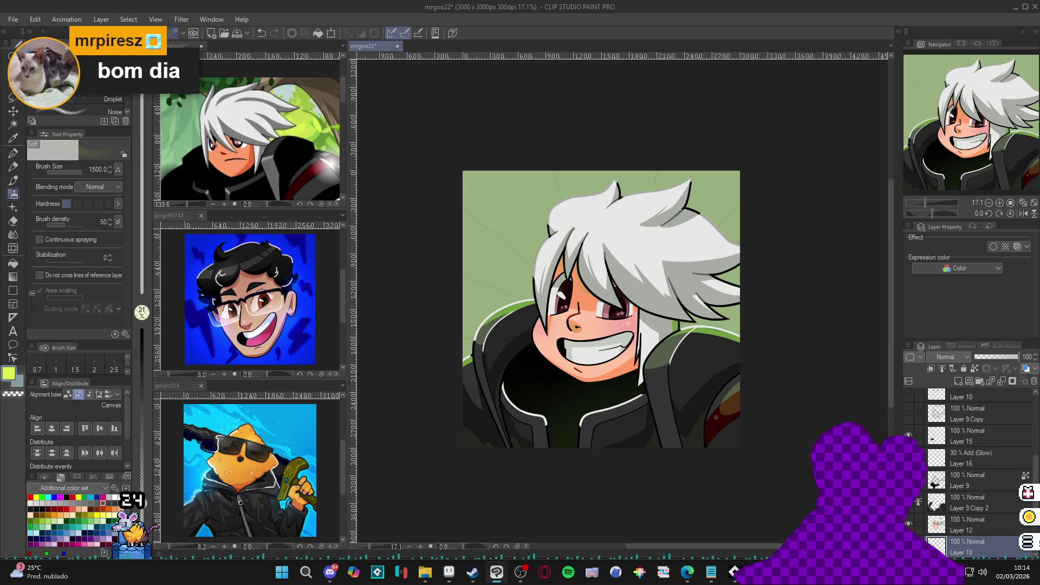
pyautogui.press('p')
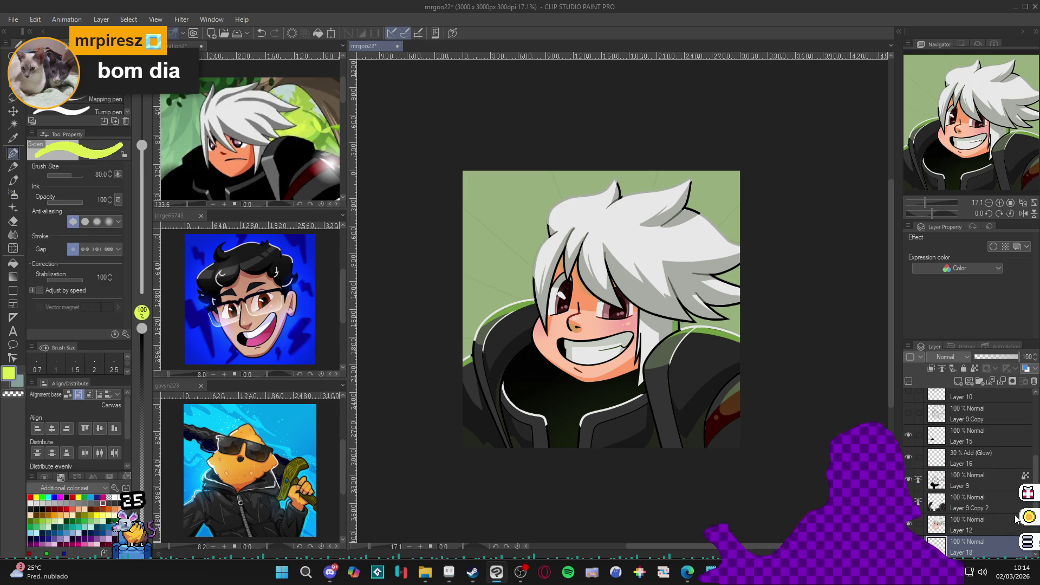
pyautogui.scroll(-2, 1001, 464)
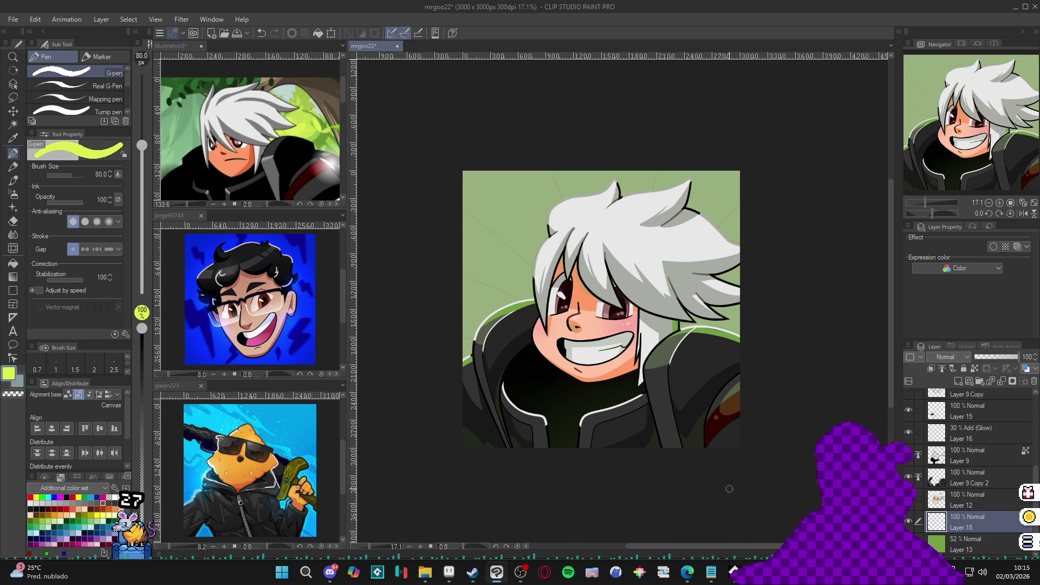
# Draw yellow-green diagonal streaks from the top and left edges behind the hair
pyautogui.moveTo(540, 148); pyautogui.dragTo(563, 203)
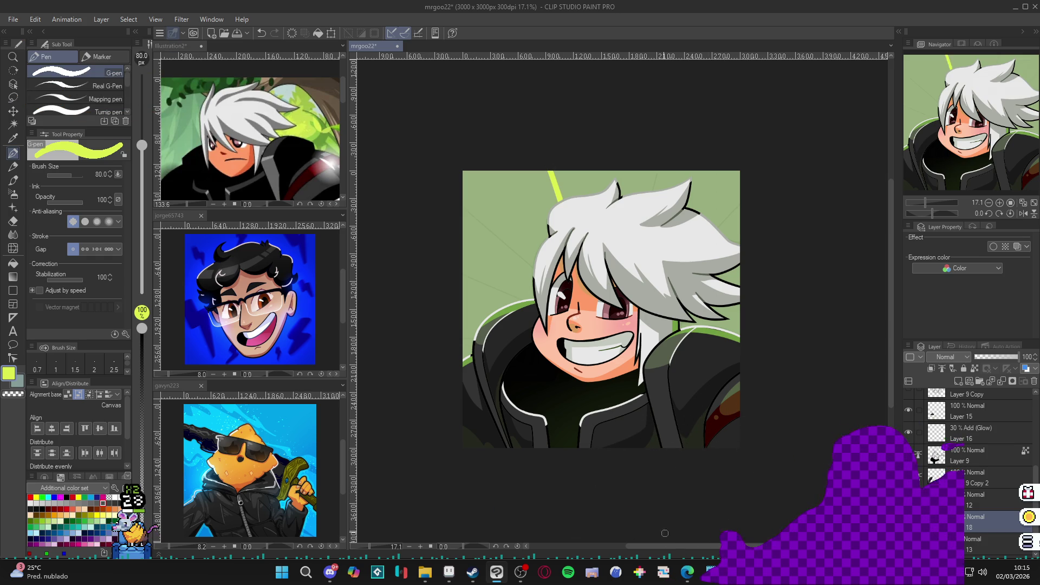
pyautogui.moveTo(546, 165); pyautogui.dragTo(563, 198)
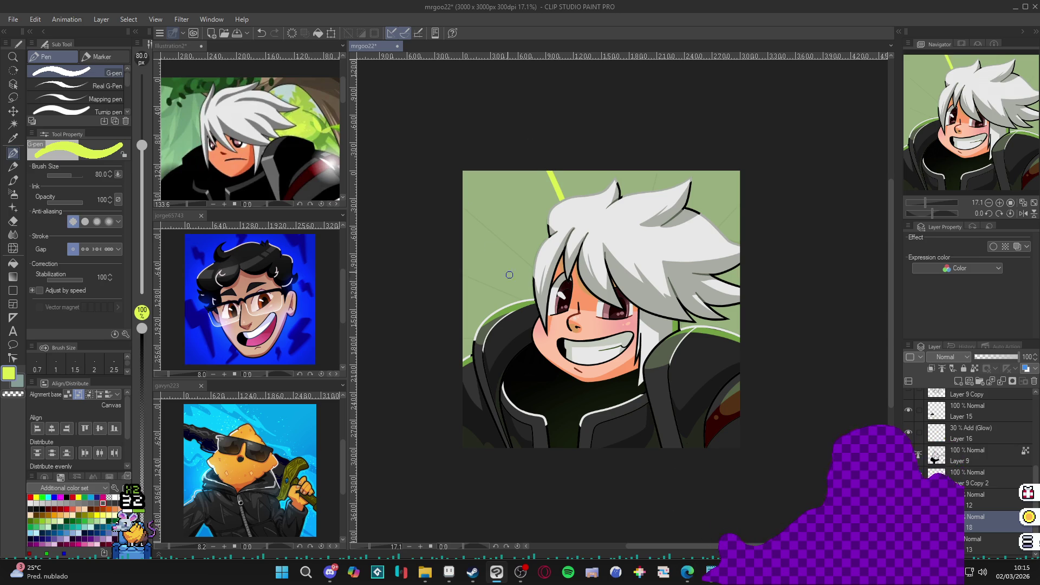
pyautogui.moveTo(442, 186); pyautogui.dragTo(591, 345)
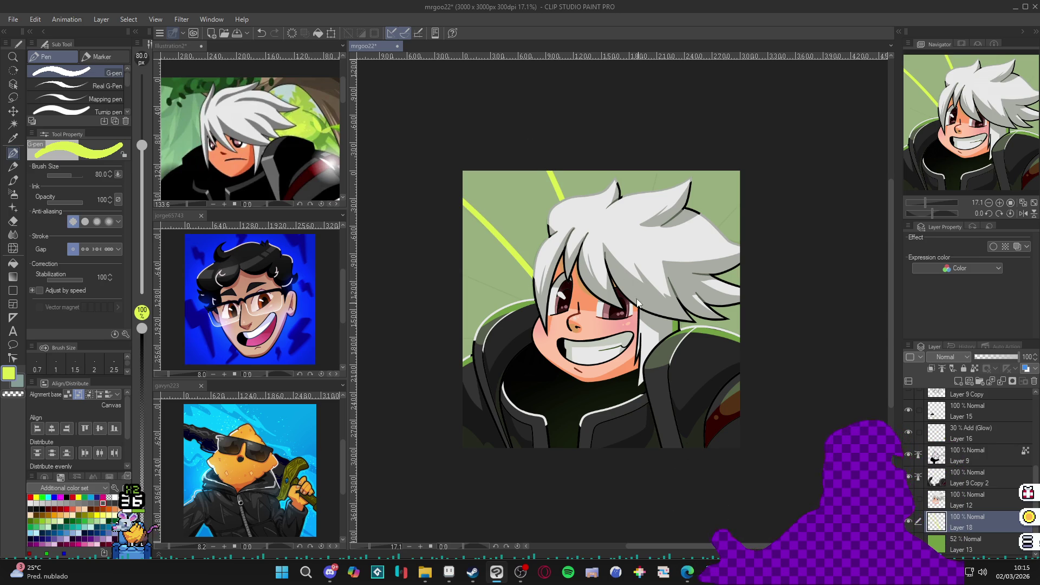
pyautogui.hotkey('ctrl', 'z')
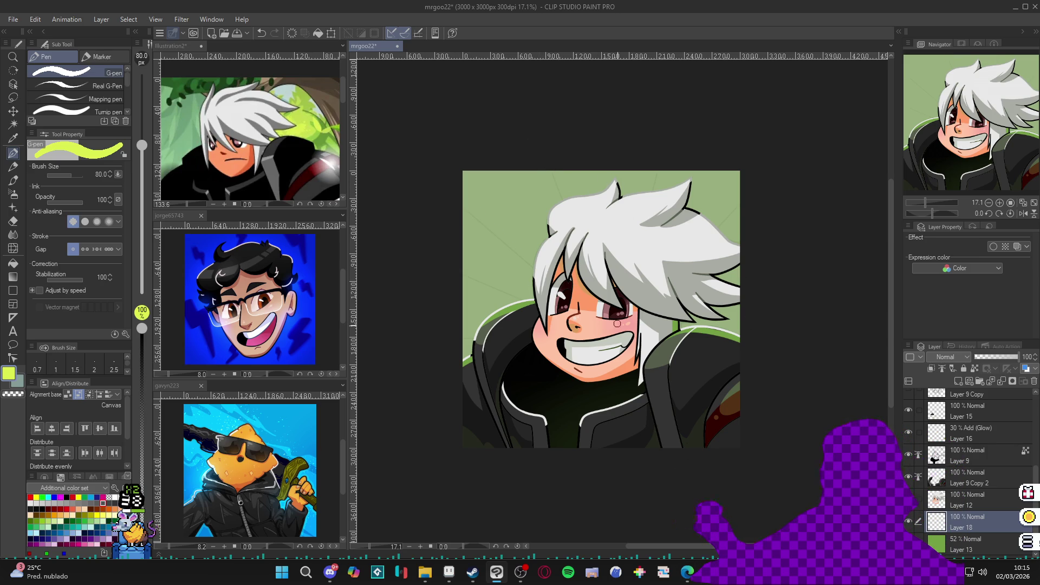
pyautogui.moveTo(540, 137); pyautogui.dragTo(628, 363)
pyautogui.moveTo(461, 201); pyautogui.dragTo(698, 444)
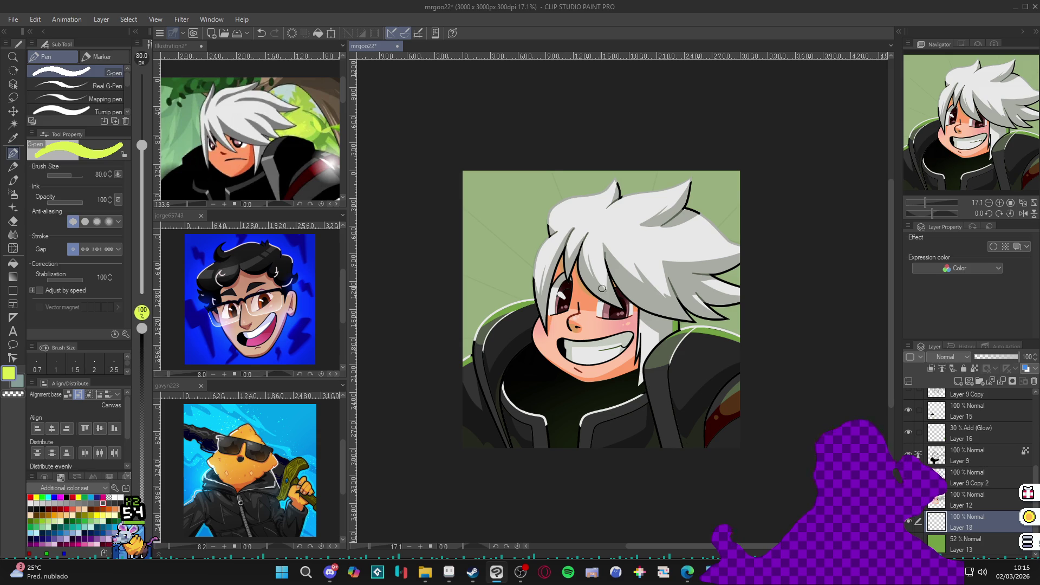
pyautogui.moveTo(549, 160); pyautogui.dragTo(638, 384)
pyautogui.moveTo(442, 181); pyautogui.dragTo(555, 301)
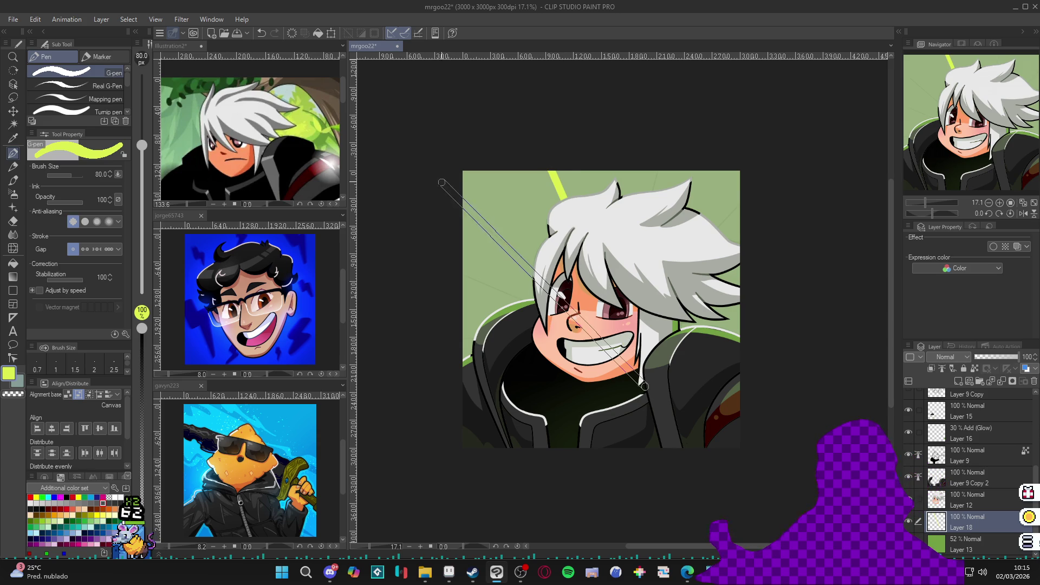
pyautogui.moveTo(468, 271)
pyautogui.mouseDown()
pyautogui.moveTo(423, 230)
pyautogui.moveTo(541, 304)
pyautogui.mouseUp()
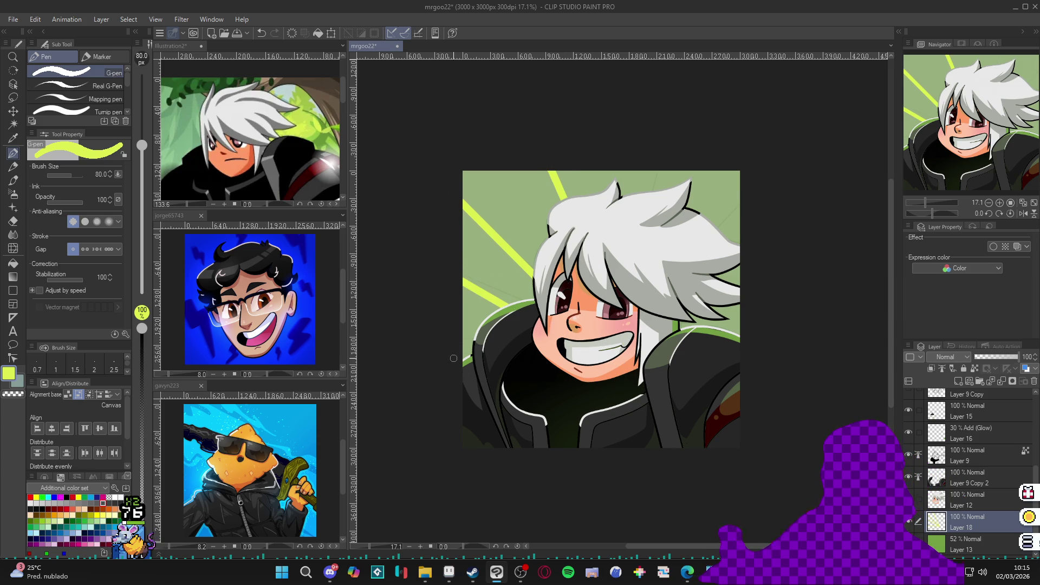
pyautogui.moveTo(660, 205); pyautogui.dragTo(661, 154)
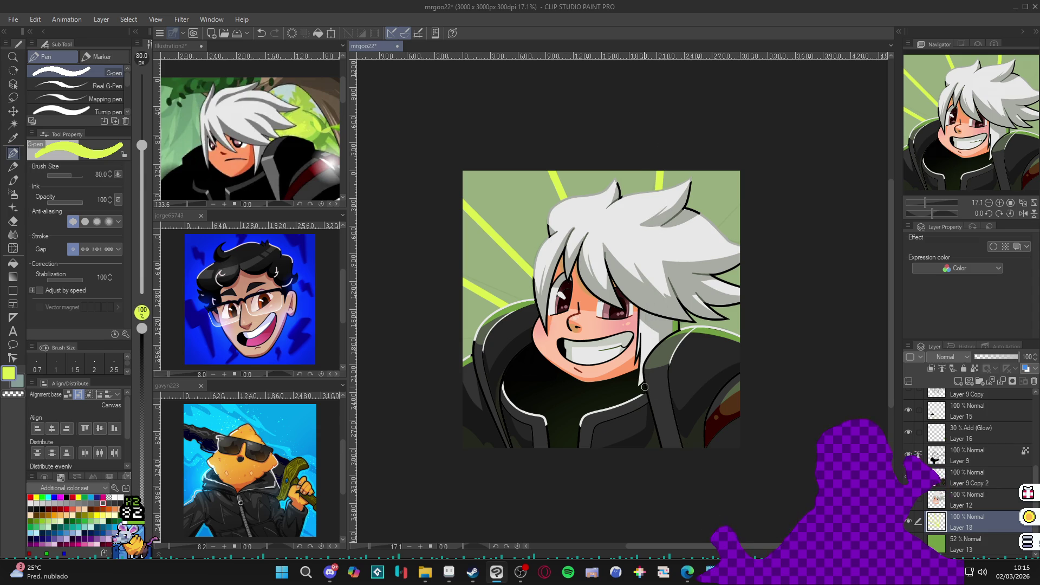
# Try filling between the streaks, undo it, and redraw the upper-left diagonal streak
pyautogui.press('g')
pyautogui.press('g')
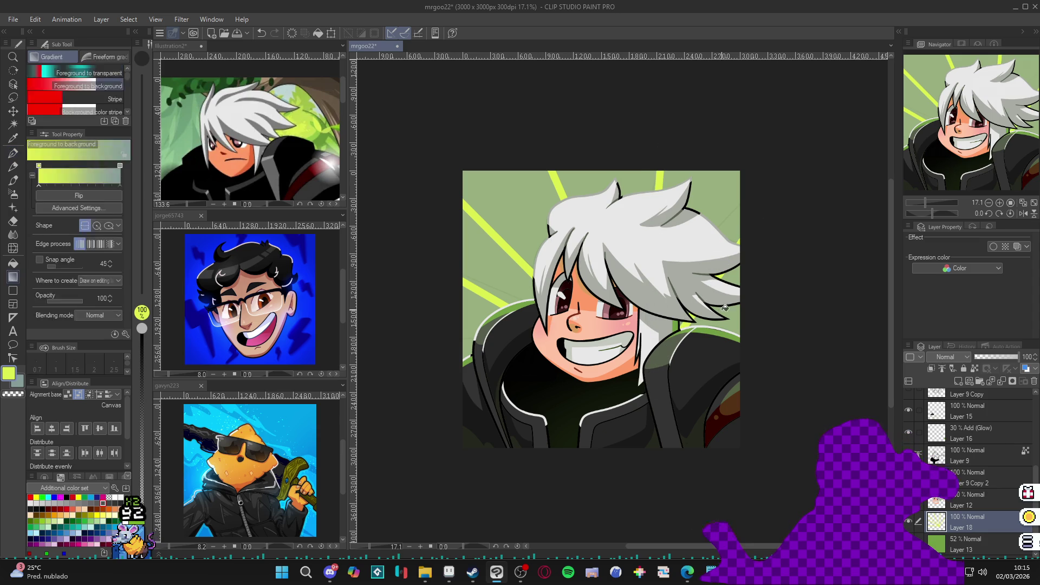
pyautogui.click(512, 281)
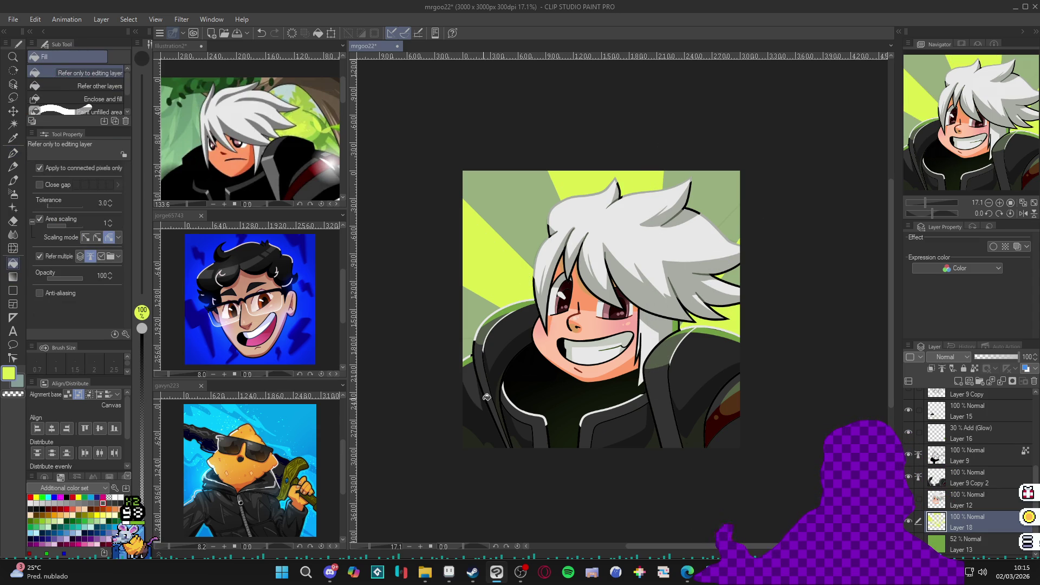
pyautogui.hotkey('ctrl', 'z')
pyautogui.hotkey('ctrl', 'z')
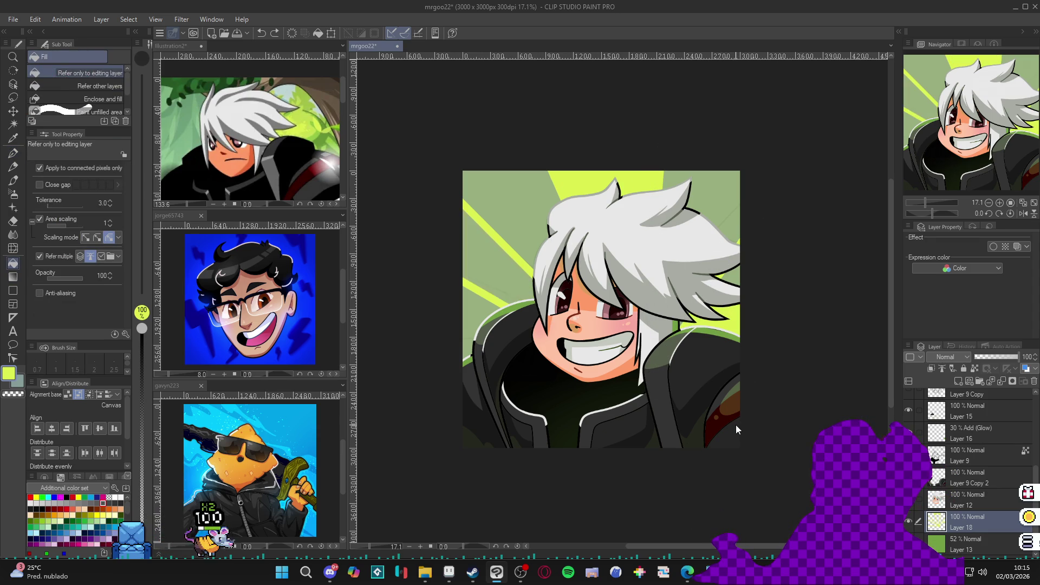
pyautogui.hotkey('ctrl', 'z')
pyautogui.hotkey('ctrl', 'z')
pyautogui.hotkey('ctrl', 'z')
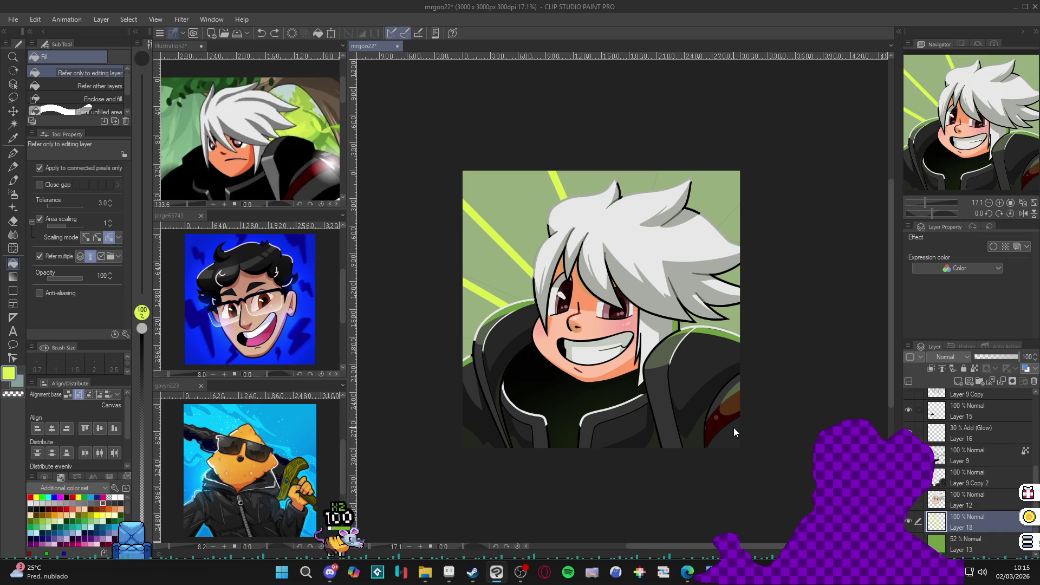
pyautogui.hotkey('ctrl', 'z')
pyautogui.hotkey('ctrl', 'z')
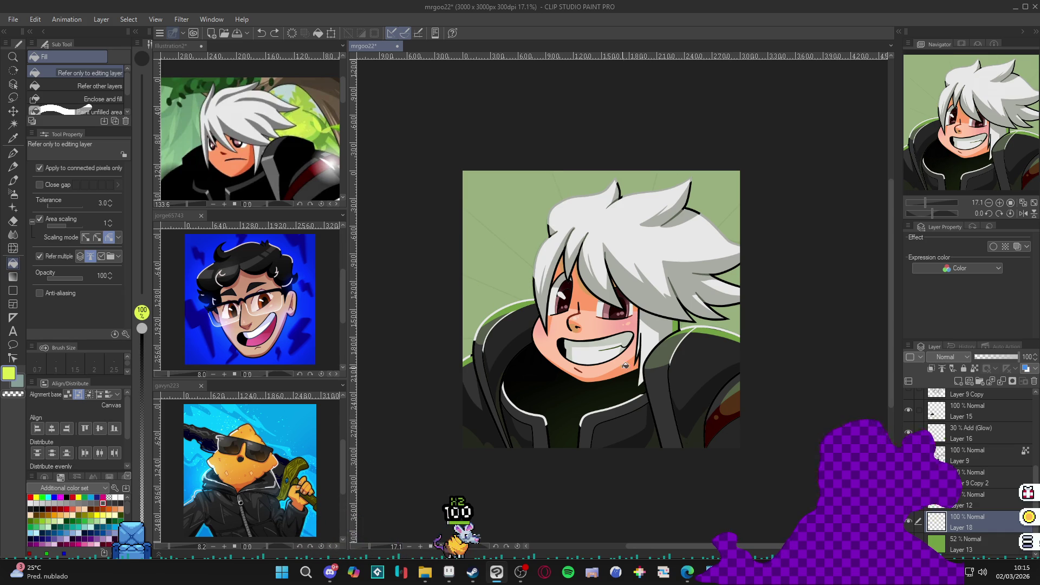
pyautogui.press('p')
pyautogui.moveTo(461, 194); pyautogui.dragTo(535, 272)
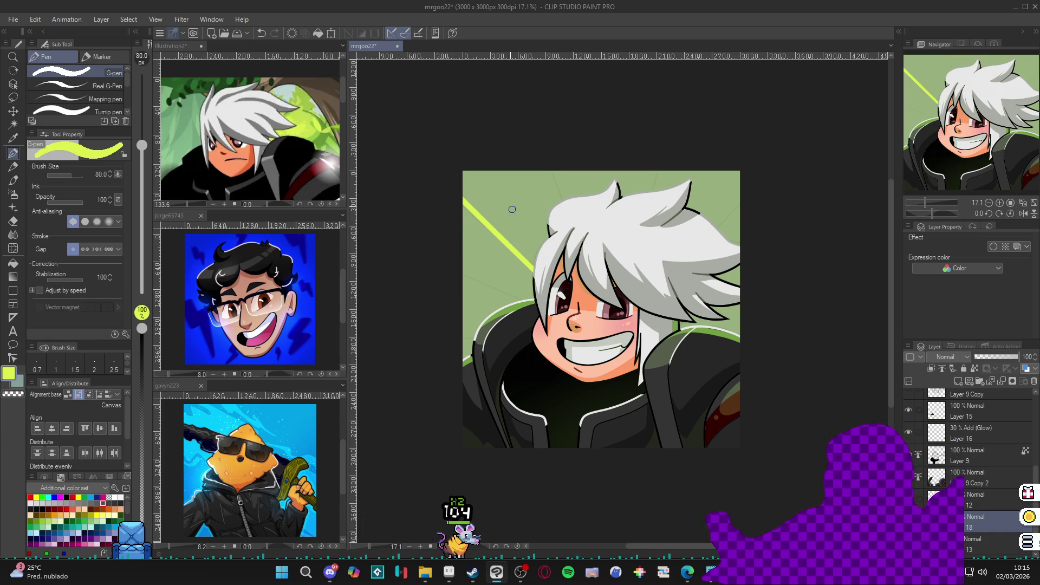
# Select the green background layer and undo a trial background fill
pyautogui.click(976, 542)
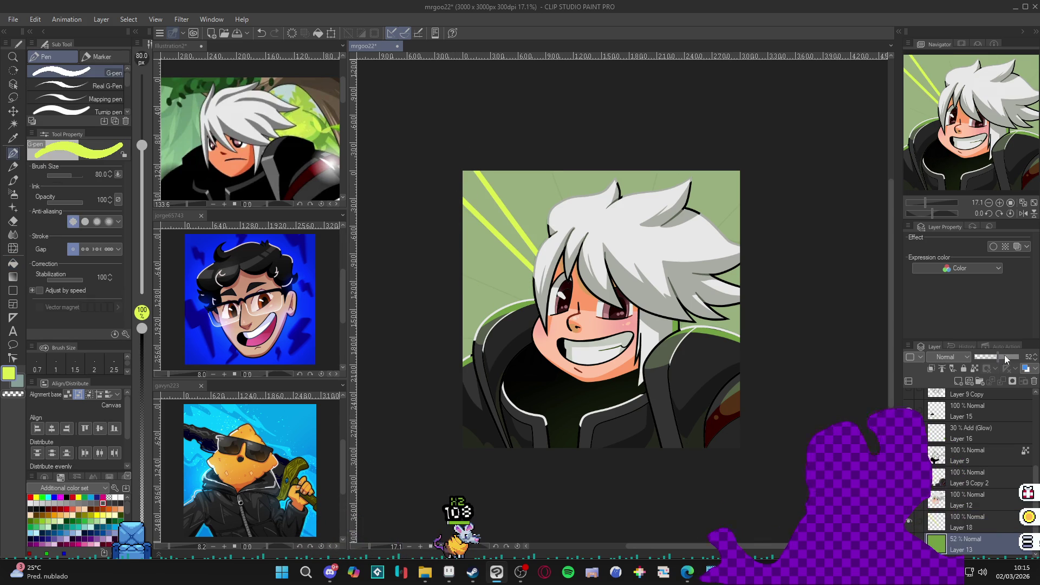
pyautogui.press('g')
pyautogui.click(495, 177)
pyautogui.hotkey('ctrl', 'z')
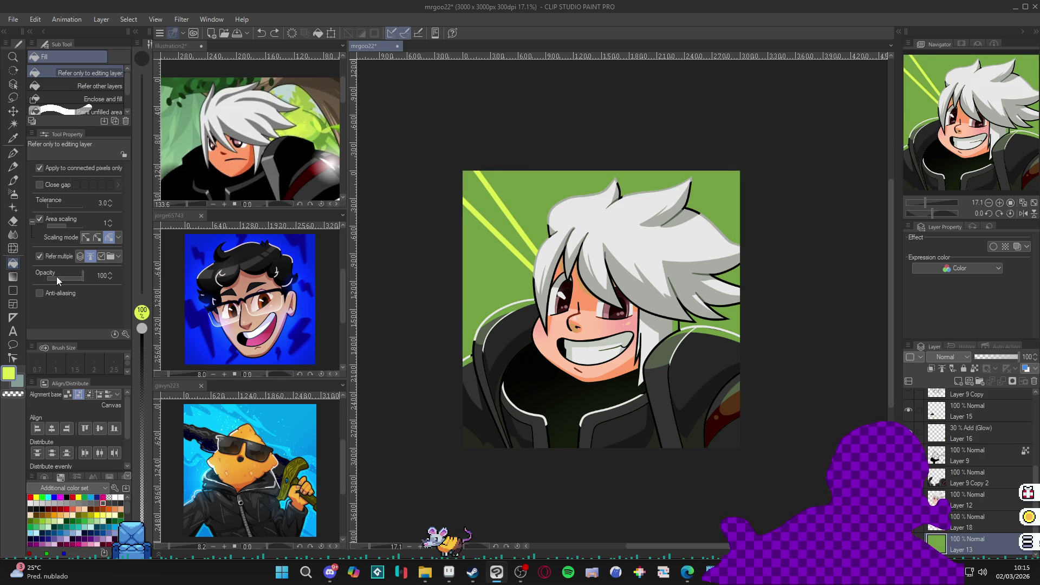
# Test yellow-green fills on the left background and between streaks, undoing them
pyautogui.press('p')
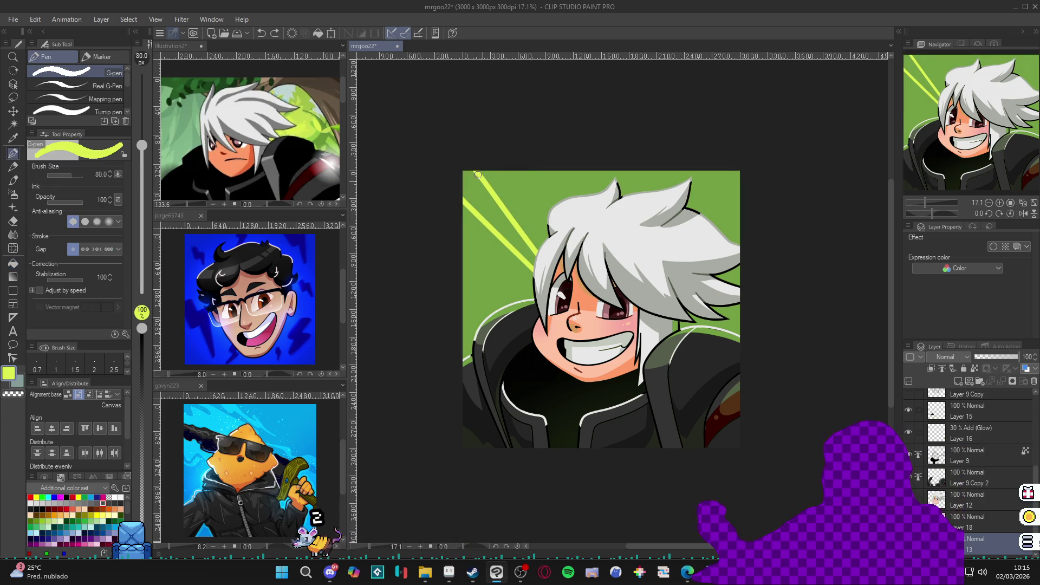
pyautogui.press('g')
pyautogui.click(517, 228)
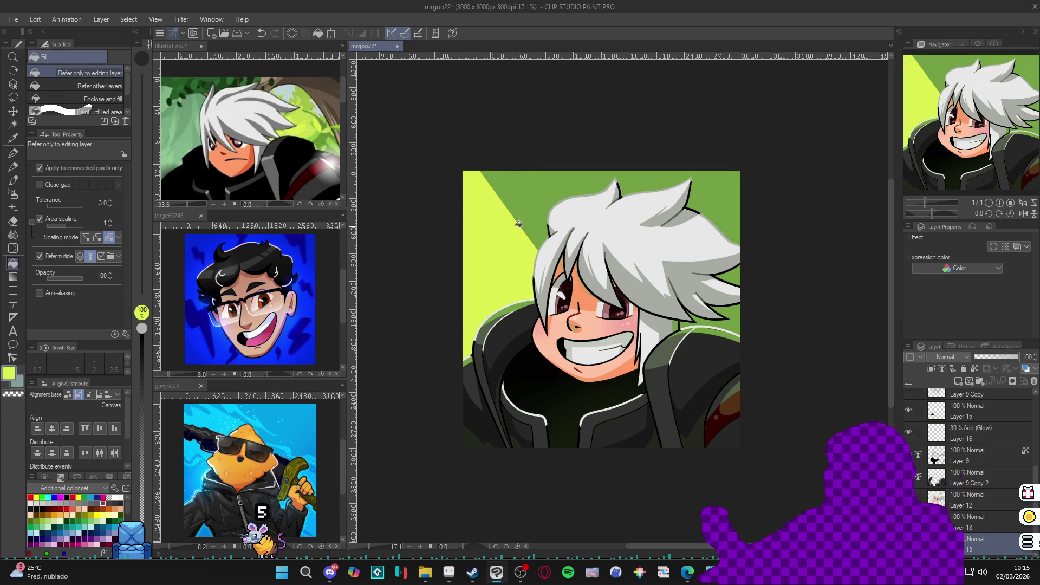
pyautogui.hotkey('ctrl', 'z')
pyautogui.press('p')
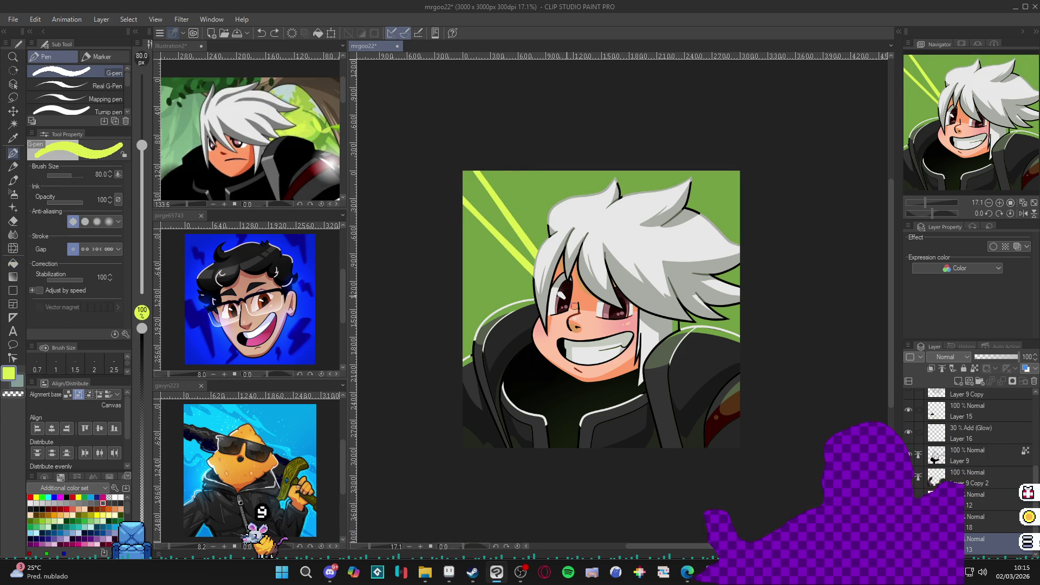
pyautogui.press('g')
pyautogui.press('p')
pyautogui.hotkey('ctrl', 'y')
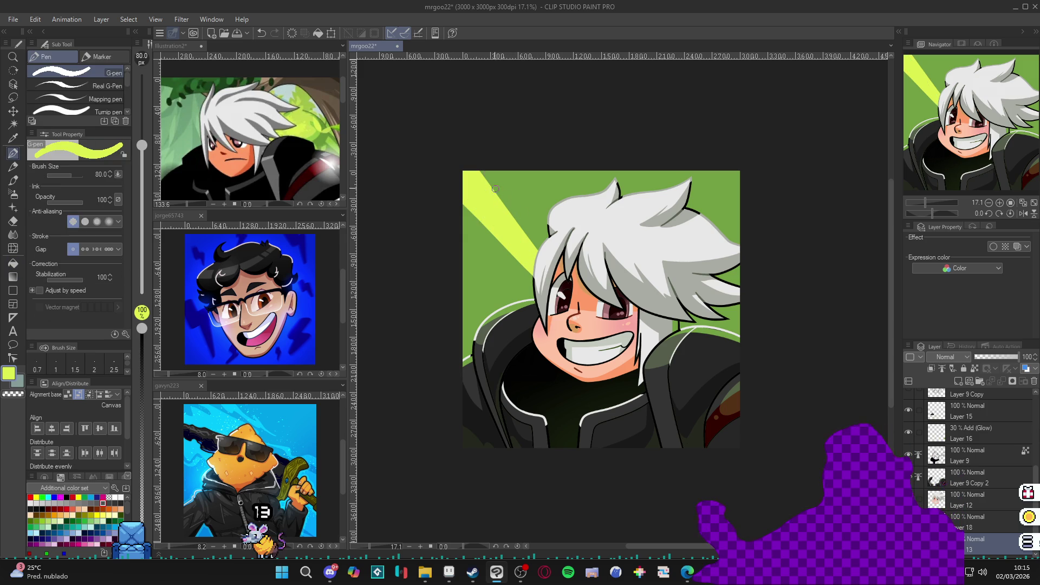
pyautogui.keyDown('alt'); pyautogui.click(496, 178); pyautogui.keyUp('alt')
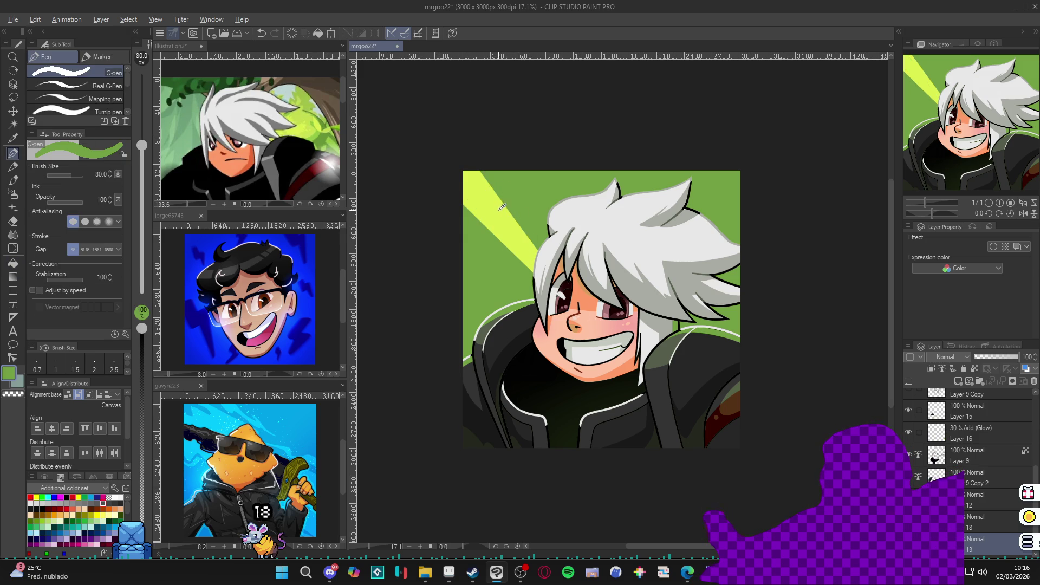
pyautogui.hotkey('ctrl', 'z')
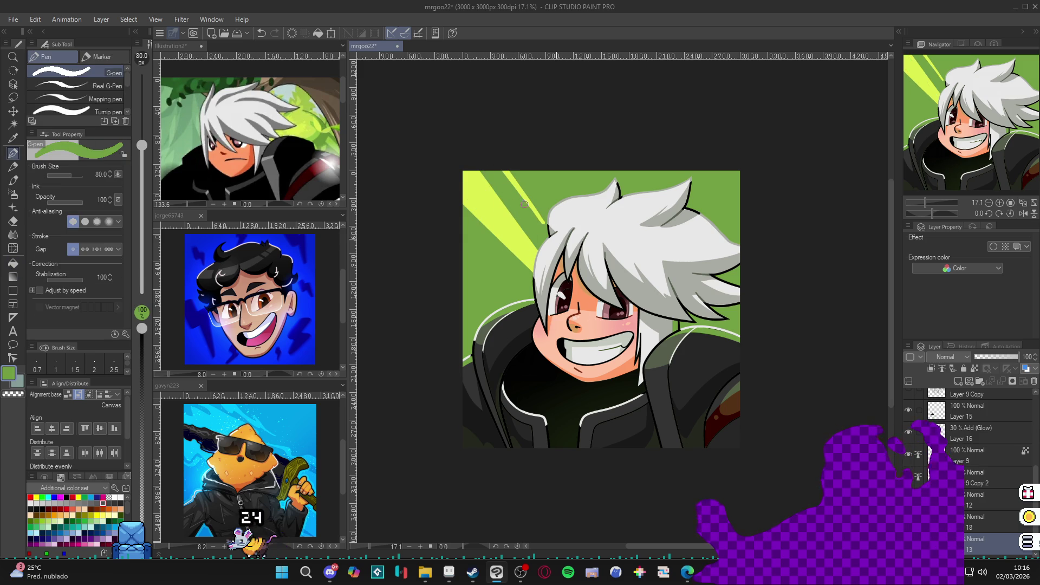
# Repaint the tops of the two streaks using sampled green and yellow-green
pyautogui.moveTo(505, 172); pyautogui.dragTo(535, 209)
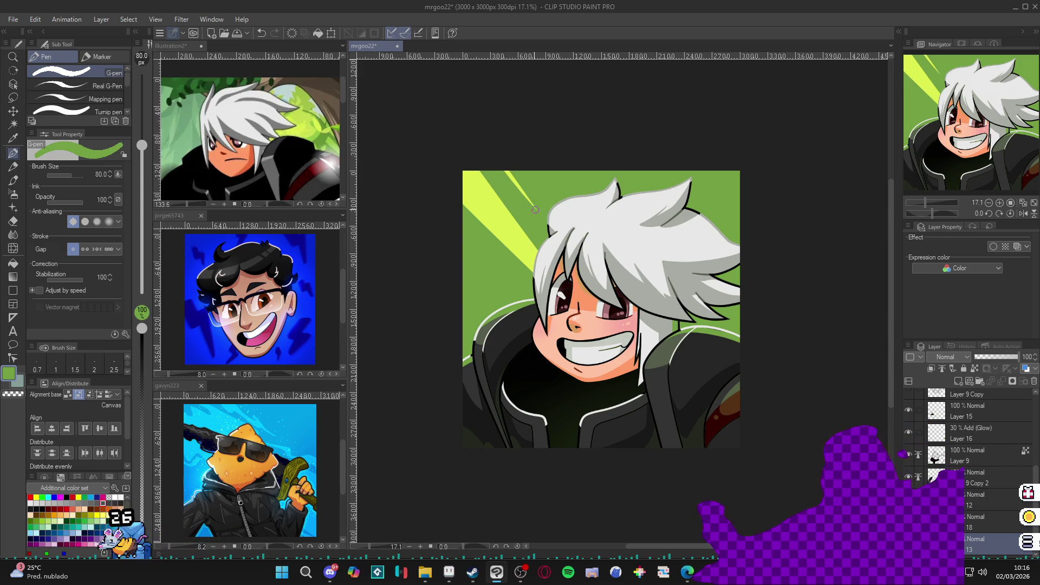
pyautogui.keyDown('alt'); pyautogui.click(535, 210); pyautogui.keyUp('alt')
pyautogui.moveTo(490, 163); pyautogui.dragTo(542, 222)
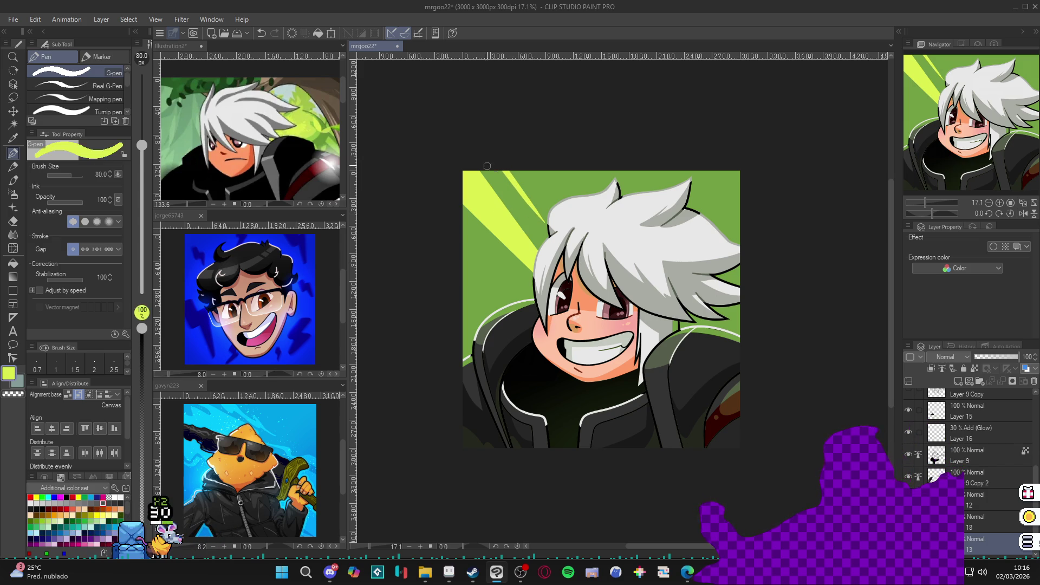
pyautogui.moveTo(545, 172); pyautogui.dragTo(567, 208)
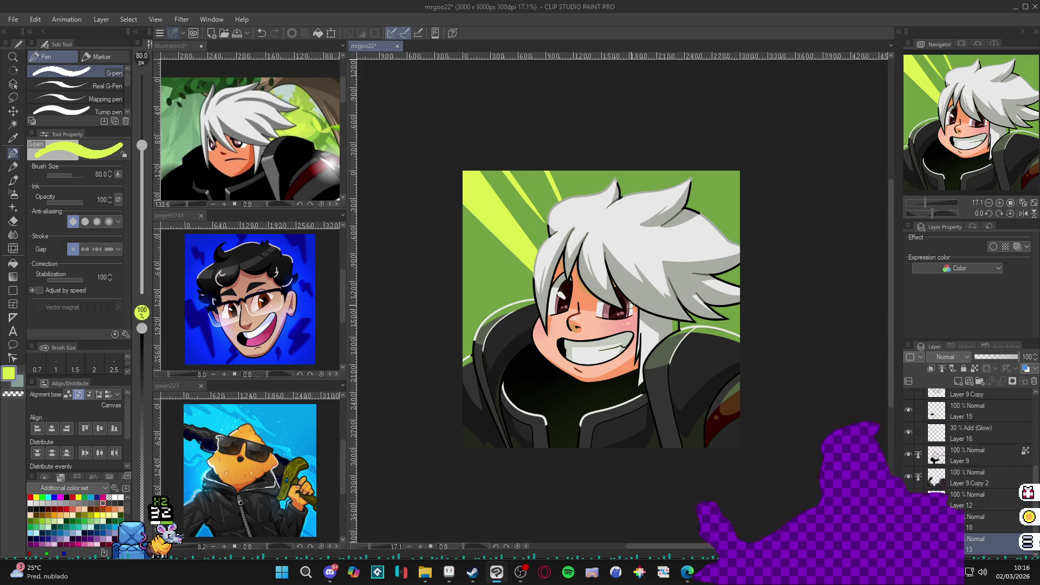
pyautogui.keyDown('alt'); pyautogui.click(585, 206); pyautogui.keyUp('alt')
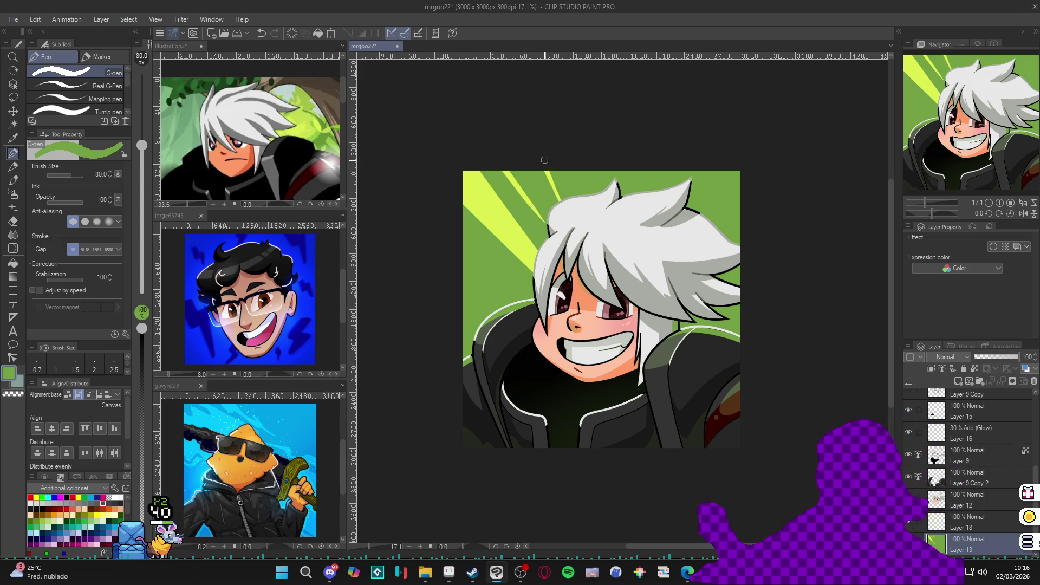
pyautogui.keyDown('alt'); pyautogui.click(519, 179); pyautogui.keyUp('alt')
pyautogui.keyDown('alt'); pyautogui.click(538, 190); pyautogui.keyUp('alt')
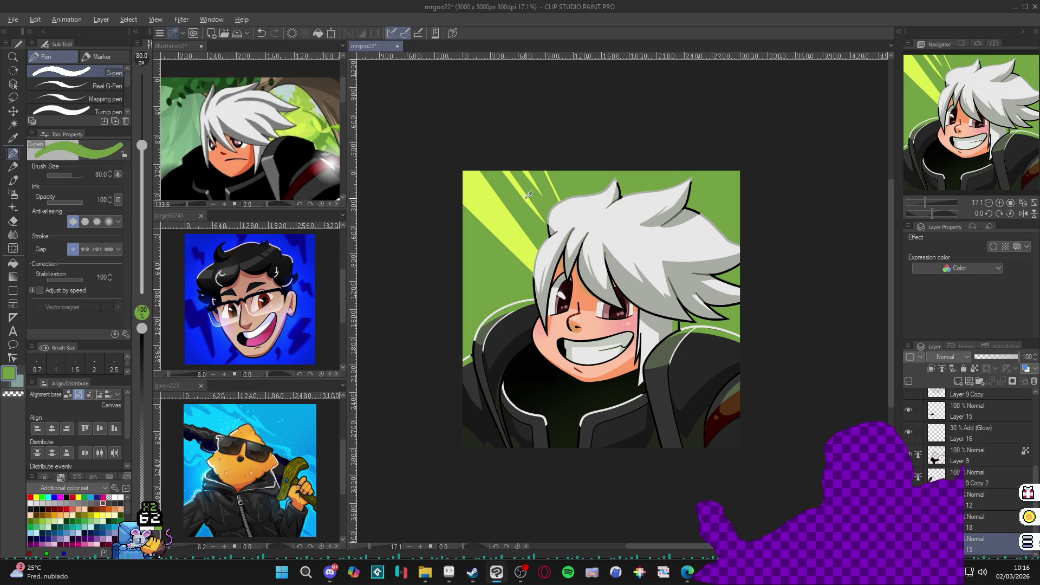
pyautogui.keyDown('alt'); pyautogui.click(525, 192); pyautogui.keyUp('alt')
pyautogui.keyDown('alt'); pyautogui.click(538, 207); pyautogui.keyUp('alt')
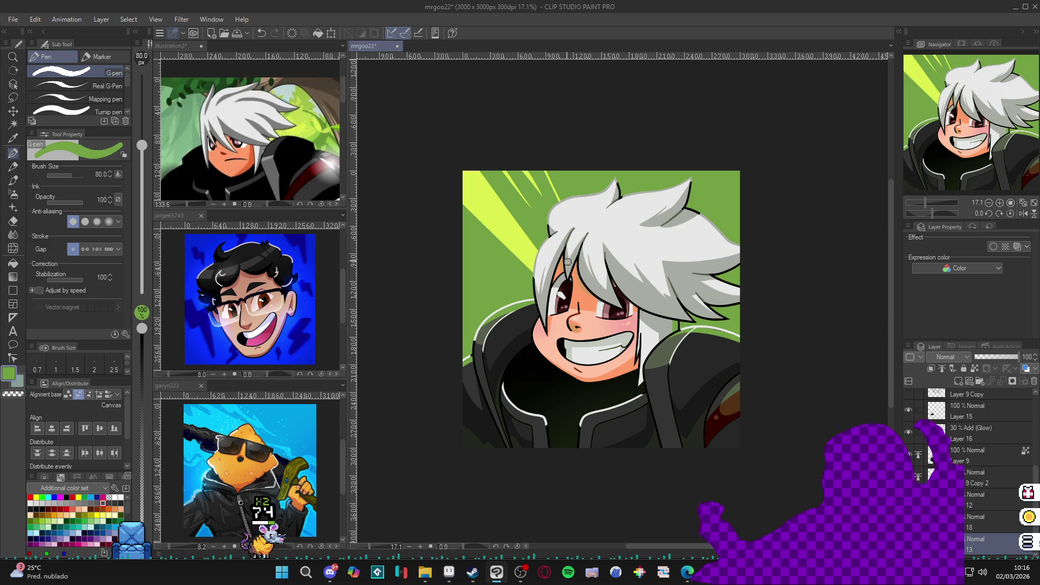
pyautogui.keyDown('alt'); pyautogui.click(523, 190); pyautogui.keyUp('alt')
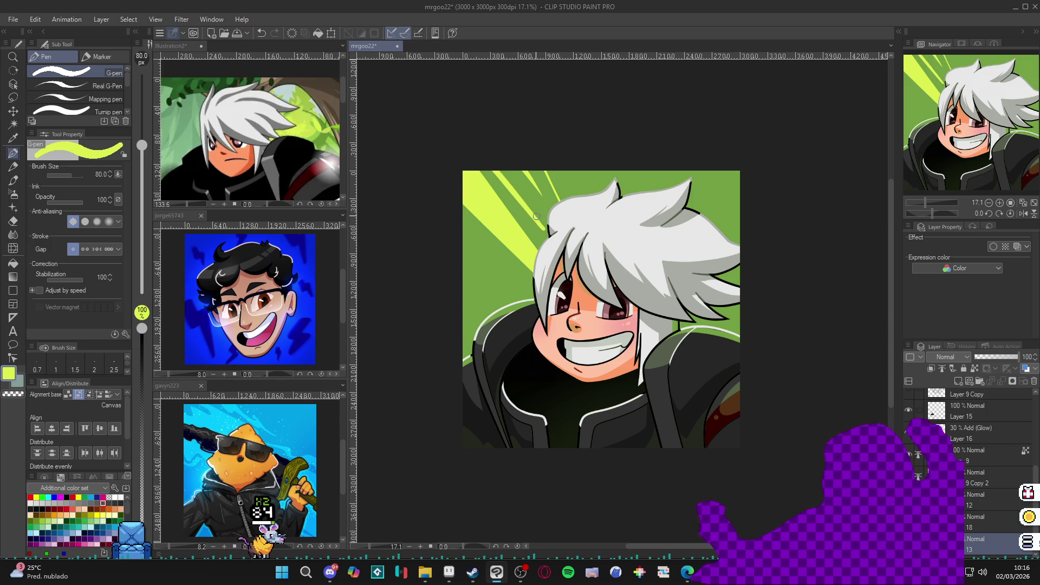
# Rotate the canvas about 48 degrees and stroke a lime ray in the upper-left, then undo it
pyautogui.press('g')
pyautogui.press('p')
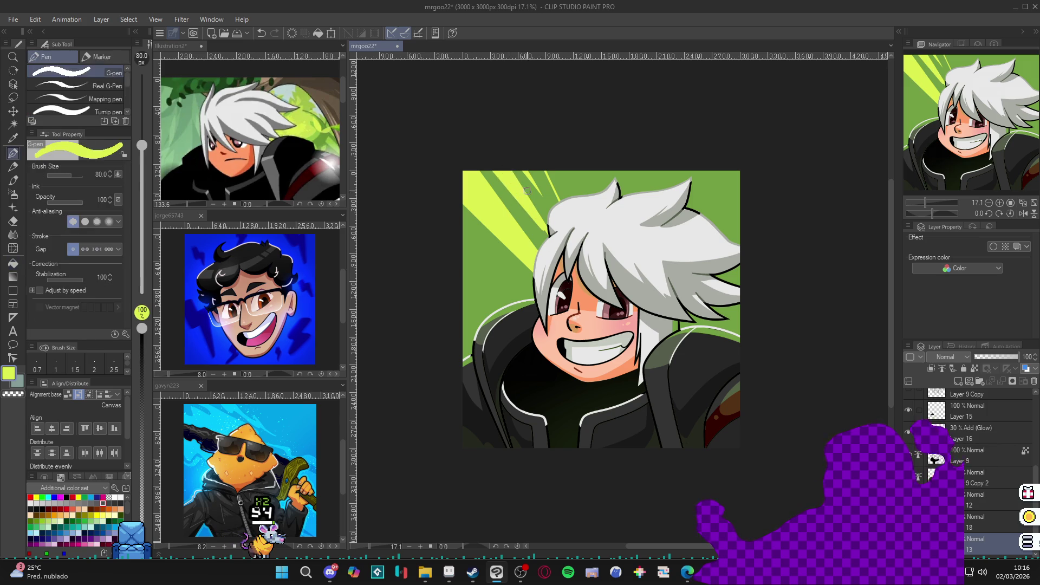
pyautogui.keyDown('alt'); pyautogui.click(509, 177); pyautogui.keyUp('alt')
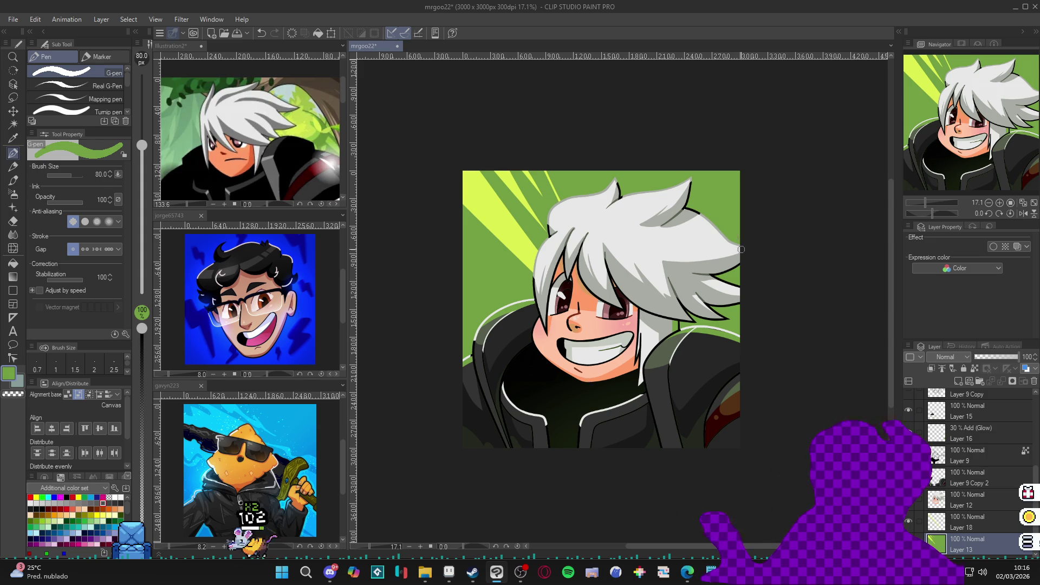
pyautogui.moveTo(588, 379)
pyautogui.mouseDown()
pyautogui.moveTo(599, 203)
pyautogui.moveTo(562, 133)
pyautogui.moveTo(573, 229)
pyautogui.mouseUp()
pyautogui.keyDown('alt'); pyautogui.click(600, 202); pyautogui.keyUp('alt')
pyautogui.hotkey('ctrl', 'z')
# Redraw the lime ray in the upper-left background, alternating sampled dark green and lime
pyautogui.hotkey('ctrl', 'z')
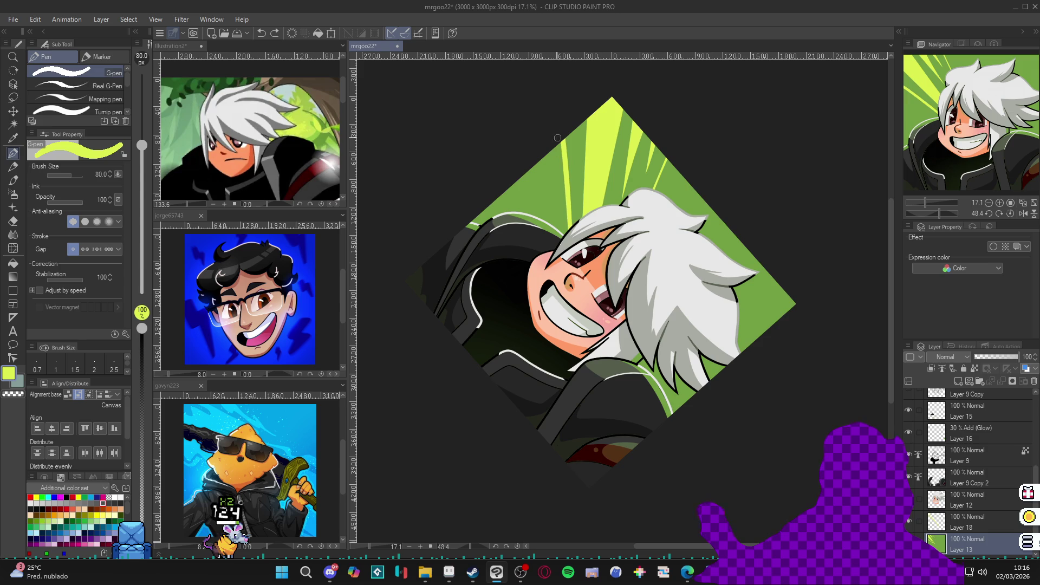
pyautogui.hotkey('ctrl', 'z')
pyautogui.moveTo(561, 133)
pyautogui.mouseDown()
pyautogui.moveTo(570, 238)
pyautogui.moveTo(575, 136)
pyautogui.moveTo(579, 187)
pyautogui.mouseUp()
pyautogui.keyDown('alt'); pyautogui.click(573, 138); pyautogui.keyUp('alt')
pyautogui.hotkey('ctrl', 'z')
pyautogui.keyDown('alt'); pyautogui.click(576, 135); pyautogui.keyUp('alt')
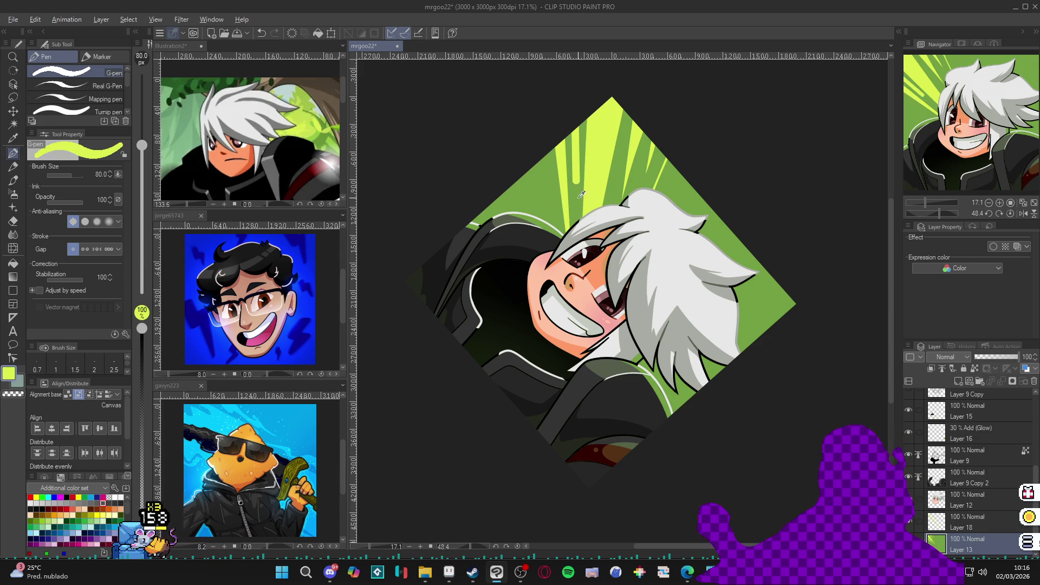
pyautogui.keyDown('alt'); pyautogui.click(582, 194); pyautogui.keyUp('alt')
pyautogui.moveTo(581, 118); pyautogui.dragTo(580, 116)
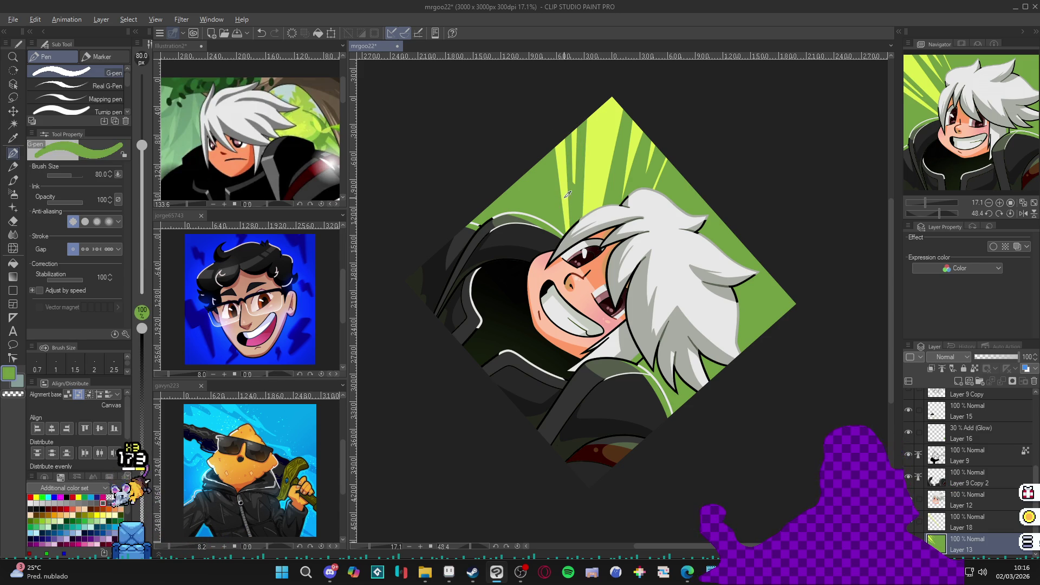
pyautogui.keyDown('alt'); pyautogui.click(602, 117); pyautogui.keyUp('alt')
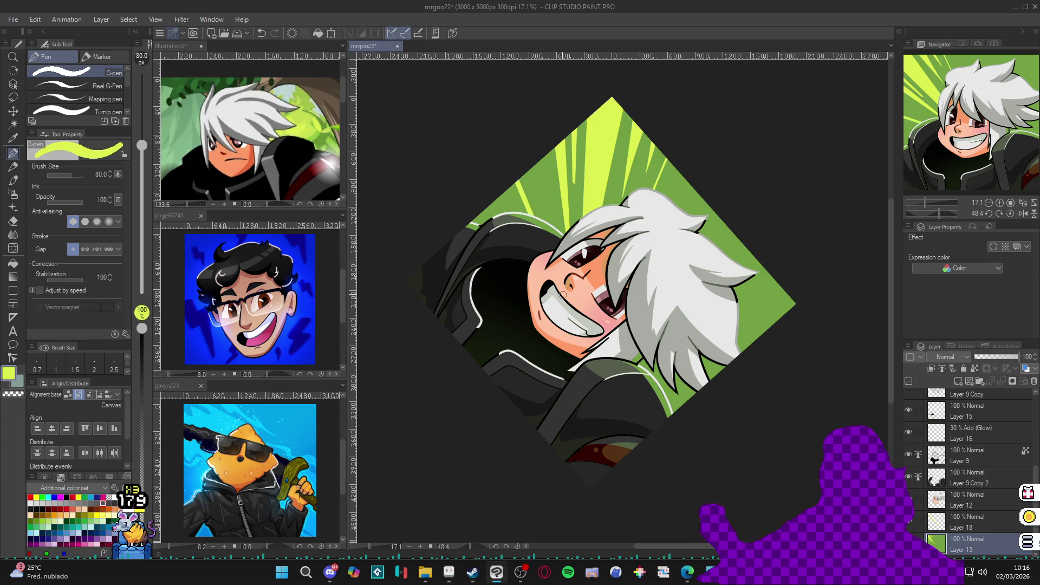
# Paint a light green and a darker green ray in the upper-left, then reset the canvas rotation
pyautogui.press('g')
pyautogui.press('g')
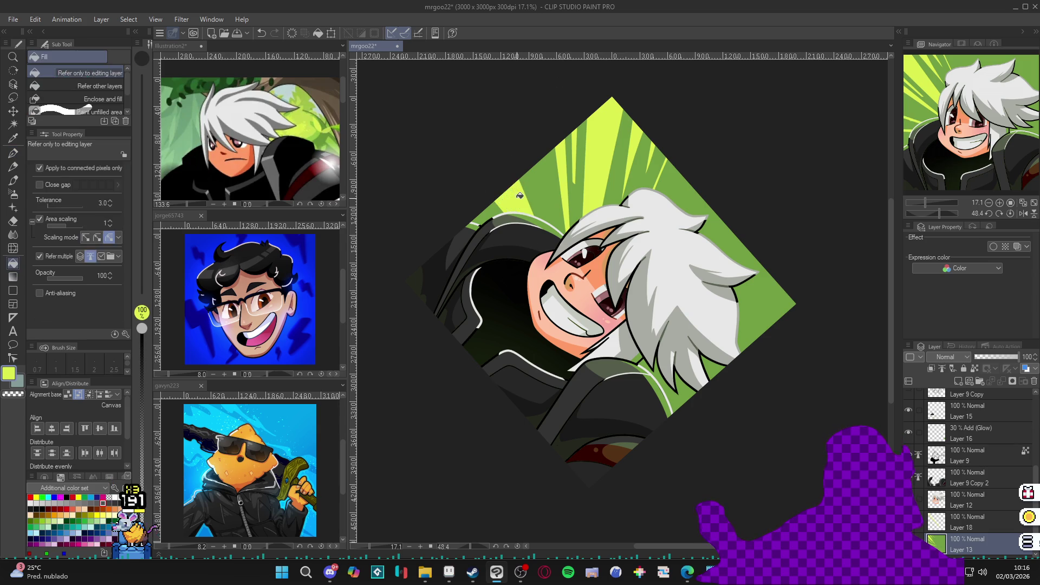
pyautogui.press('p')
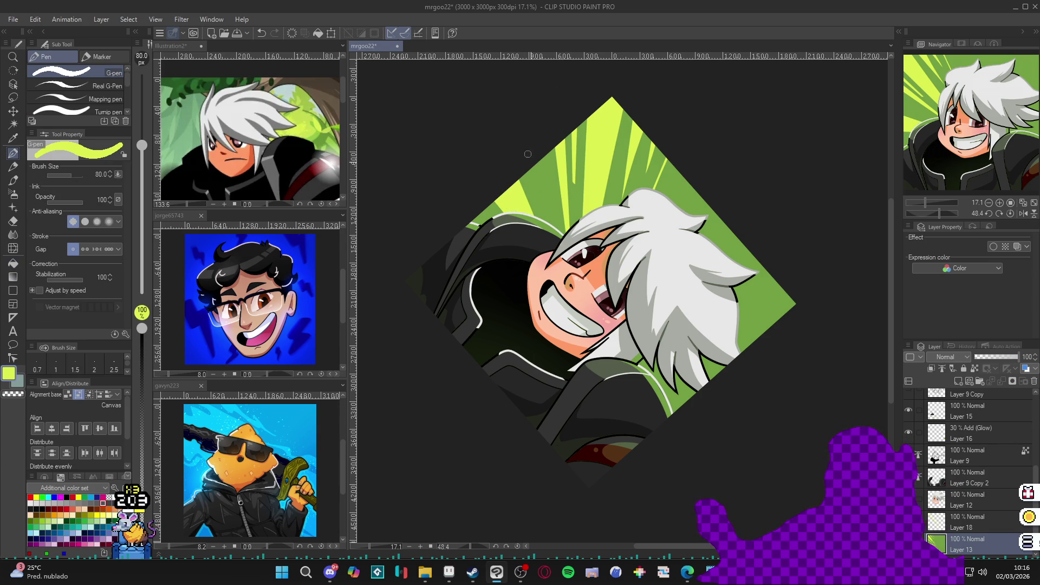
pyautogui.moveTo(536, 151); pyautogui.dragTo(552, 211)
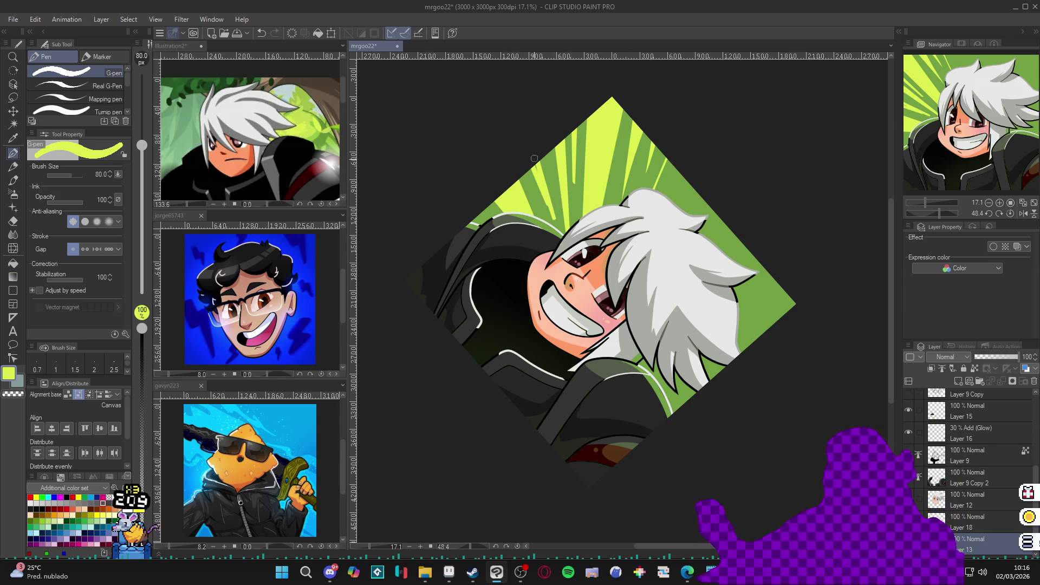
pyautogui.keyDown('alt'); pyautogui.click(539, 190); pyautogui.keyUp('alt')
pyautogui.moveTo(529, 164); pyautogui.dragTo(557, 233)
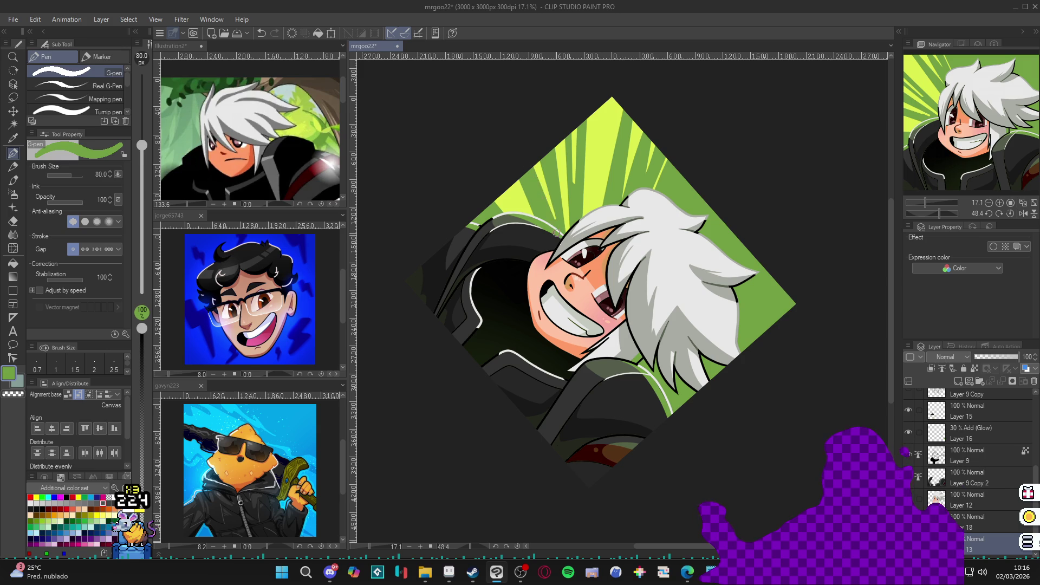
pyautogui.hotkey('ctrl', '@')
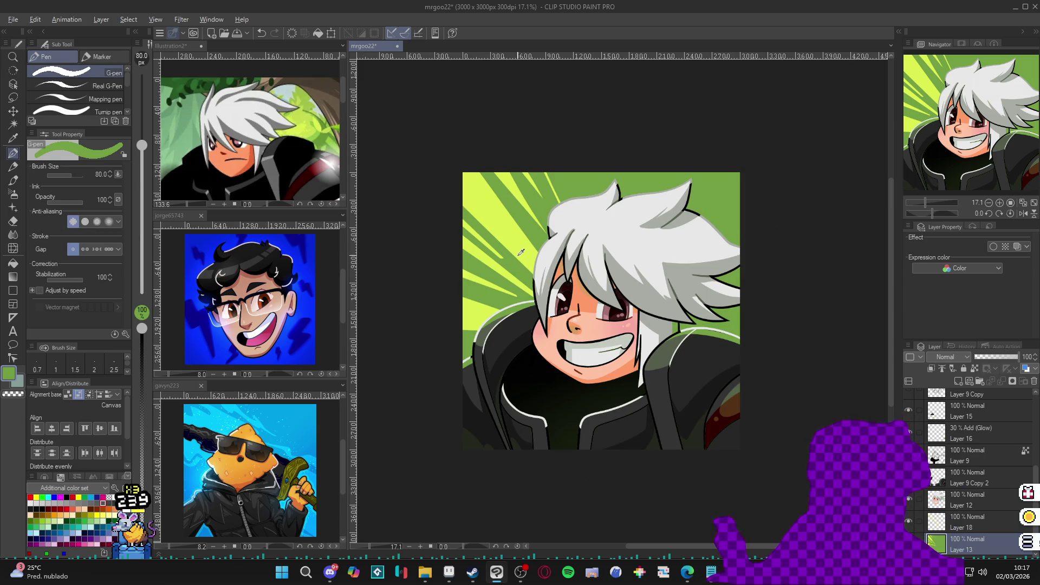
pyautogui.press('x')
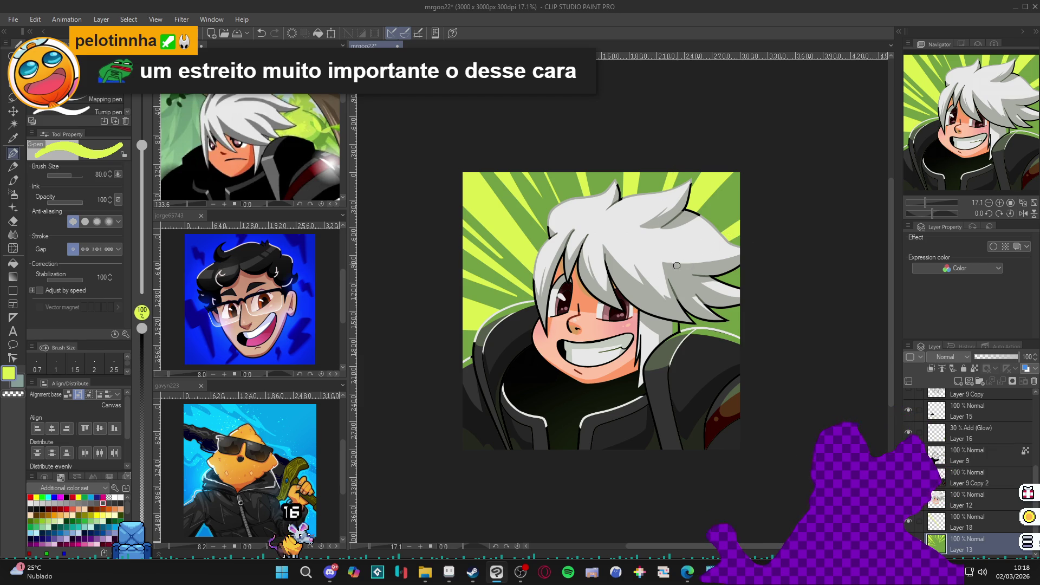
# Sample darker green and then yellow-green from the background rays for more ray painting
pyautogui.keyDown('alt'); pyautogui.click(715, 218); pyautogui.keyUp('alt')
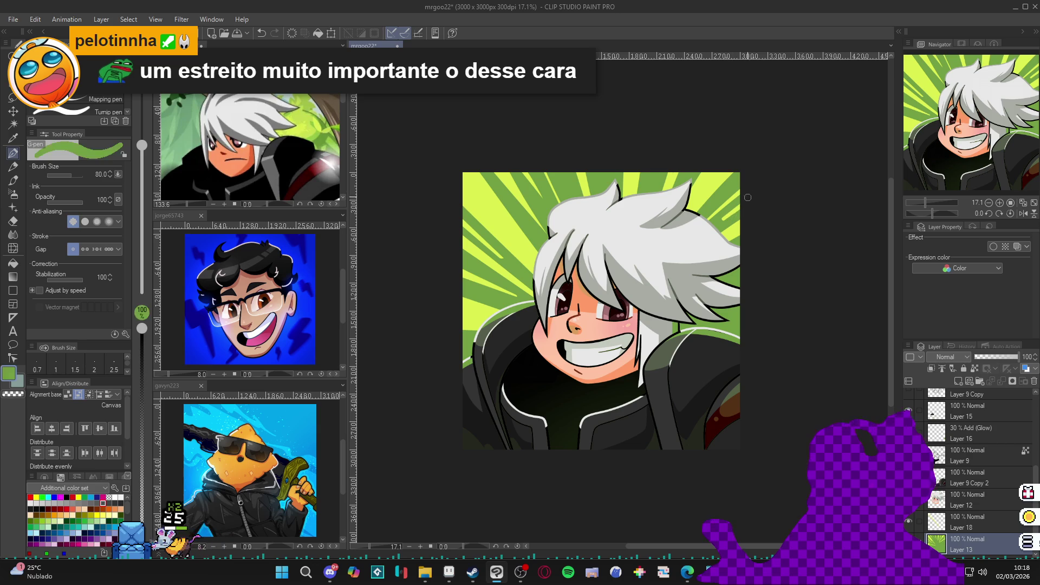
pyautogui.keyDown('alt'); pyautogui.click(739, 233); pyautogui.keyUp('alt')
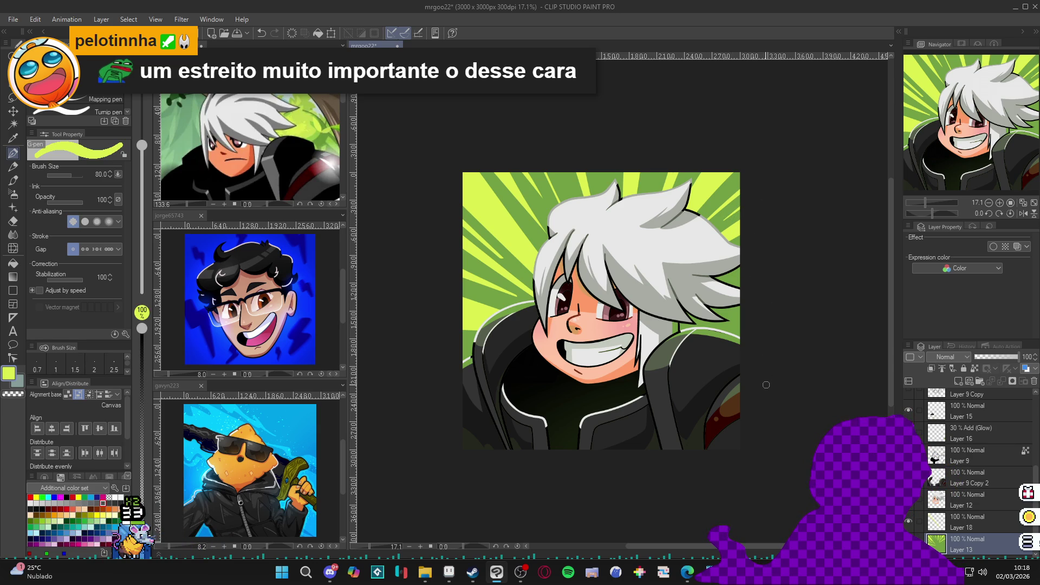
pyautogui.moveTo(753, 379)
pyautogui.mouseDown()
pyautogui.moveTo(720, 396)
pyautogui.moveTo(654, 359)
pyautogui.mouseUp()
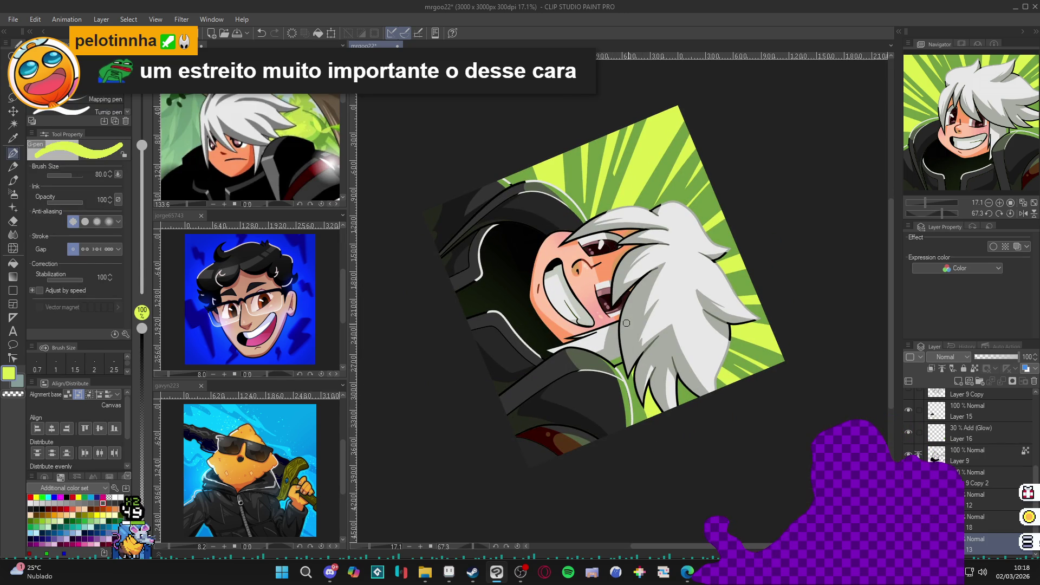
pyautogui.hotkey('ctrl', '@')
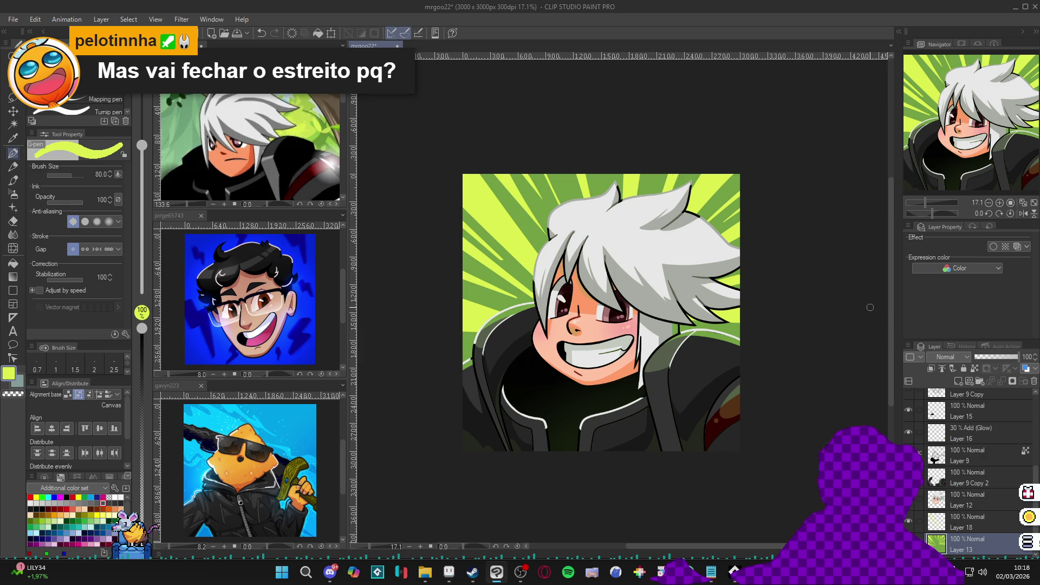
# Save the portrait and hide the green ray background layer
pyautogui.hotkey('ctrl', 's')
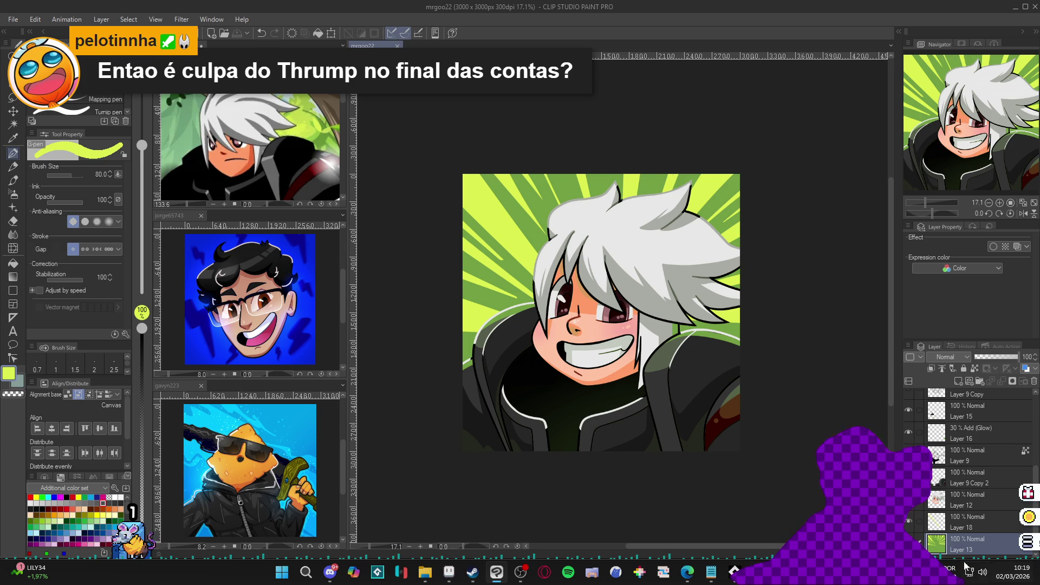
pyautogui.click(691, 298)
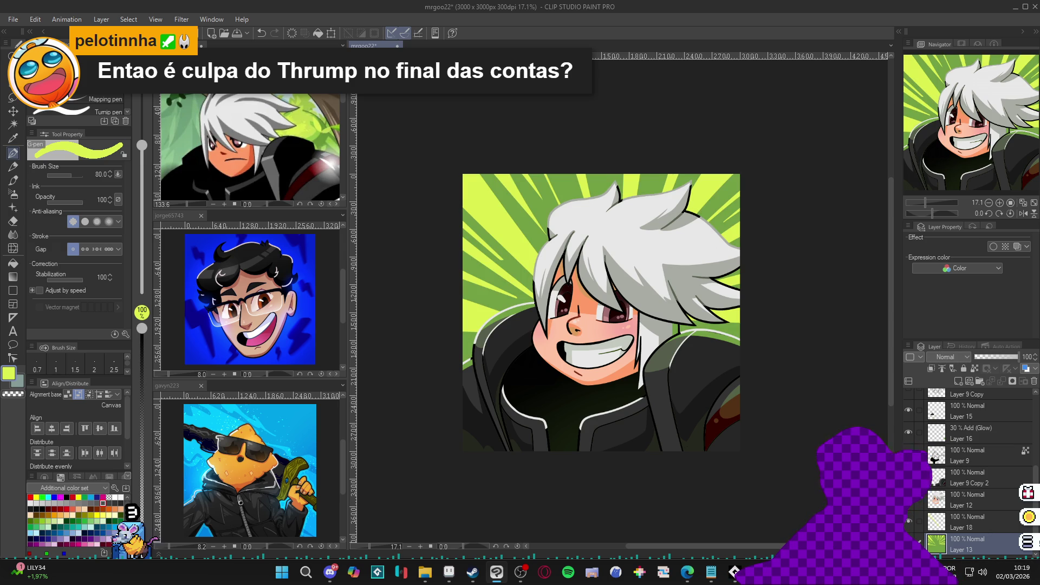
pyautogui.click(909, 544)
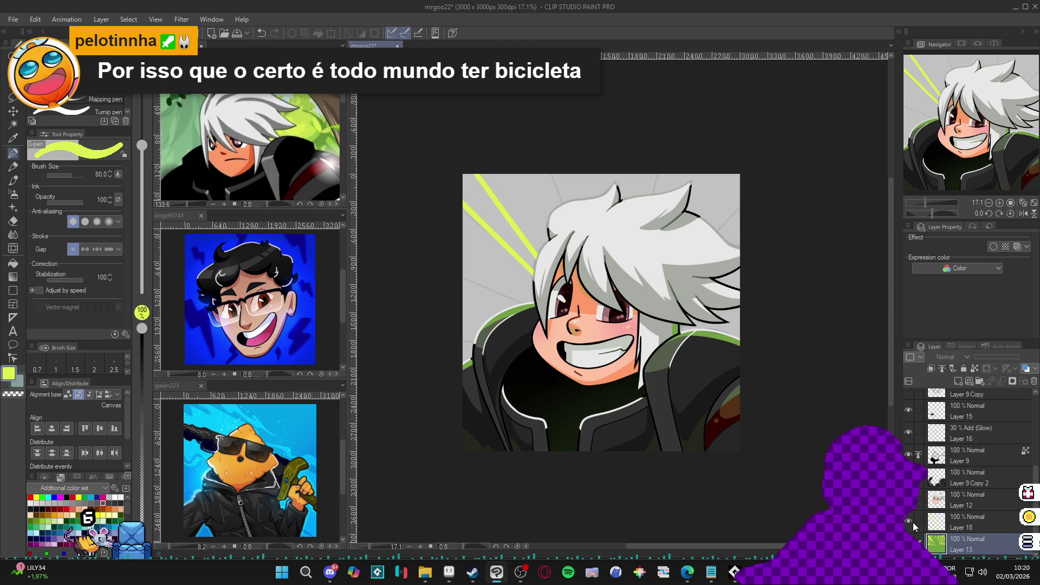
# Show the green ray background again, delete Layer 18, and open the Filter menu
pyautogui.click(908, 544)
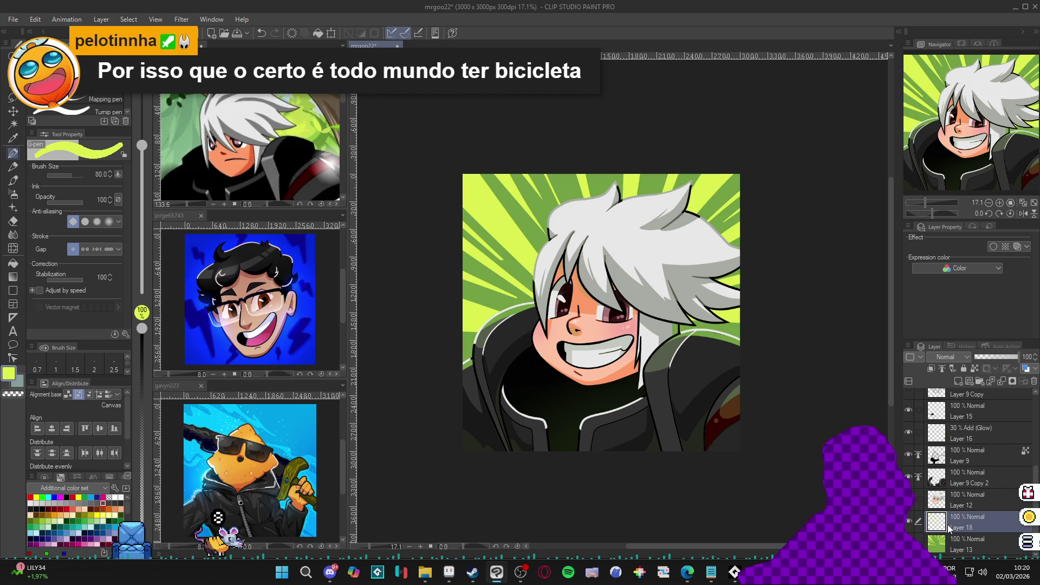
pyautogui.rightClick(948, 524)
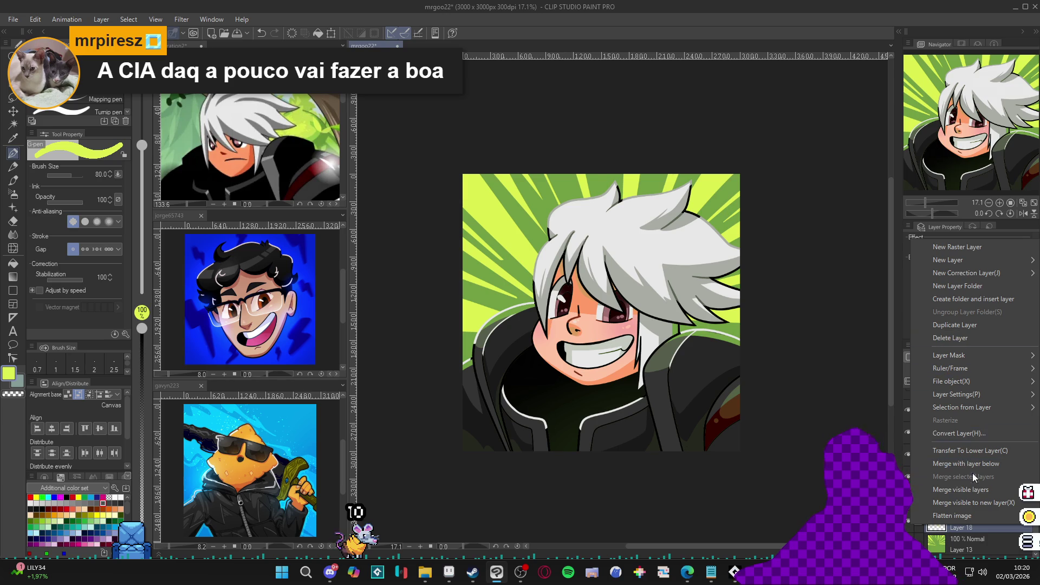
pyautogui.click(962, 532)
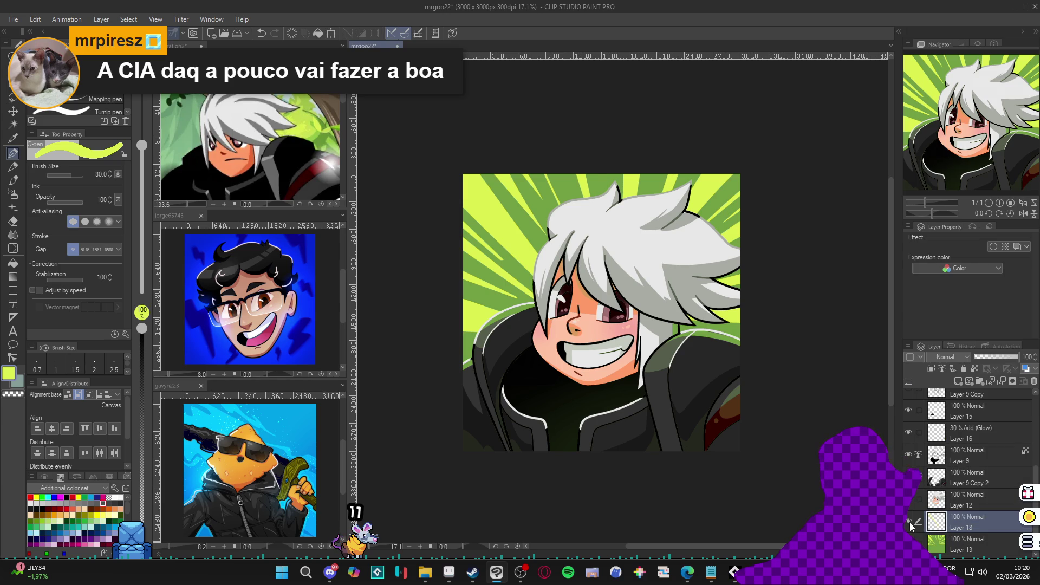
pyautogui.press('Delete')
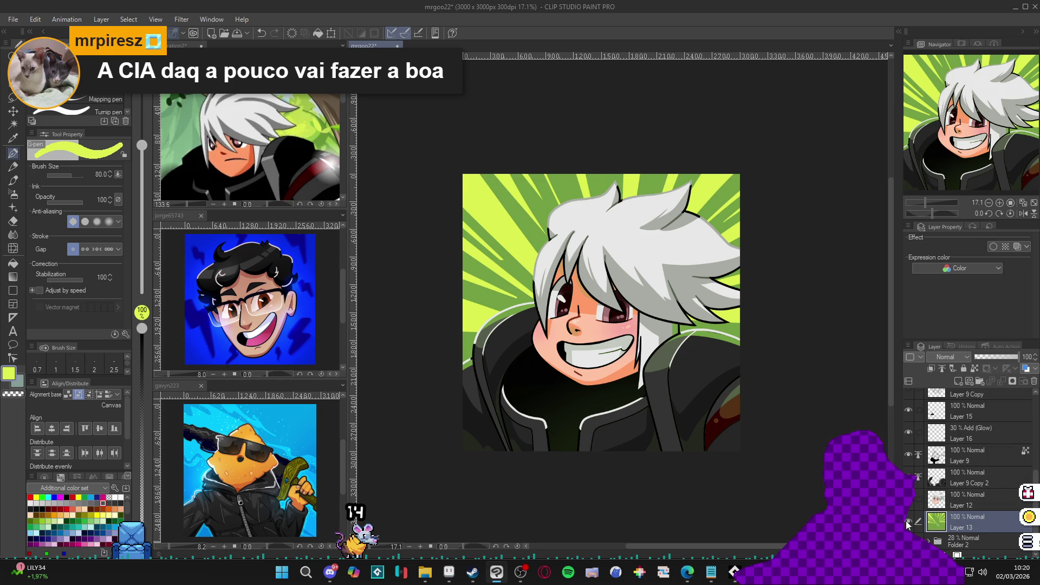
pyautogui.click(185, 21)
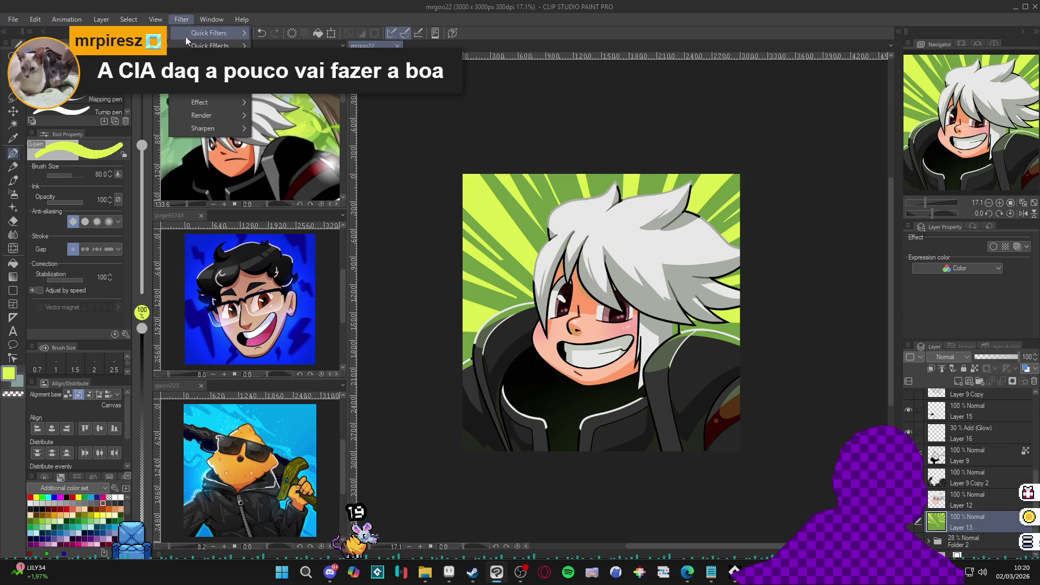
pyautogui.moveTo(227, 102)
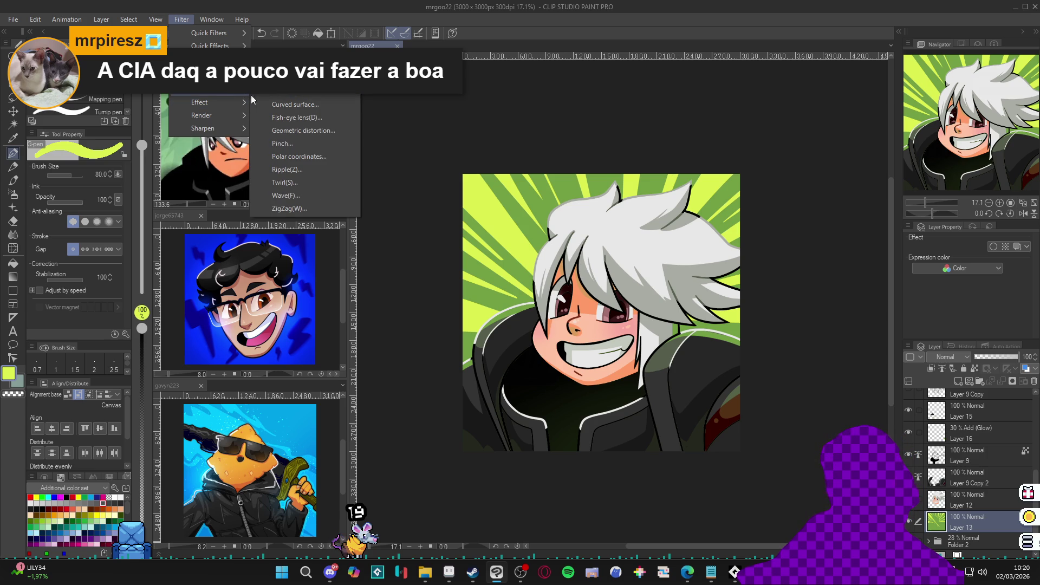
# Apply an outward Smooth radial blur of strength 14.20, centred on the face
pyautogui.moveTo(233, 65)
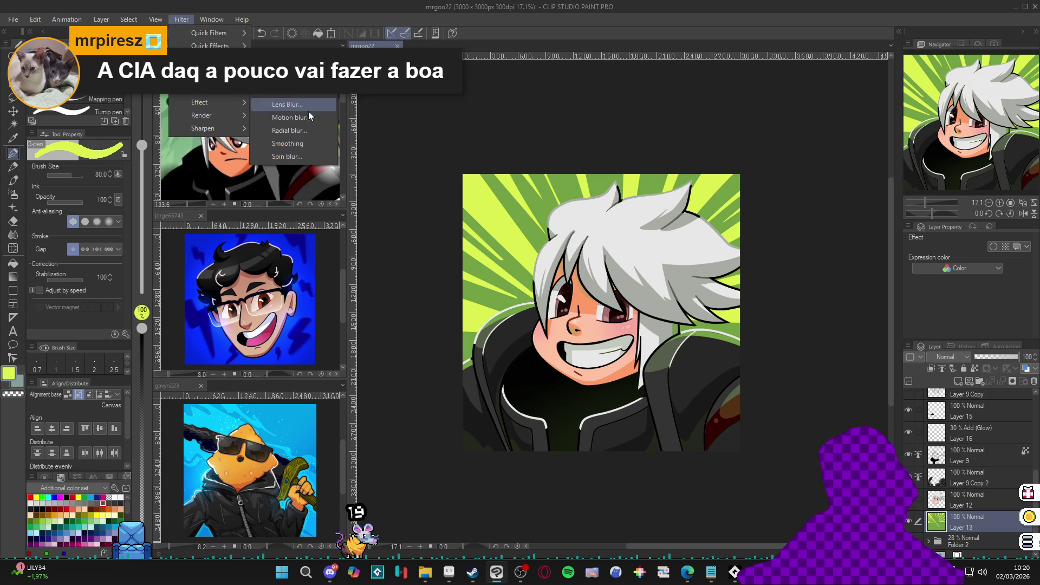
pyautogui.click(310, 132)
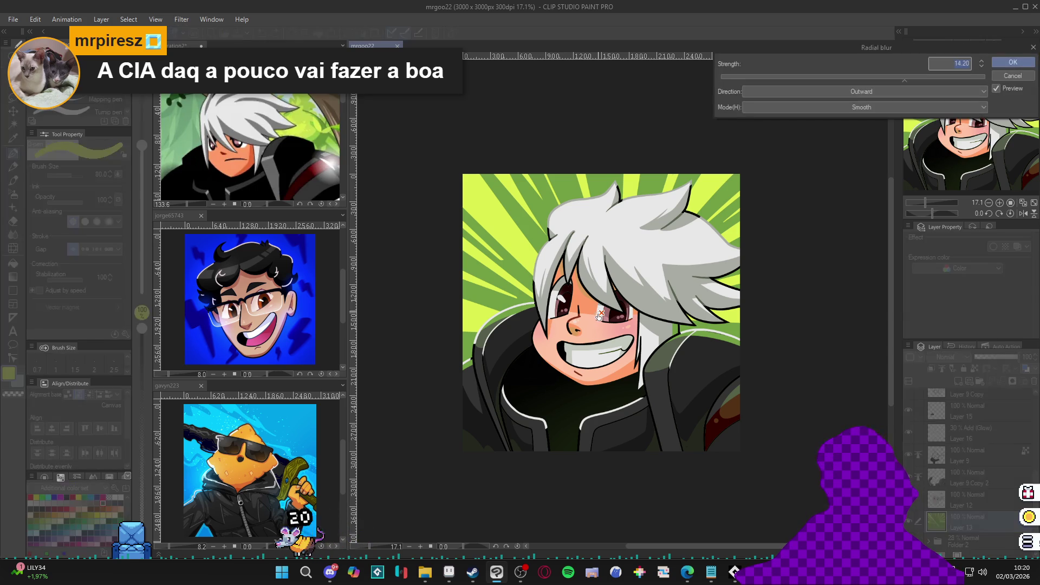
pyautogui.click(619, 343)
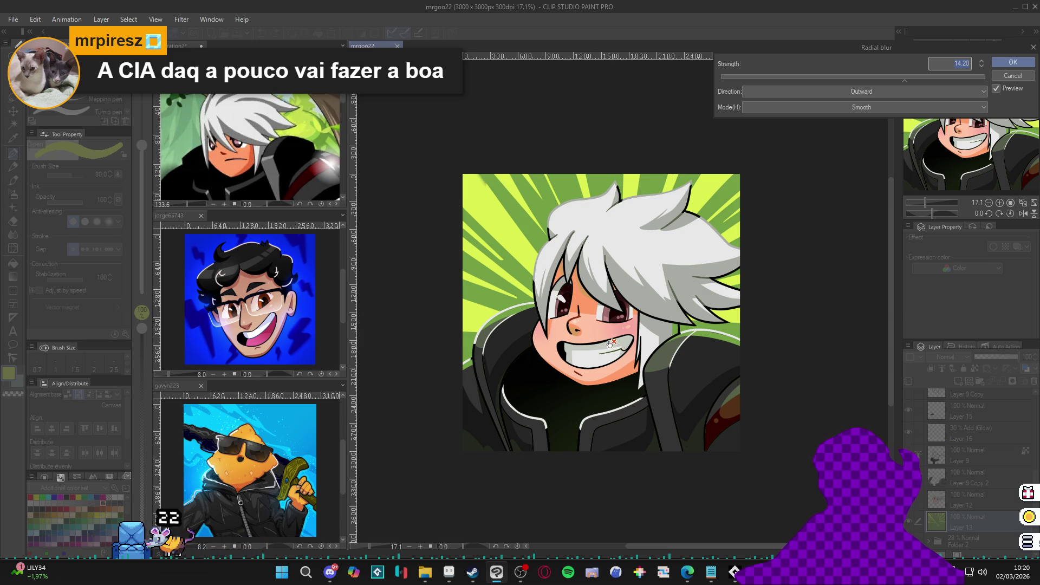
pyautogui.click(602, 342)
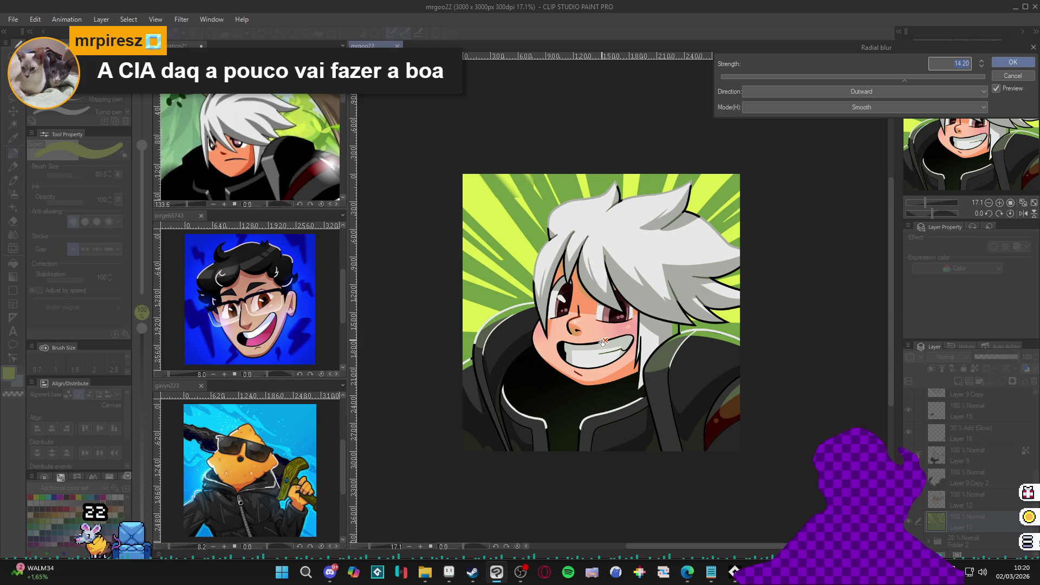
pyautogui.click(604, 339)
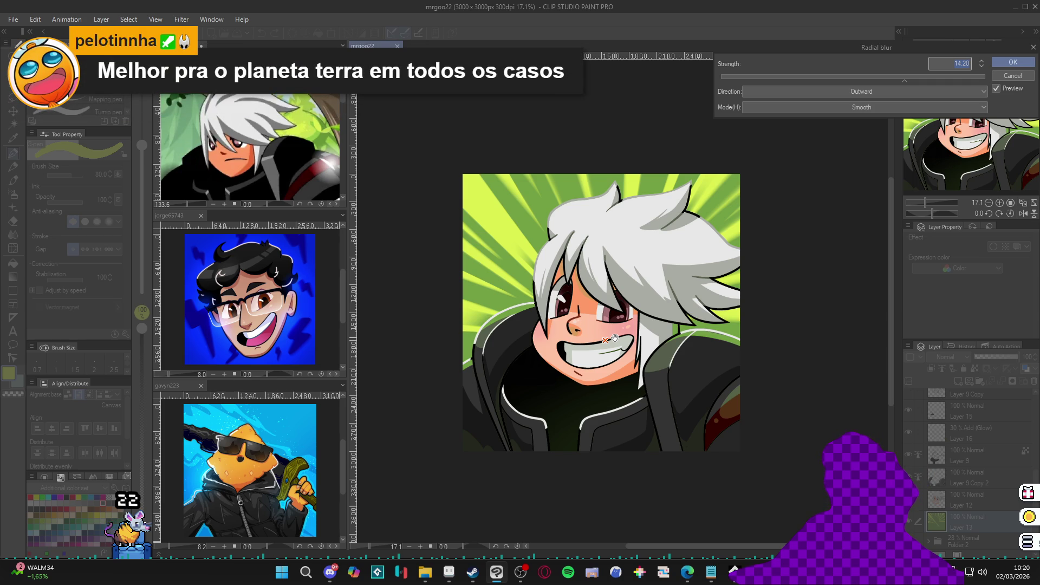
pyautogui.click(1013, 62)
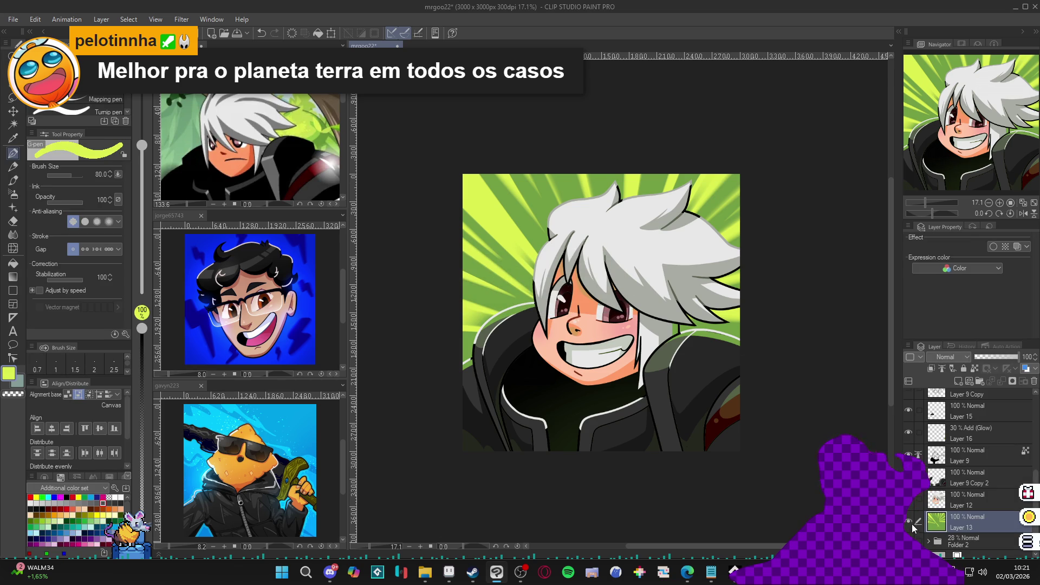
# Try the Auto Select tool on the jacket collar, deselect, and test the Gradient tool before returning to the G-pen
pyautogui.press('w')
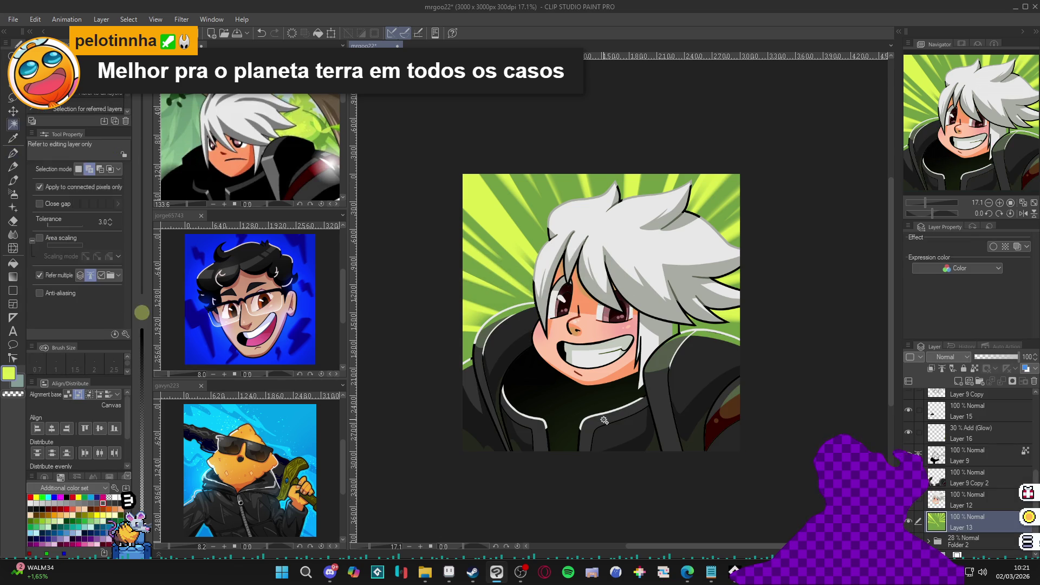
pyautogui.click(604, 421)
pyautogui.hotkey('ctrl', 'd')
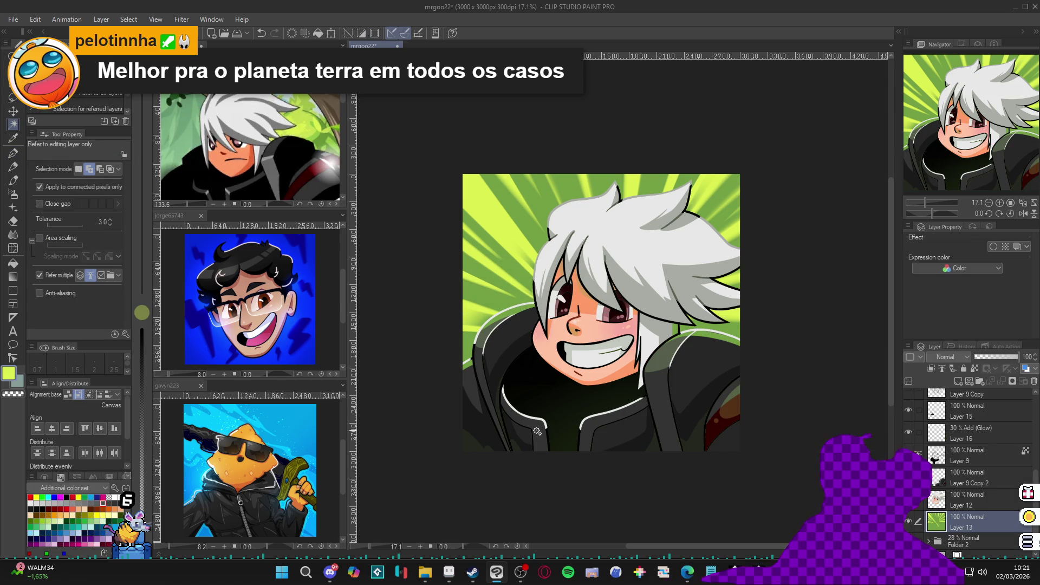
pyautogui.press('p')
pyautogui.keyDown('alt'); pyautogui.click(670, 357); pyautogui.keyUp('alt')
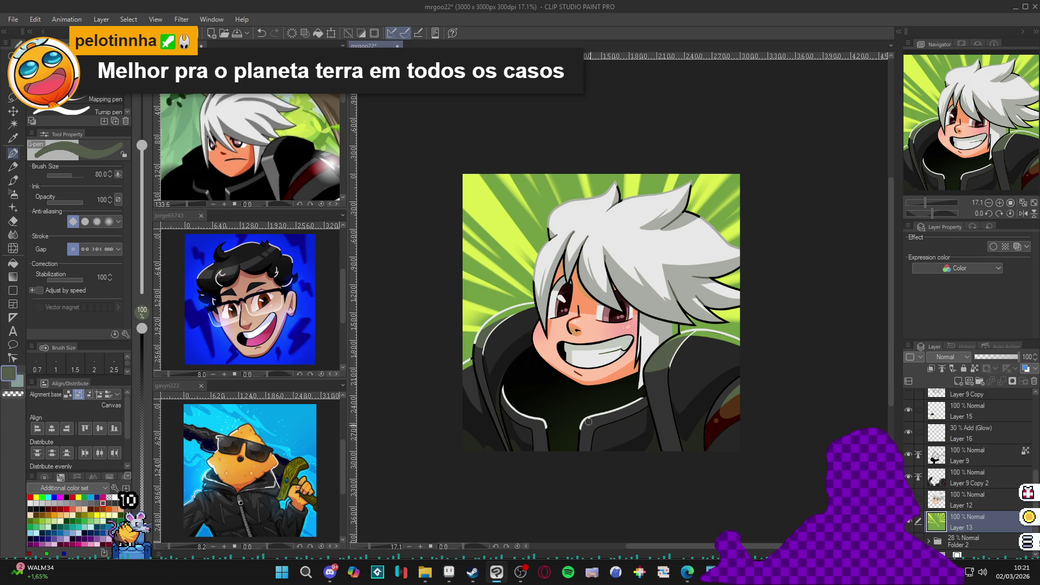
pyautogui.press('g')
pyautogui.press('p')
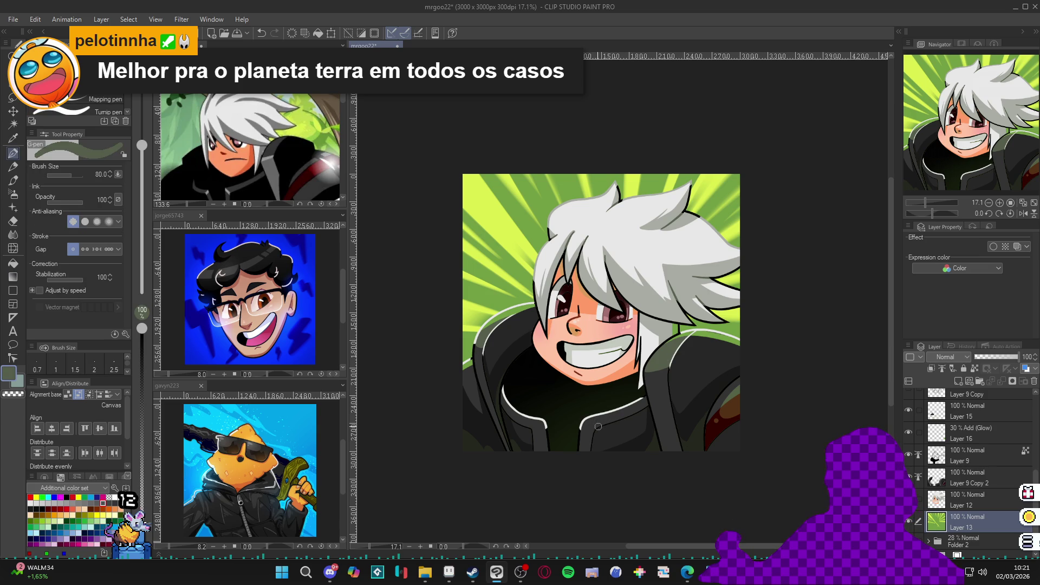
# Make Layer 9 Copy 2 the working layer and eyedrop near-black from the jacket
pyautogui.click(958, 475)
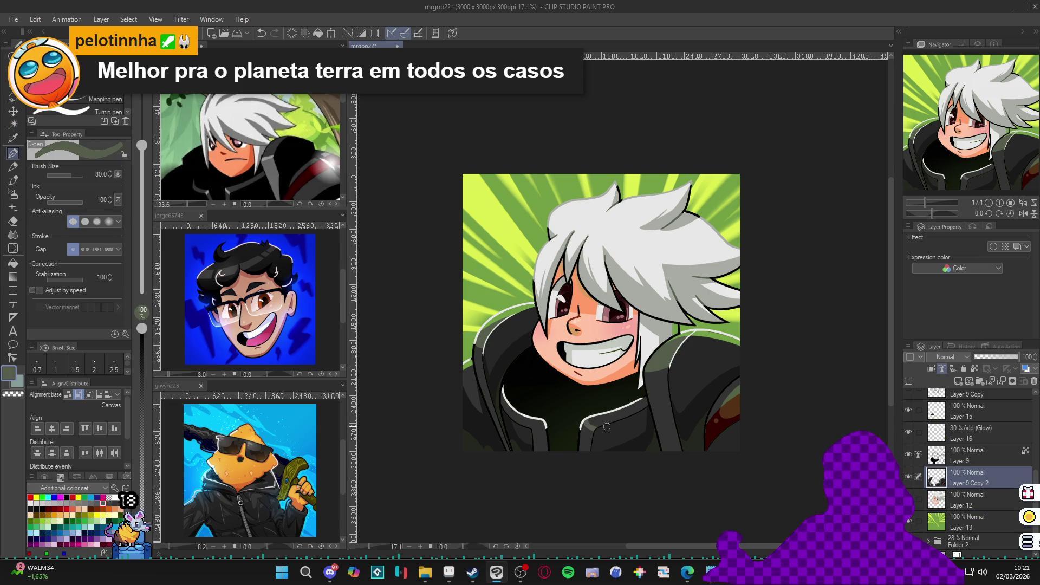
pyautogui.press('g')
pyautogui.press('p')
pyautogui.press('g')
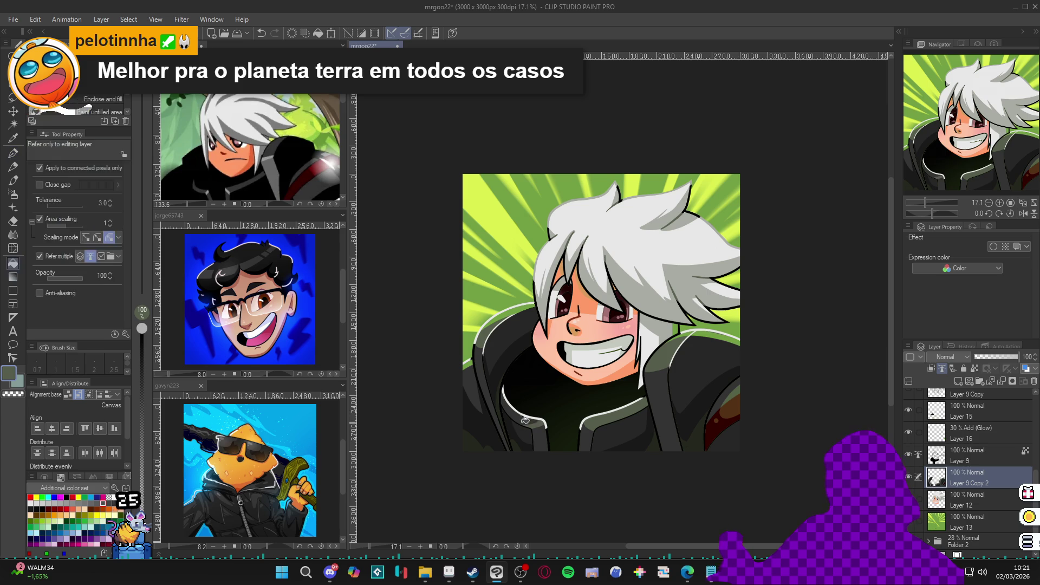
pyautogui.press('p')
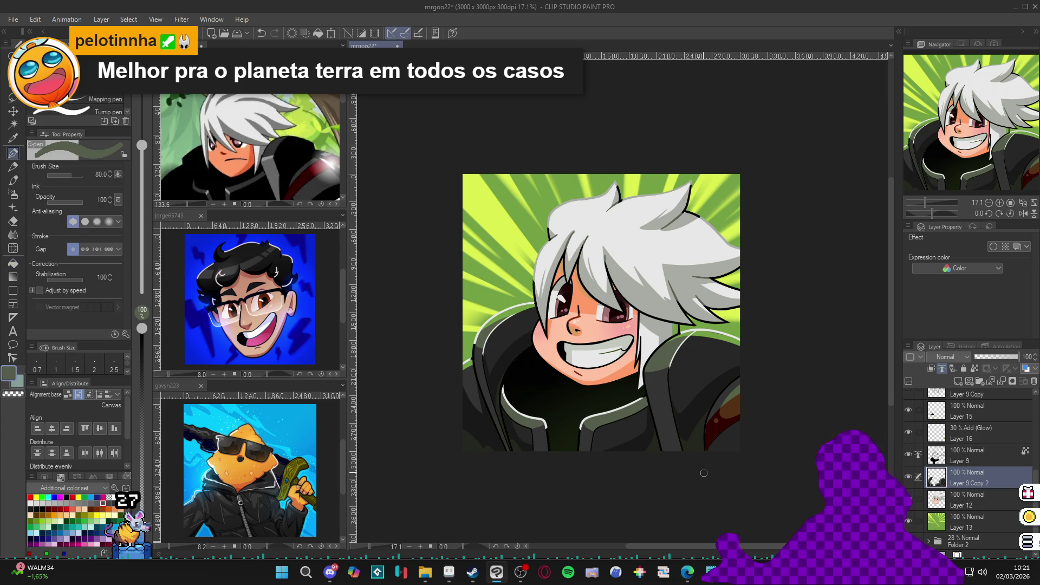
pyautogui.keyDown('alt'); pyautogui.click(500, 409); pyautogui.keyUp('alt')
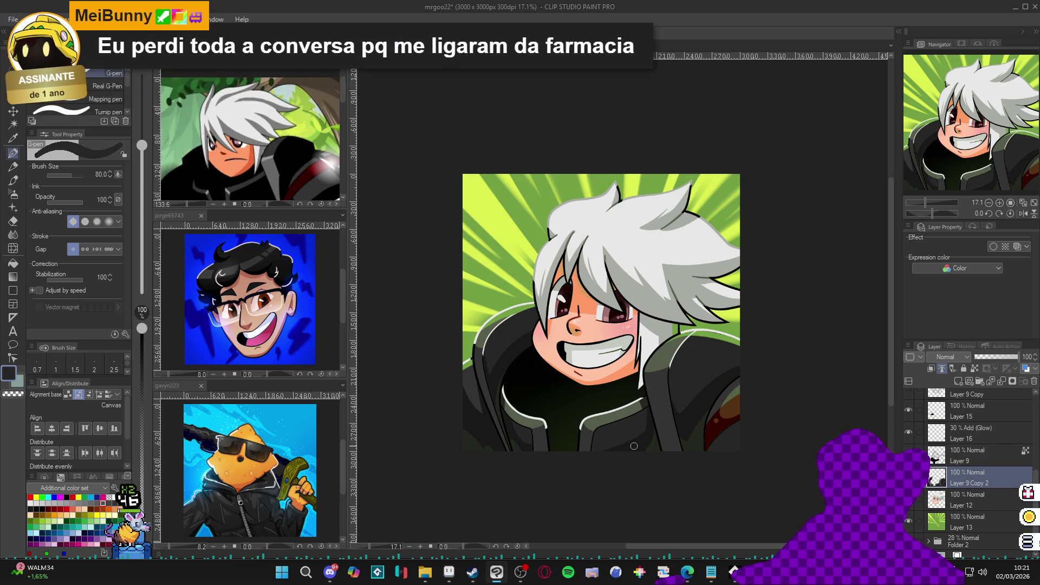
# Save the portrait, select Layer 13, save again, and add a new raster layer above it
pyautogui.scroll(-1, 656, 439)
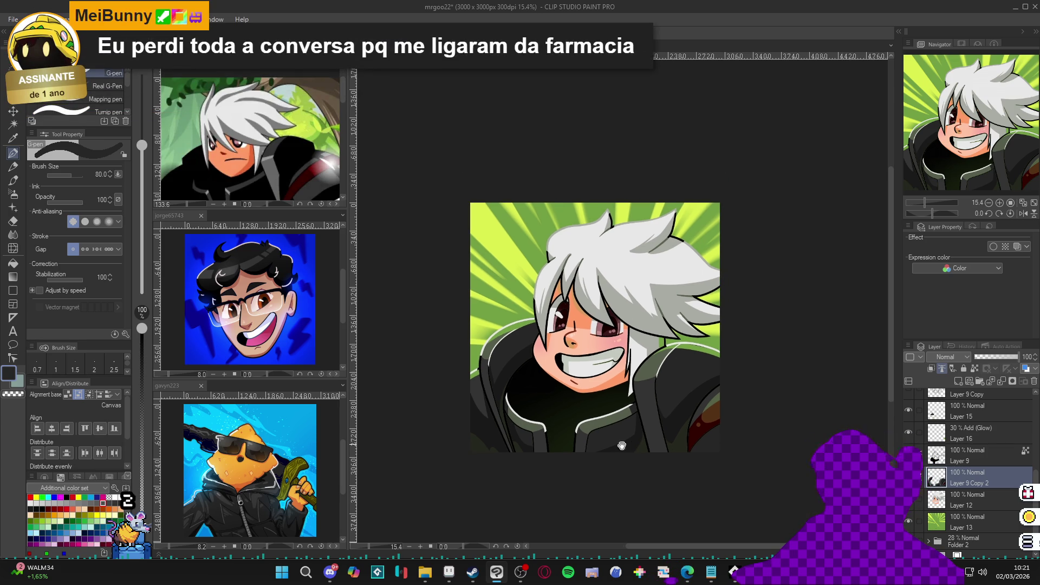
pyautogui.hotkey('ctrl', 's')
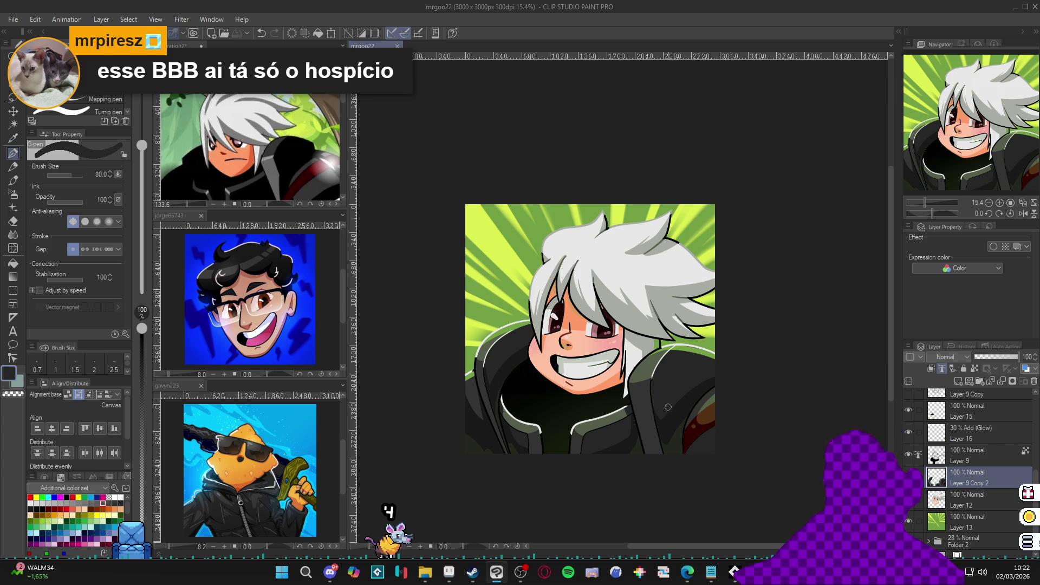
pyautogui.moveTo(656, 438); pyautogui.dragTo(659, 435)
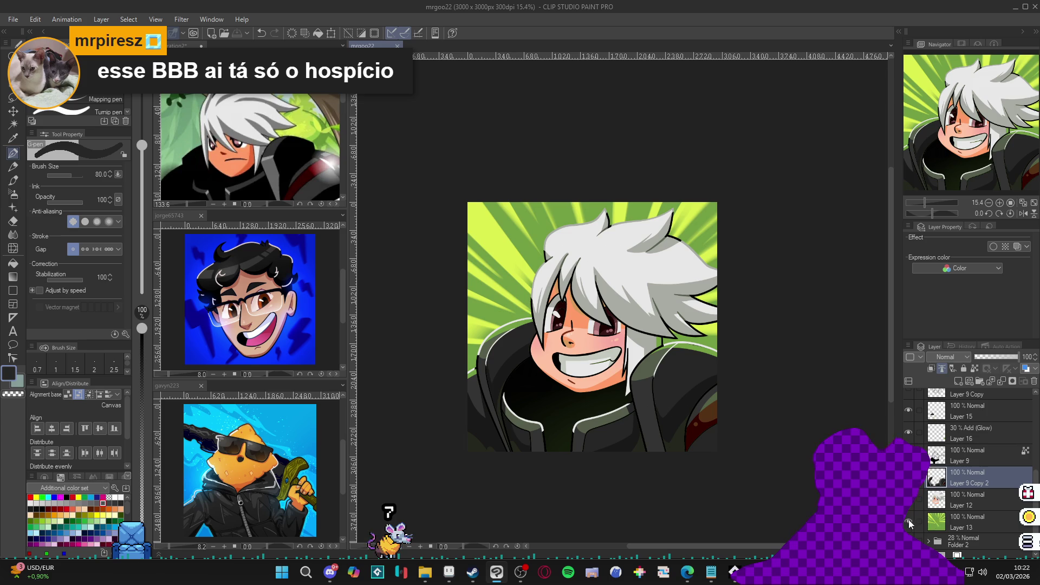
pyautogui.click(951, 527)
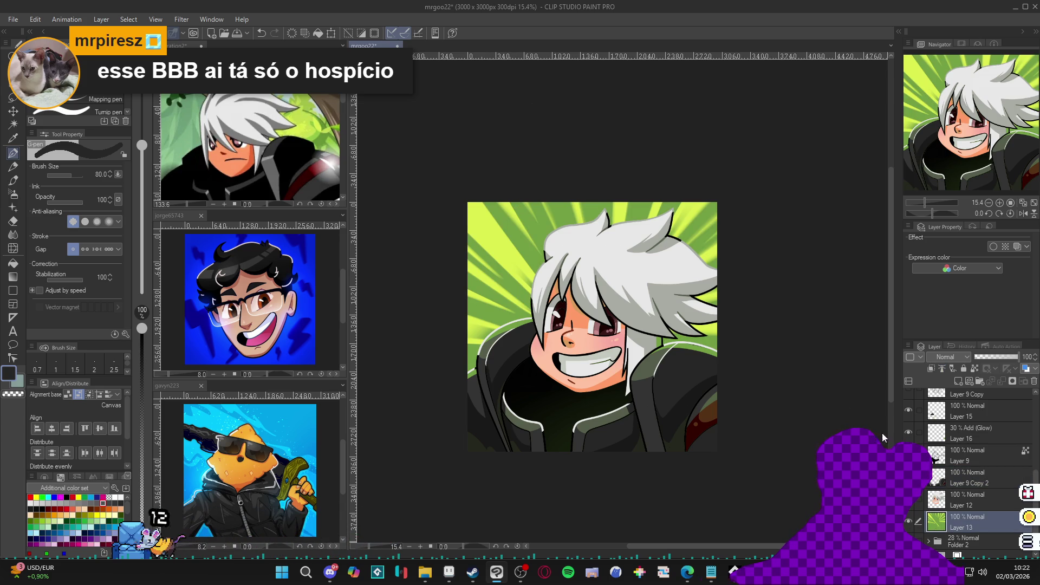
pyautogui.hotkey('ctrl', 's')
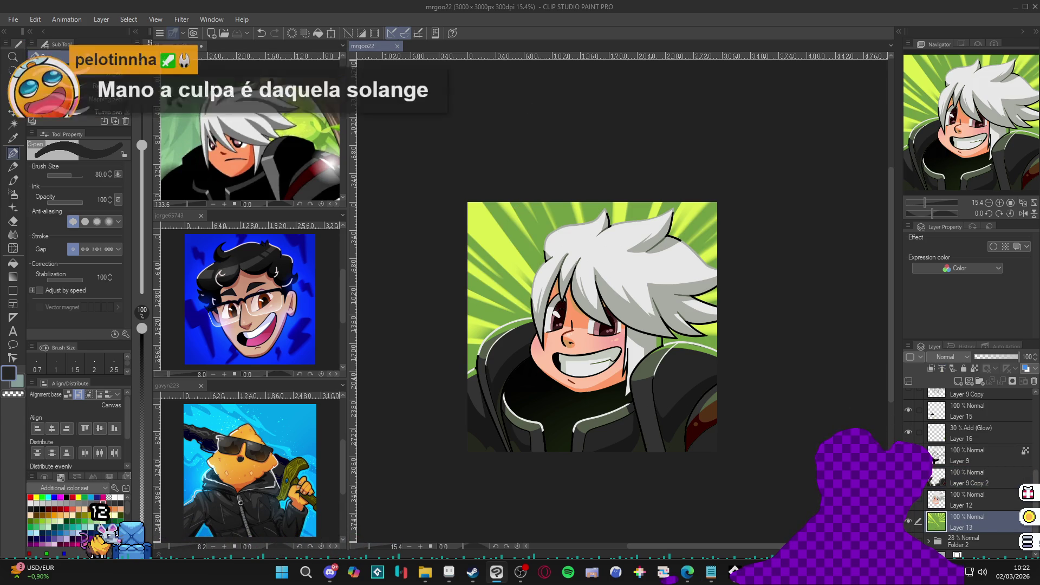
pyautogui.hotkey('ctrl', 'shift', 'n')
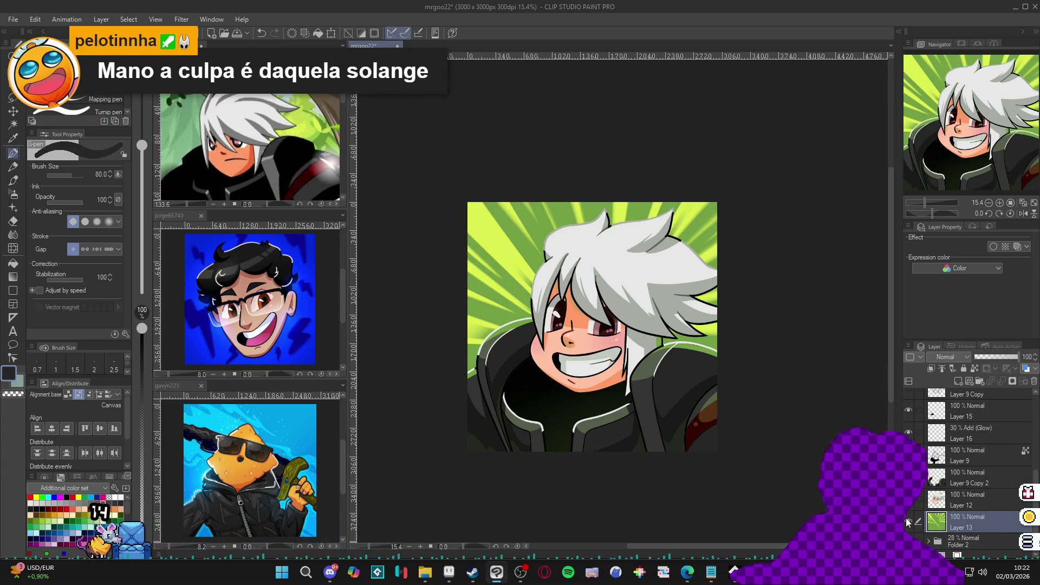
# Set the new layer to Add (Glow) and soft-airbrush a green glow left of the face
pyautogui.press('b')
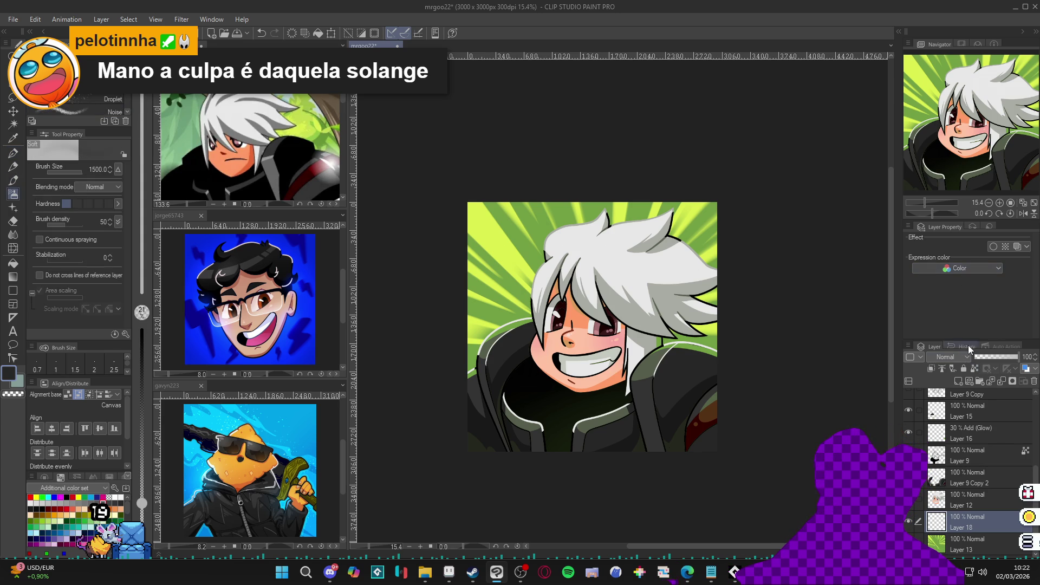
pyautogui.click(965, 357)
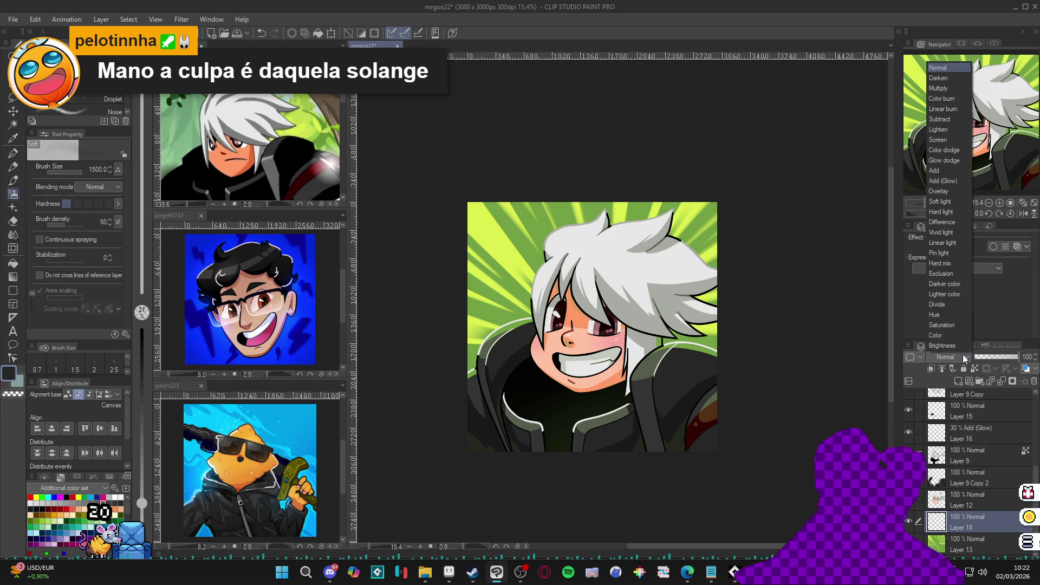
pyautogui.click(963, 186)
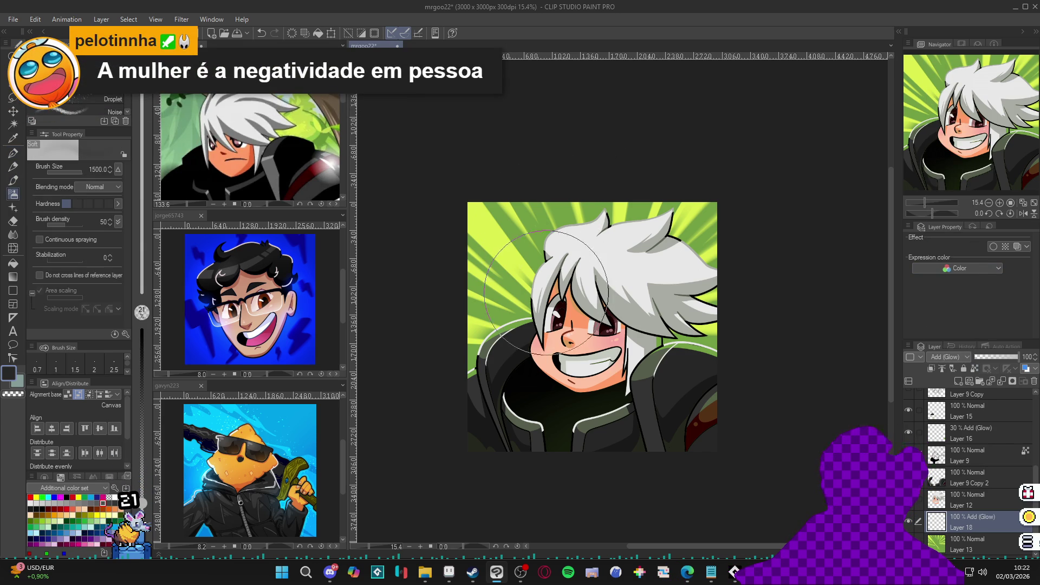
pyautogui.keyDown('alt'); pyautogui.click(517, 313); pyautogui.keyUp('alt')
pyautogui.moveTo(561, 332); pyautogui.dragTo(504, 303)
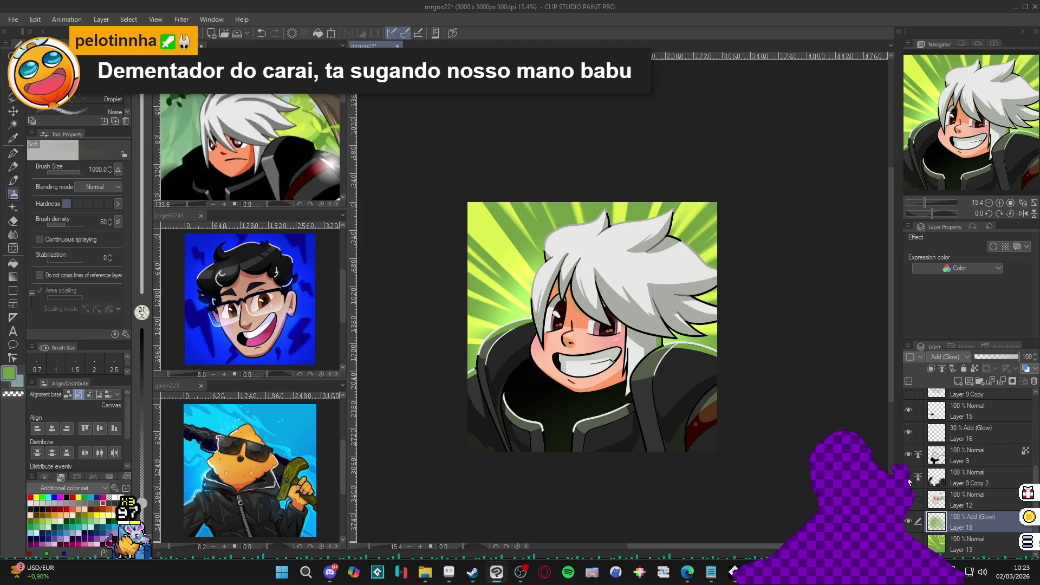
# Toggle Layer 9 on and off to compare its shading, then select it
pyautogui.click(908, 455)
pyautogui.click(908, 455)
pyautogui.click(908, 455)
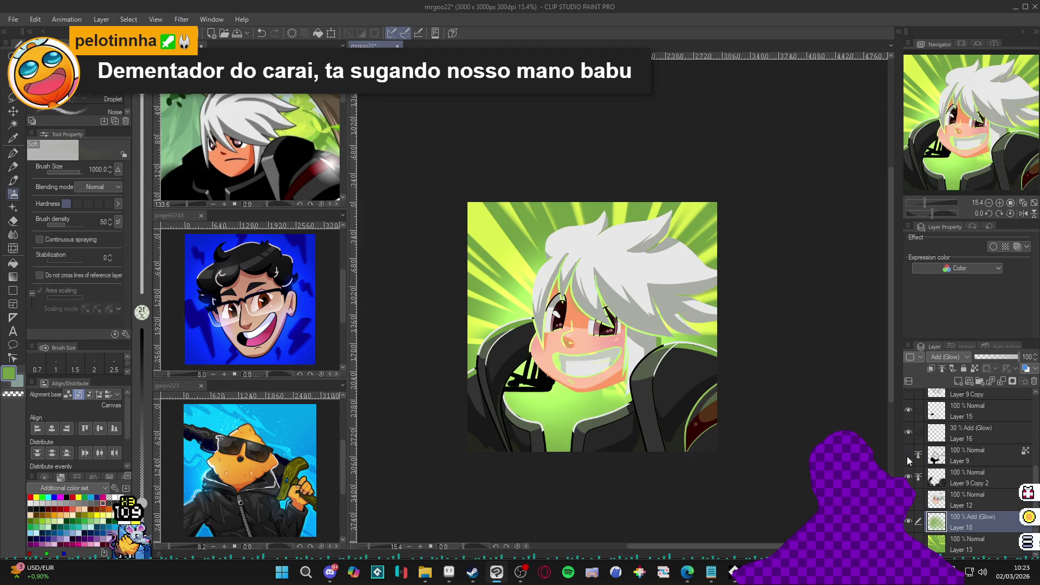
pyautogui.click(908, 455)
pyautogui.click(908, 455)
pyautogui.click(908, 455)
pyautogui.click(910, 456)
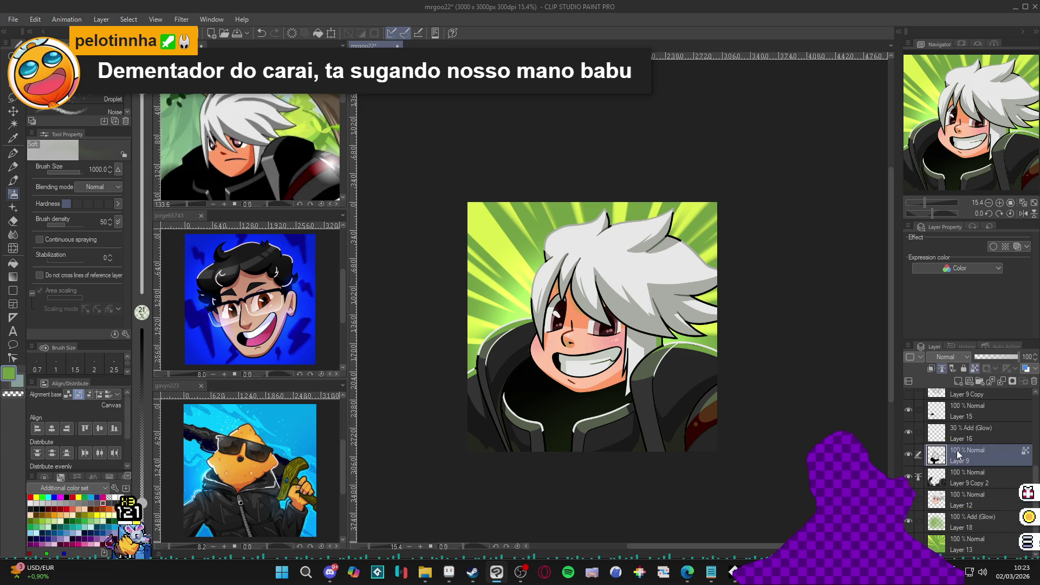
# Toggle Layers 15, 10 Copy, 11 and others to compare the eyes, rim lines and body shading
pyautogui.scroll(2, 912, 428)
pyautogui.click(909, 453)
pyautogui.click(908, 453)
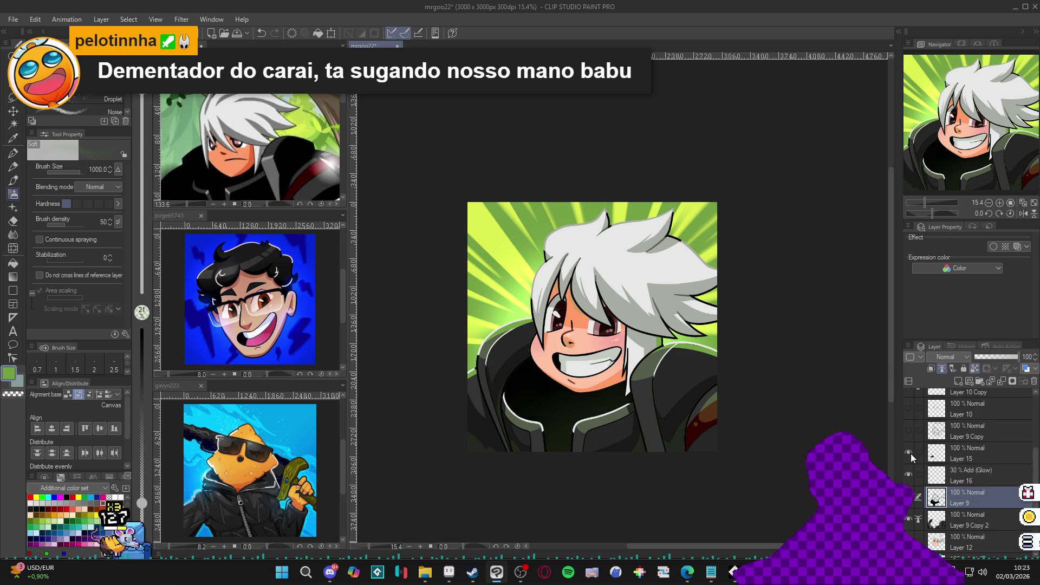
pyautogui.scroll(2, 911, 449)
pyautogui.click(911, 440)
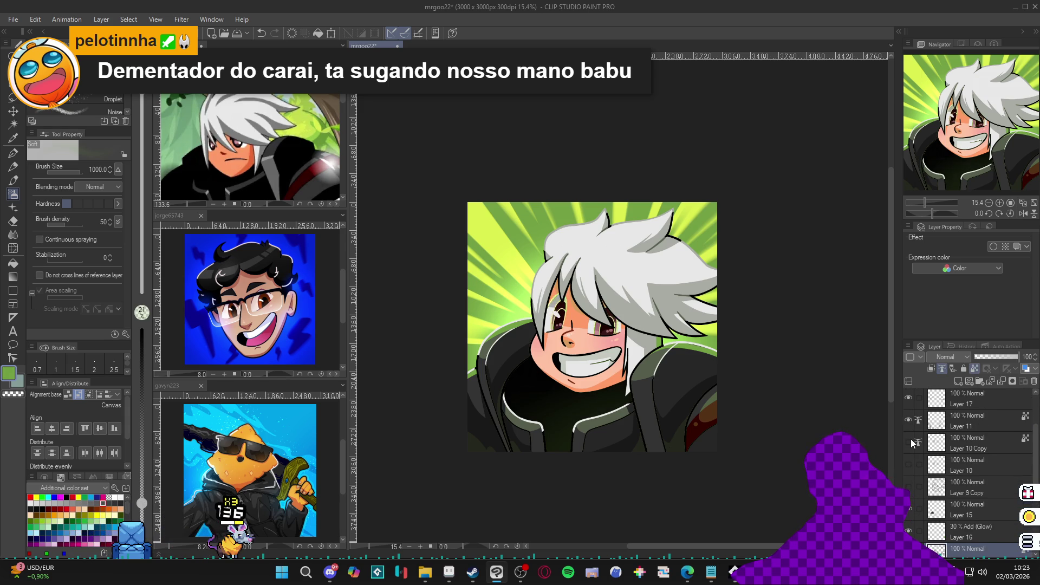
pyautogui.click(911, 439)
pyautogui.click(910, 421)
pyautogui.click(910, 420)
pyautogui.click(910, 421)
pyautogui.click(911, 421)
pyautogui.scroll(1, 910, 421)
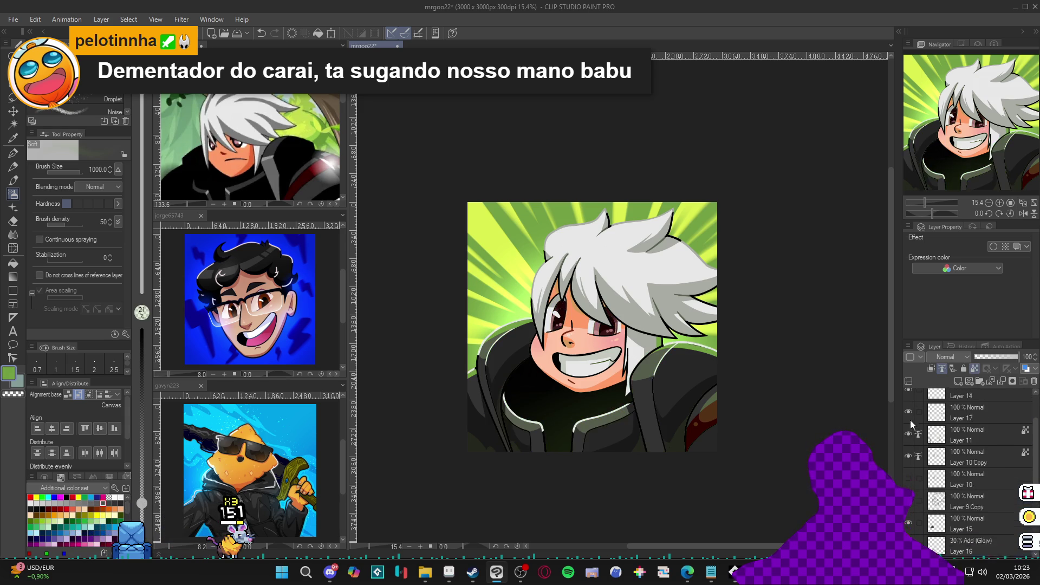
pyautogui.click(909, 424)
pyautogui.click(909, 424)
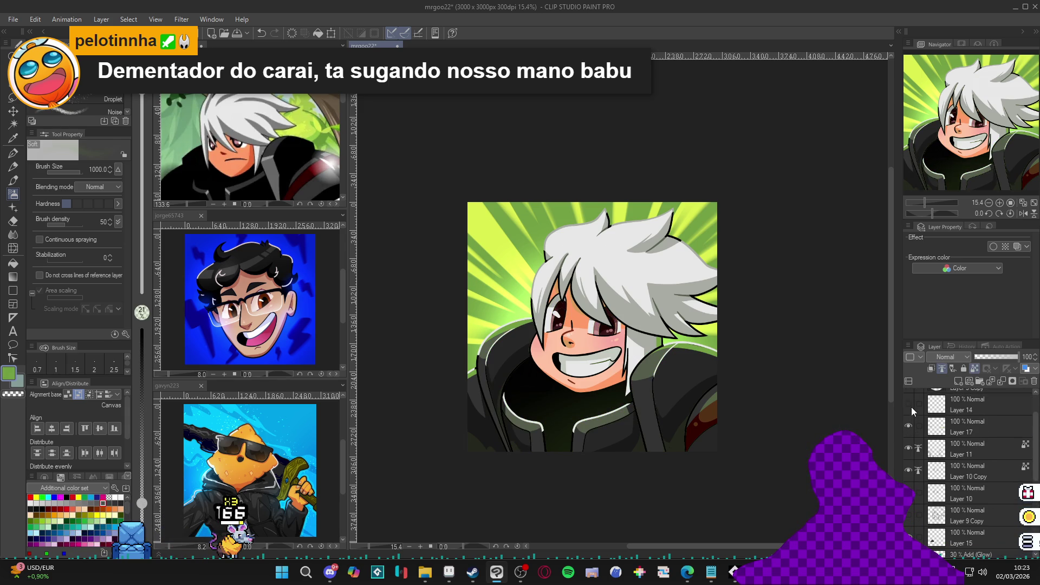
pyautogui.scroll(-1, 911, 456)
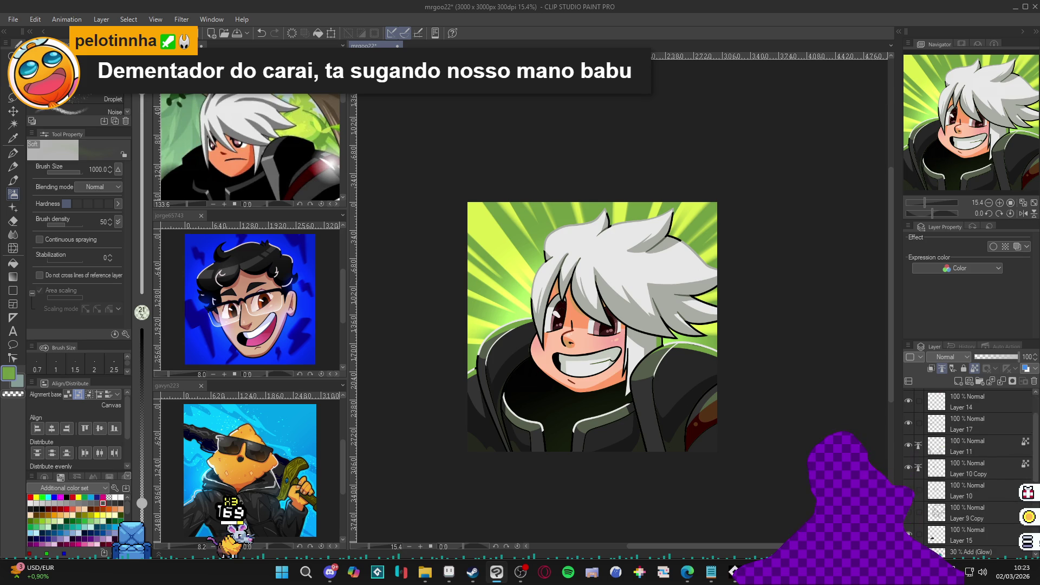
pyautogui.click(906, 448)
pyautogui.click(906, 449)
pyautogui.scroll(-2, 910, 480)
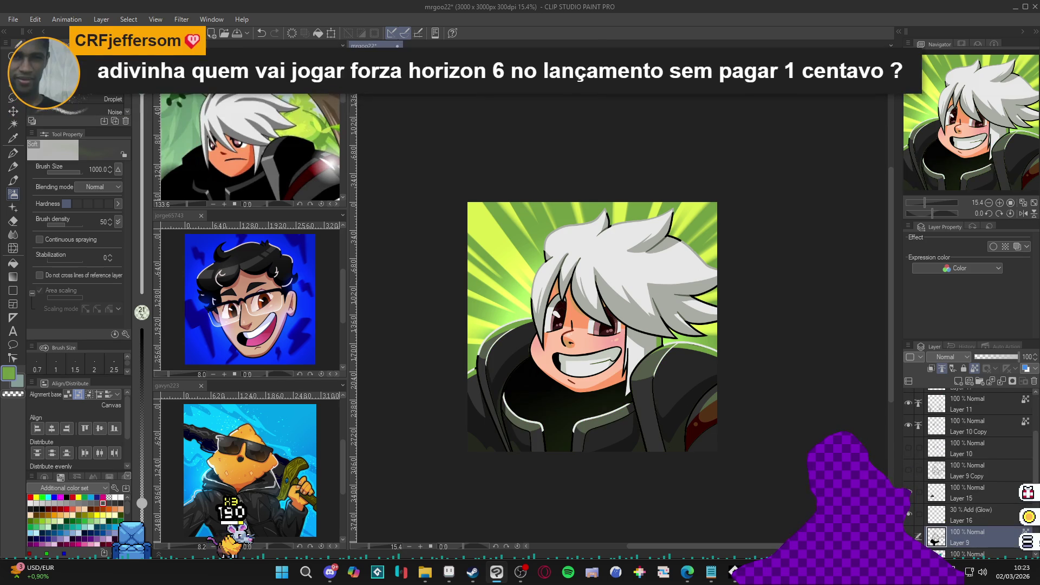
# Check Layer 9's dark shading and duplicate Layer 9
pyautogui.click(908, 536)
pyautogui.click(908, 536)
pyautogui.rightClick(954, 539)
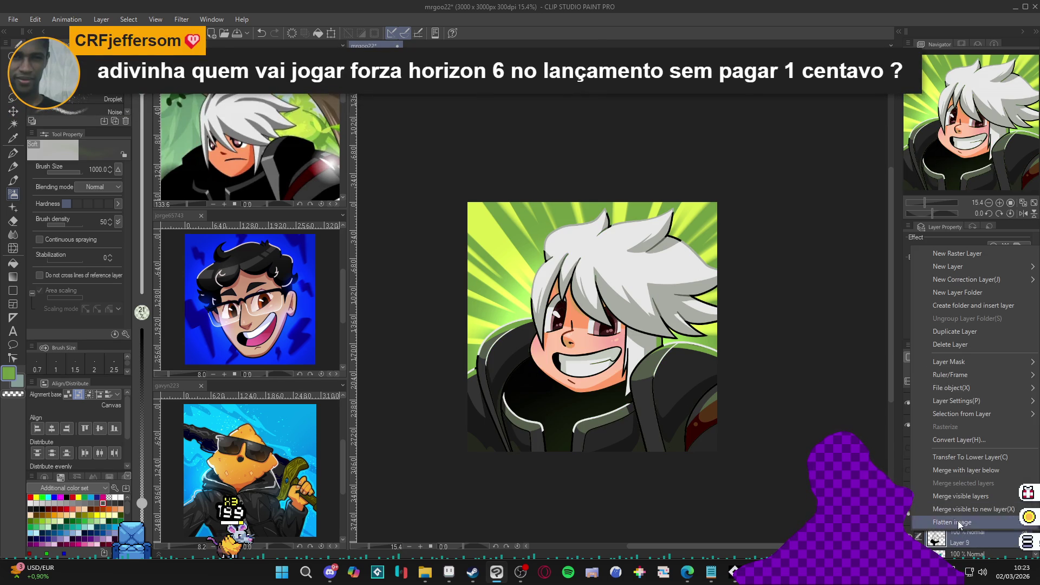
pyautogui.click(974, 337)
# Hide Layer 16 and preview a Gaussian blur on Layer 9 Copy 3 at strength 38.11
pyautogui.scroll(3, 808, 314)
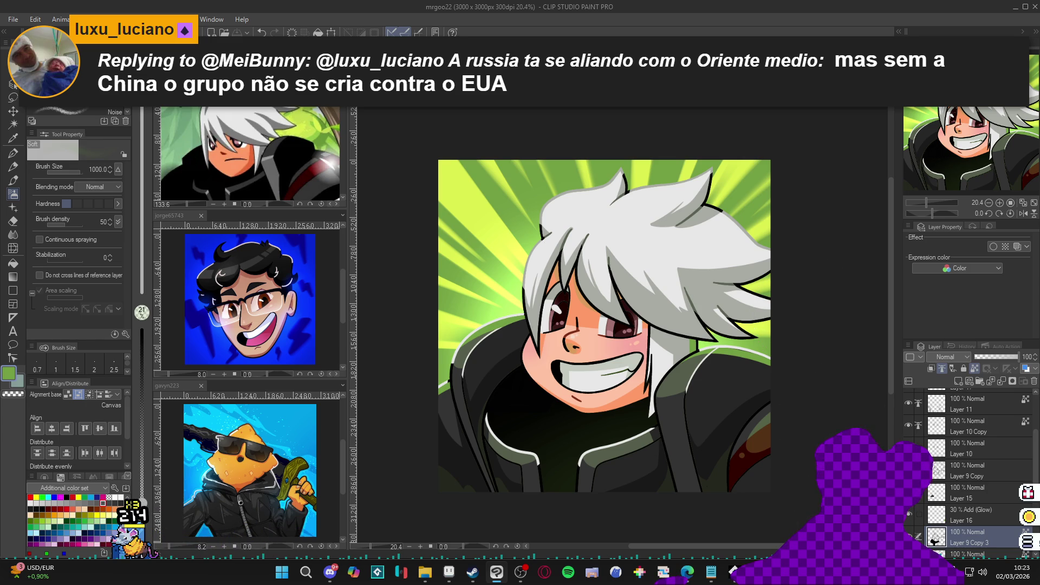
pyautogui.click(908, 514)
pyautogui.scroll(-2, 975, 477)
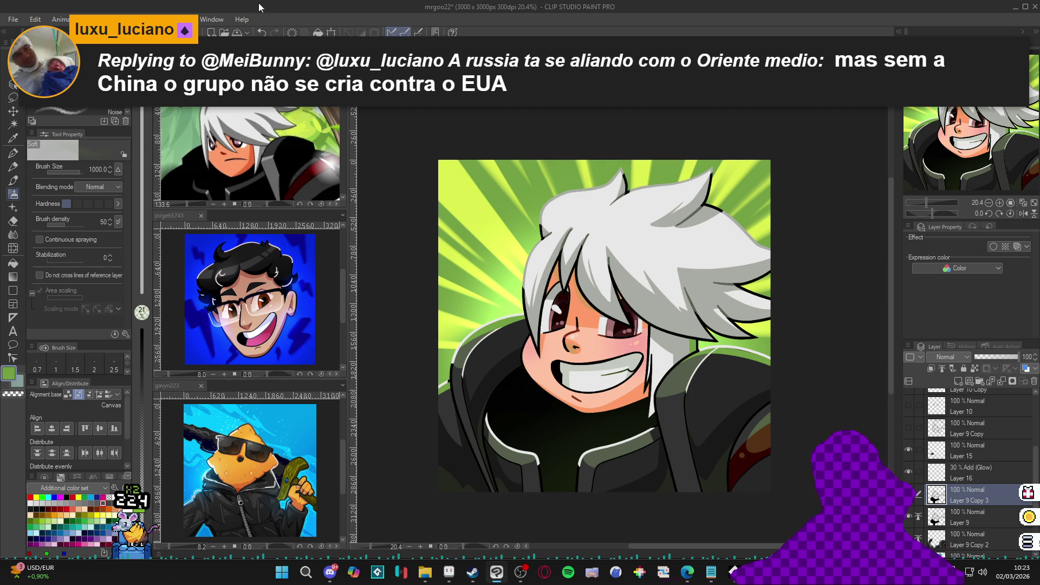
pyautogui.click(184, 19)
pyautogui.click(271, 124)
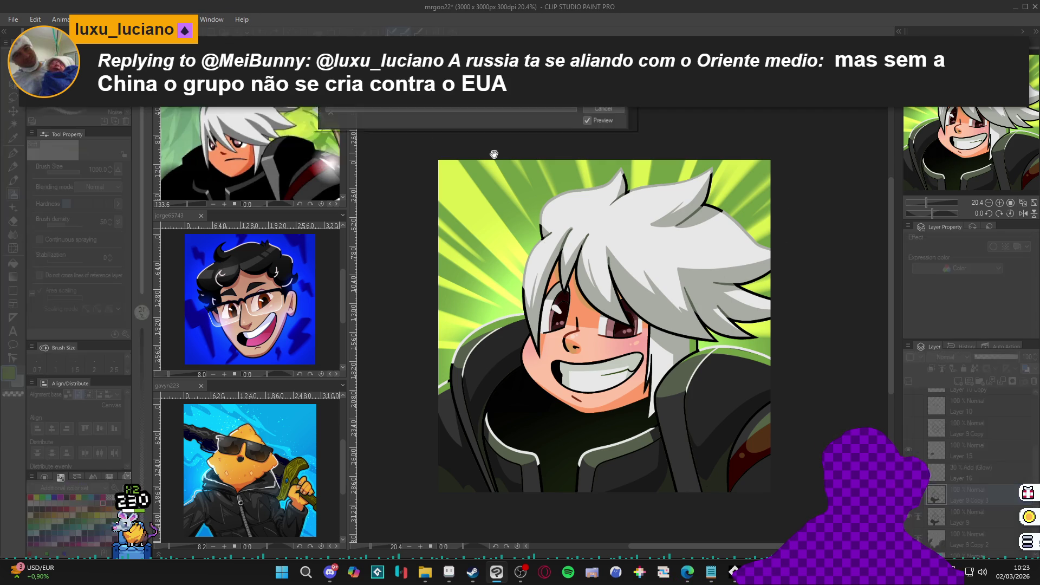
pyautogui.click(379, 112)
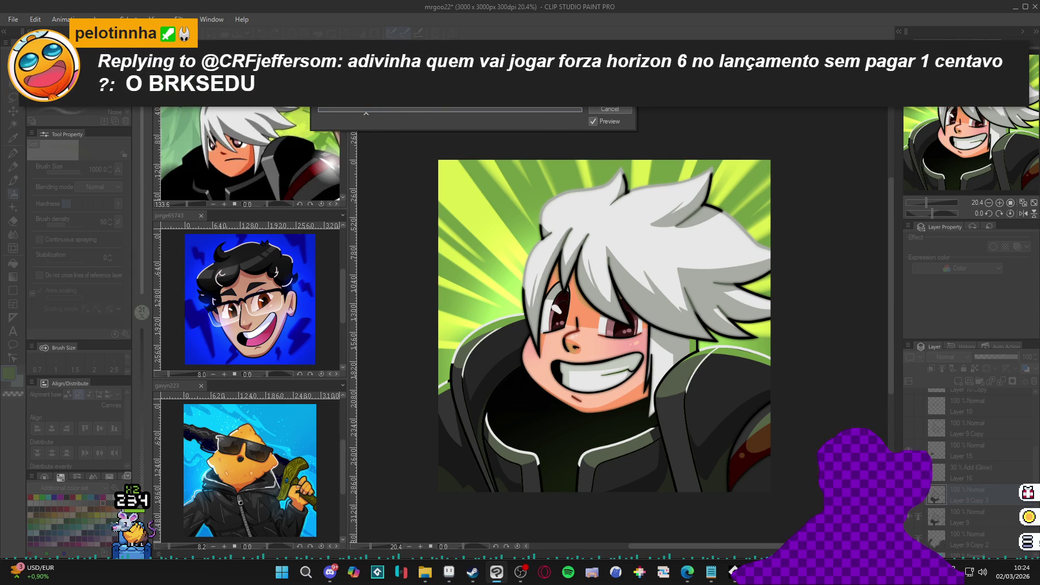
# Apply the blur, set Layer 9 Copy 3 to 50% opacity, and compare the shading
pyautogui.press('Return')
pyautogui.click(996, 358)
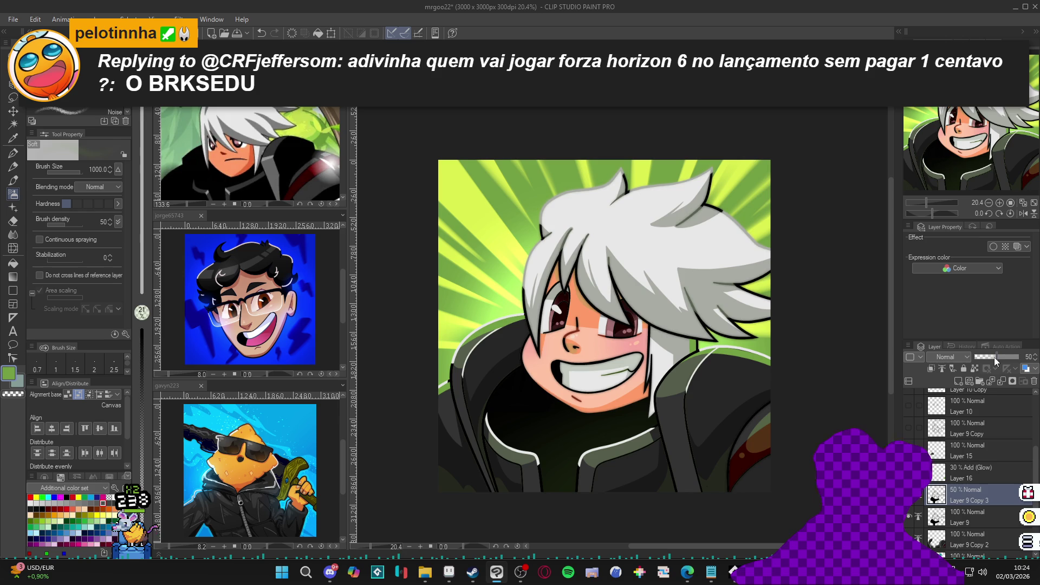
pyautogui.click(911, 519)
pyautogui.click(911, 519)
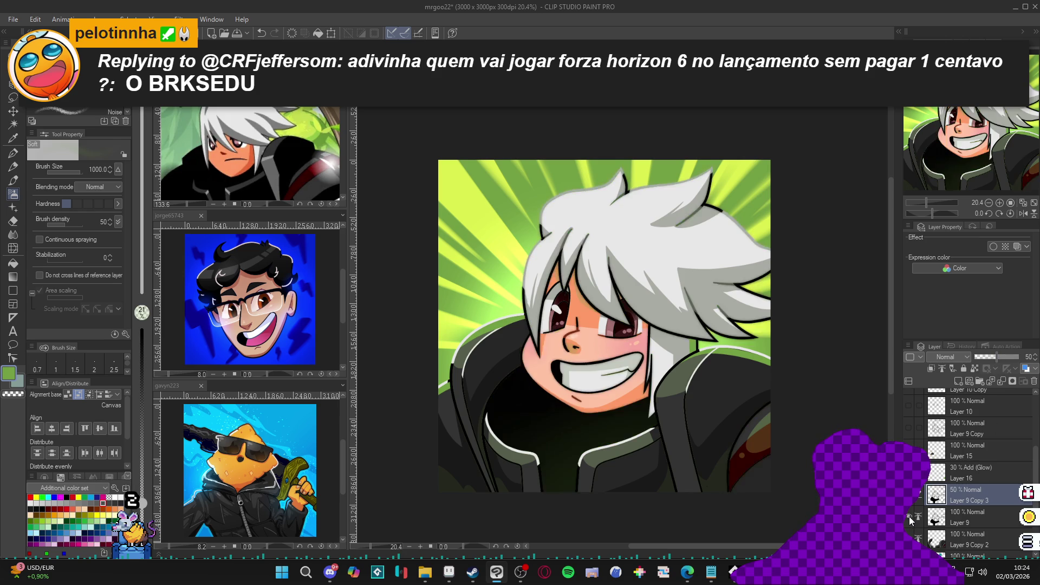
pyautogui.click(911, 519)
pyautogui.click(911, 522)
pyautogui.click(912, 517)
pyautogui.click(913, 518)
pyautogui.click(911, 517)
pyautogui.click(911, 518)
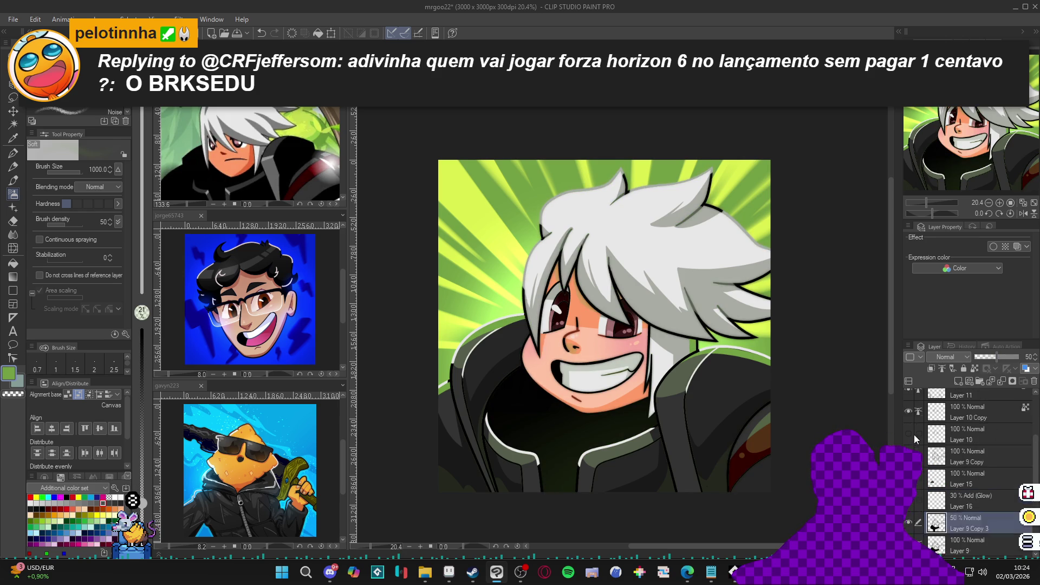
# Show the Layer 10 Copy eye highlights and duplicate Layer 11
pyautogui.scroll(1, 910, 433)
pyautogui.click(909, 426)
pyautogui.click(908, 403)
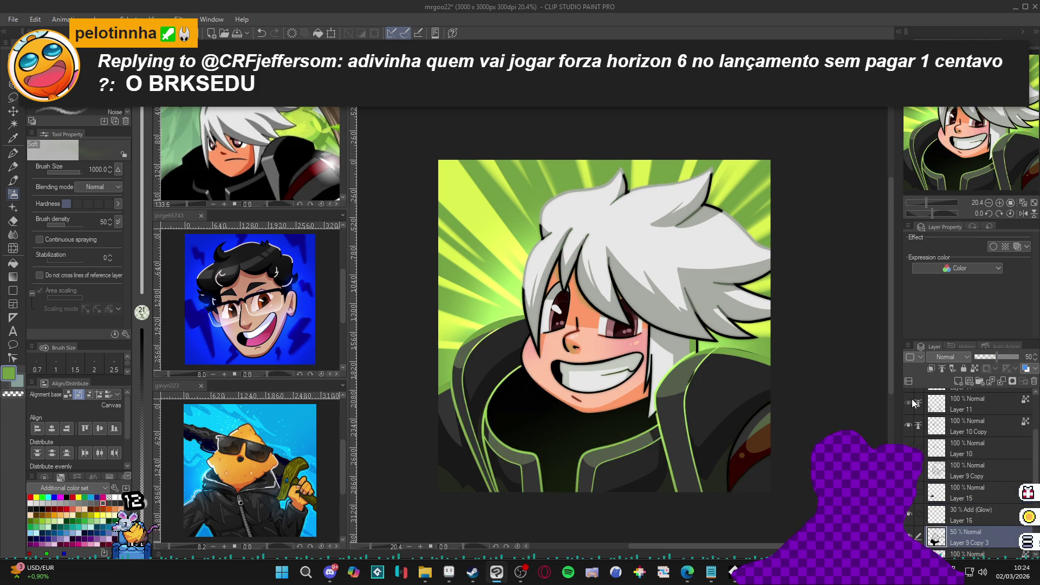
pyautogui.click(909, 403)
pyautogui.rightClick(944, 394)
pyautogui.rightClick(971, 389)
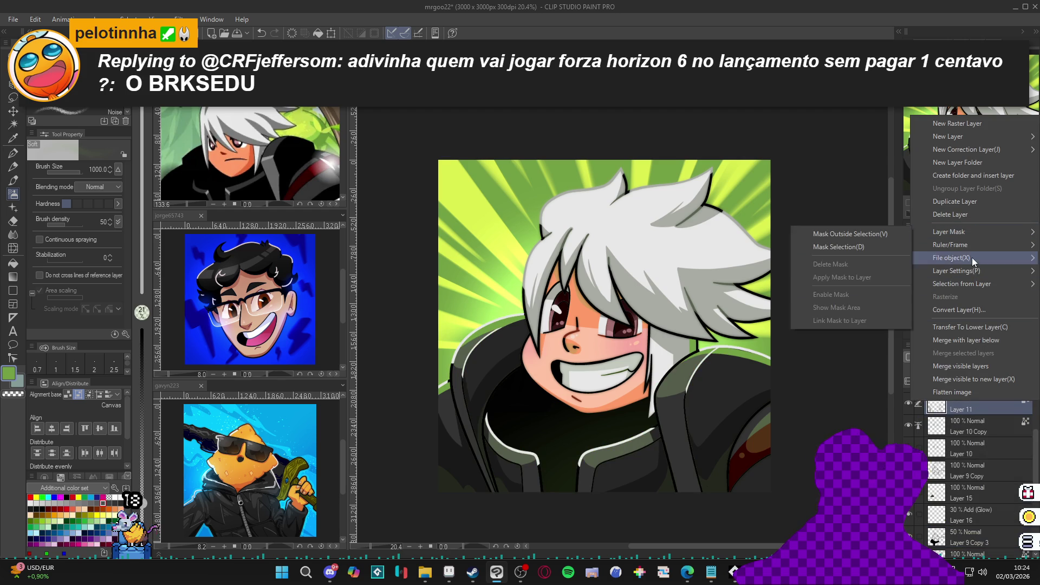
pyautogui.press('Escape')
pyautogui.hotkey('ctrl', 'j')
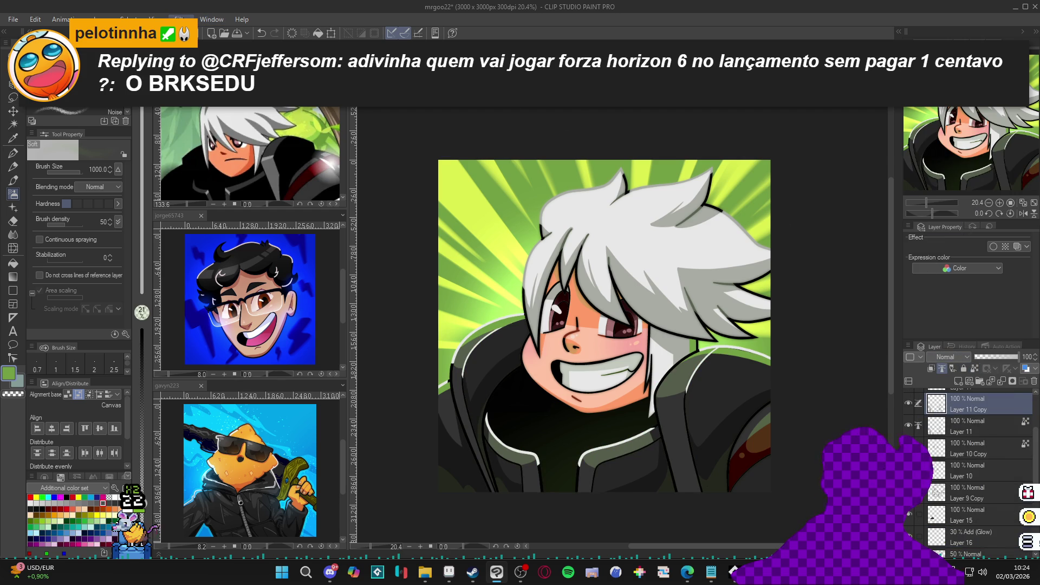
# Preview a Gaussian blur on Layer 11 Copy at strength 35
pyautogui.click(181, 19)
pyautogui.moveTo(187, 31)
pyautogui.click(249, 55)
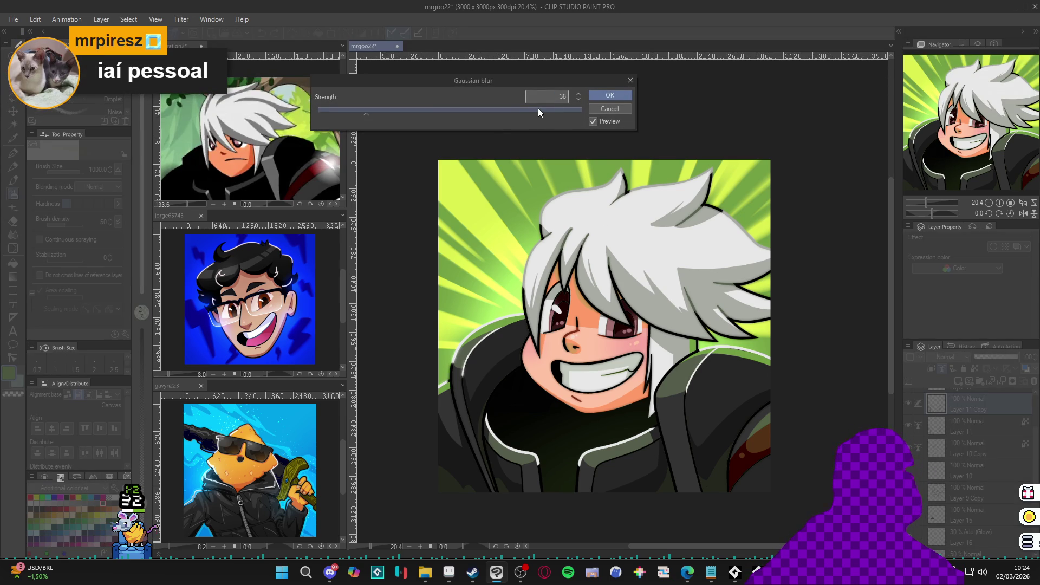
# Apply the strength-35 blur to Layer 11 Copy, drop it just under half opacity, and save
pyautogui.click(610, 95)
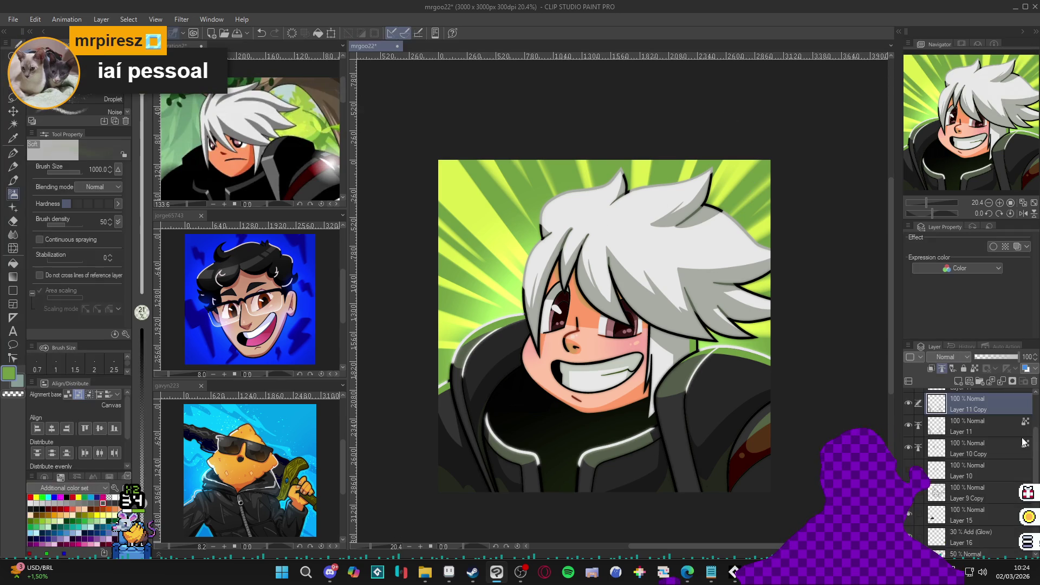
pyautogui.click(994, 359)
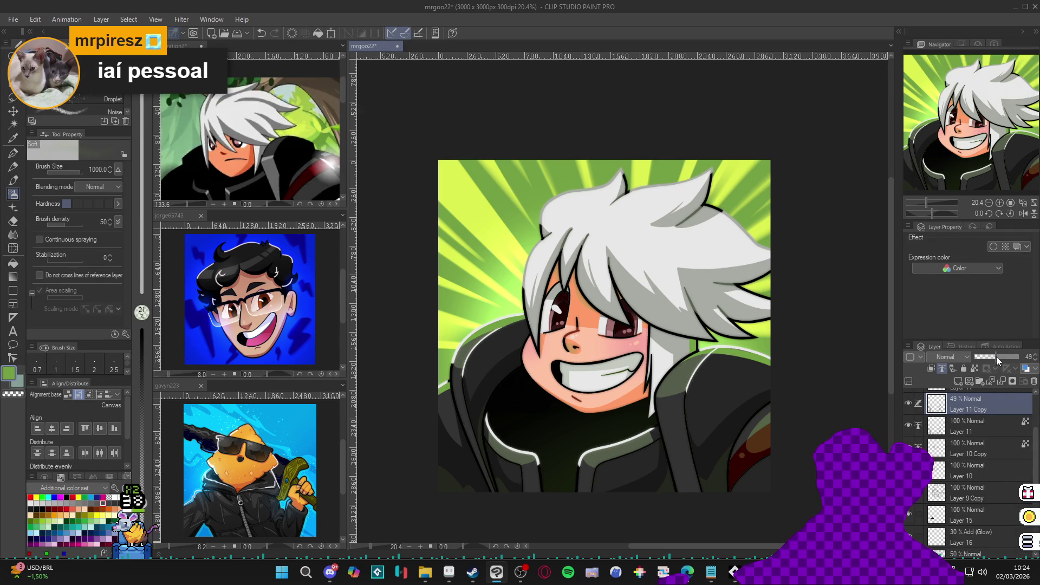
pyautogui.scroll(-2, 697, 382)
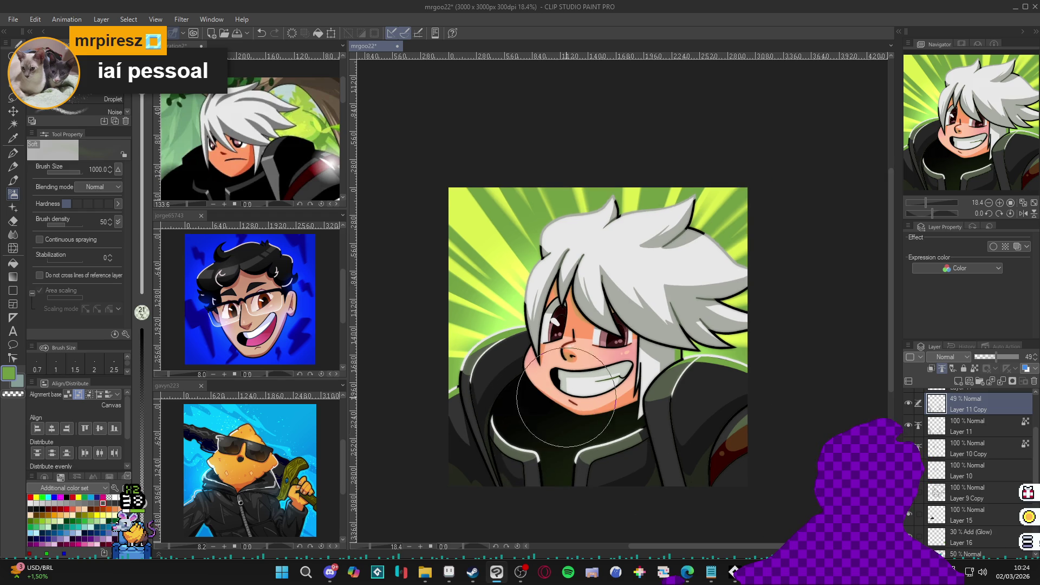
pyautogui.hotkey('ctrl', 's')
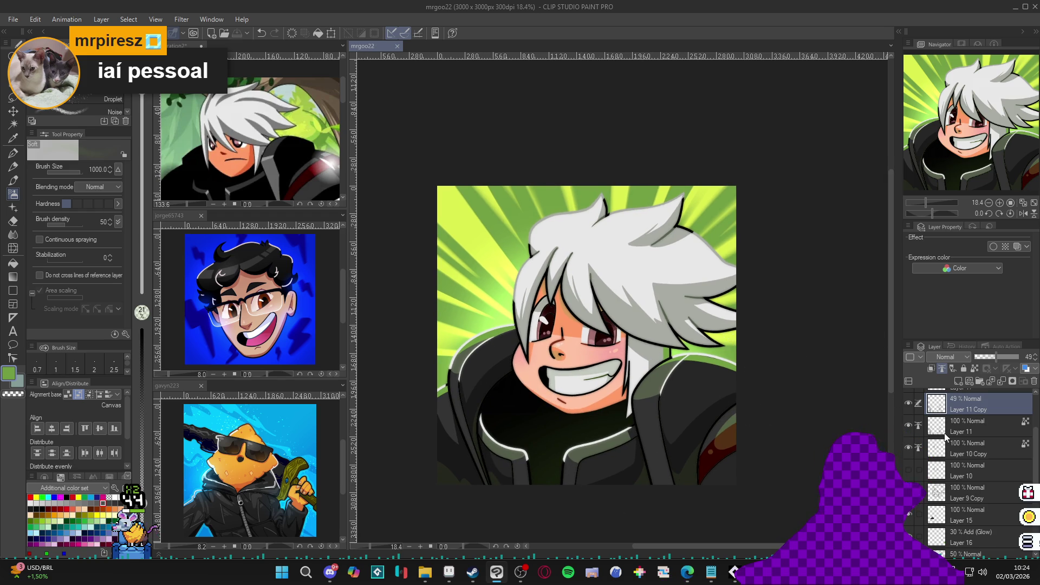
# Toggle Layer 11 Copy to compare the glow, show Layer 17, and check the eye area
pyautogui.scroll(3, 970, 471)
pyautogui.click(908, 458)
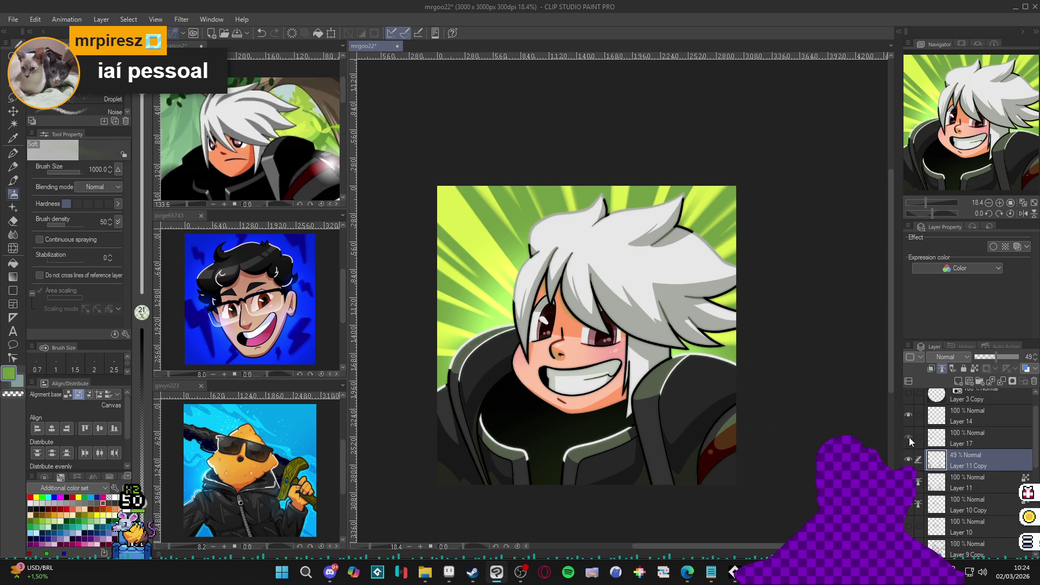
pyautogui.click(908, 458)
pyautogui.click(909, 458)
pyautogui.click(909, 437)
pyautogui.scroll(-1, 939, 491)
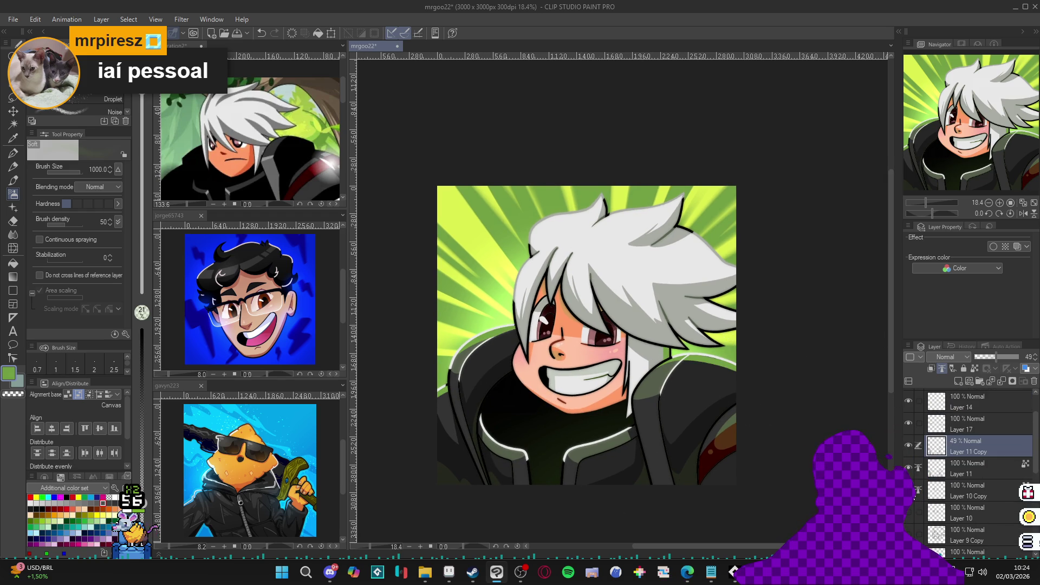
pyautogui.click(909, 468)
pyautogui.click(908, 468)
# Duplicate Layer 10 Copy, save, and preview a Gaussian blur on Layer 10 Copy 2
pyautogui.rightClick(951, 496)
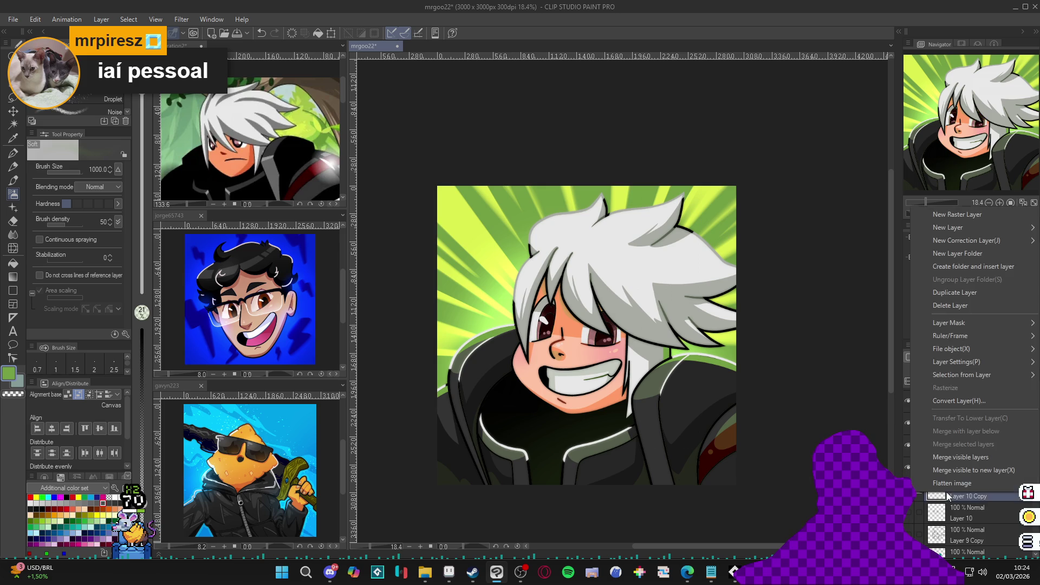
pyautogui.click(971, 295)
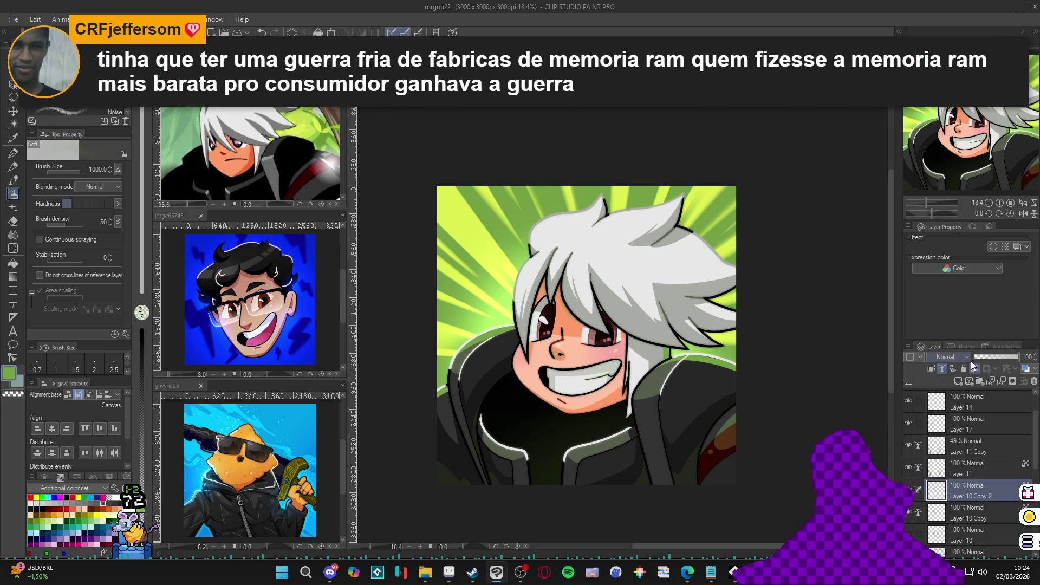
pyautogui.hotkey('ctrl', 's')
pyautogui.click(191, 19)
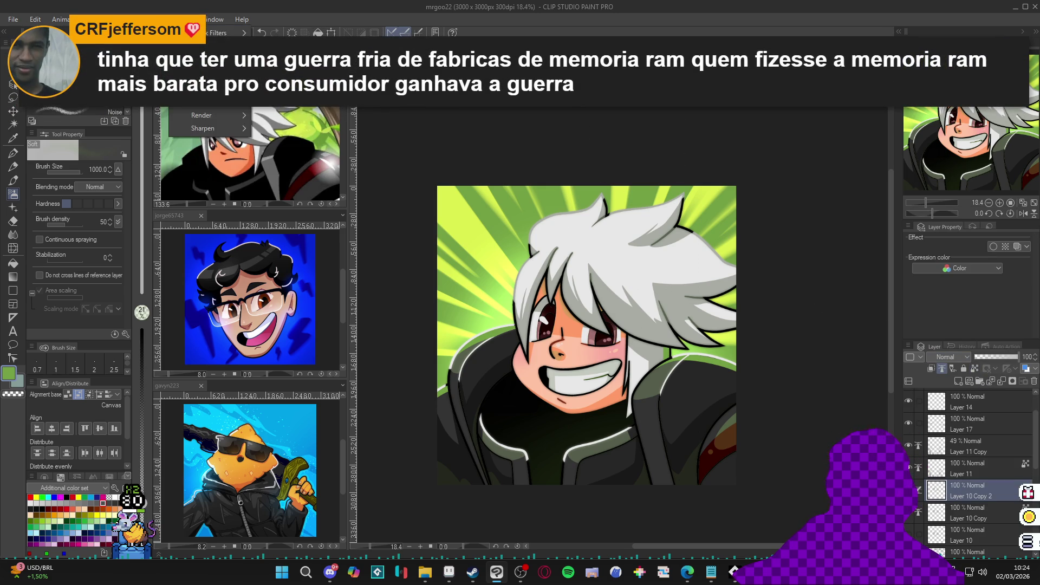
pyautogui.moveTo(201, 62)
pyautogui.click(287, 104)
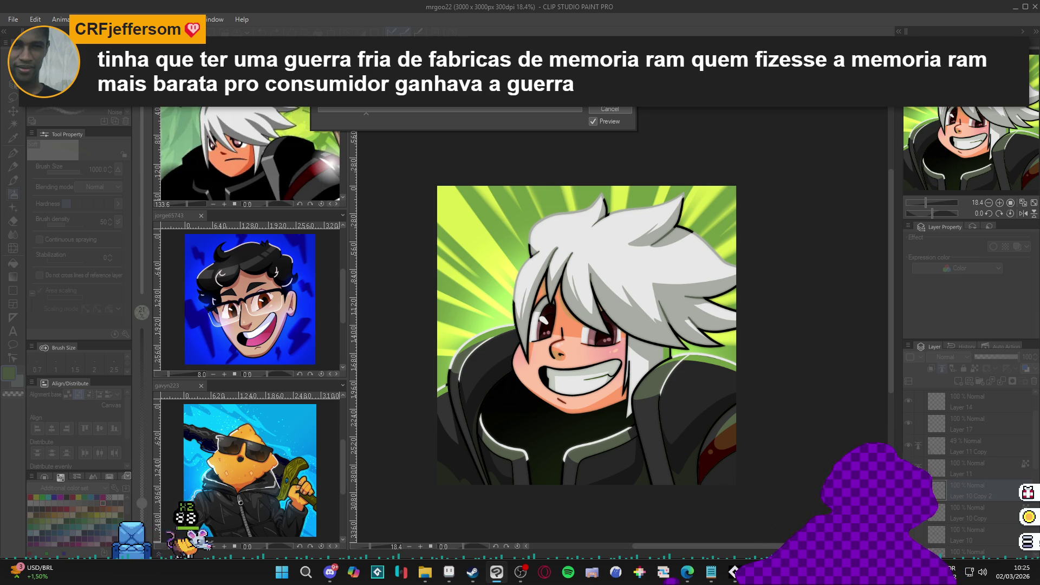
# Apply the blur to Layer 10 Copy 2, inspect the canvas up close, and save the file
pyautogui.click(613, 108)
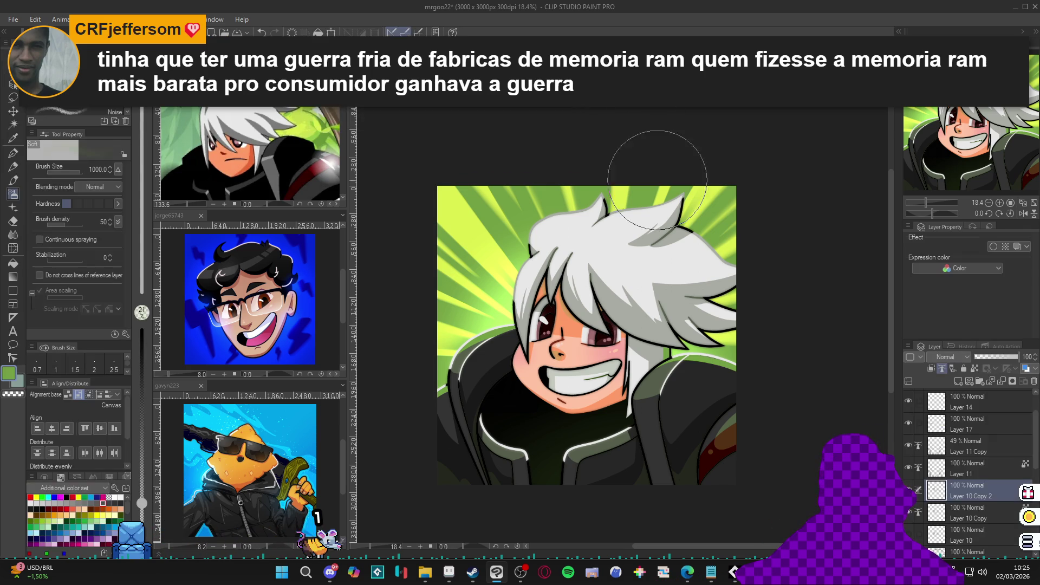
pyautogui.scroll(2, 546, 457)
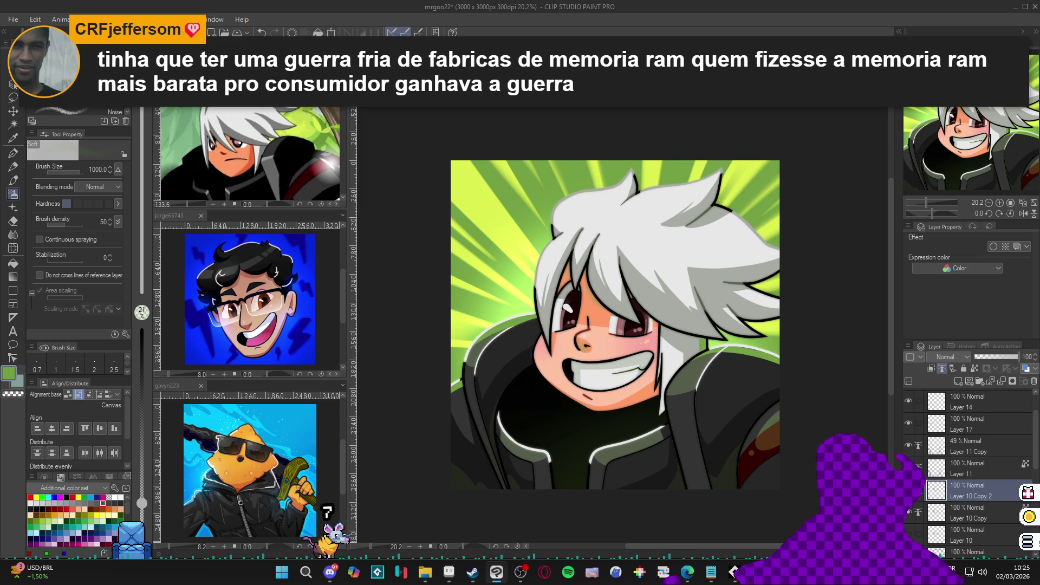
pyautogui.scroll(1, 726, 425)
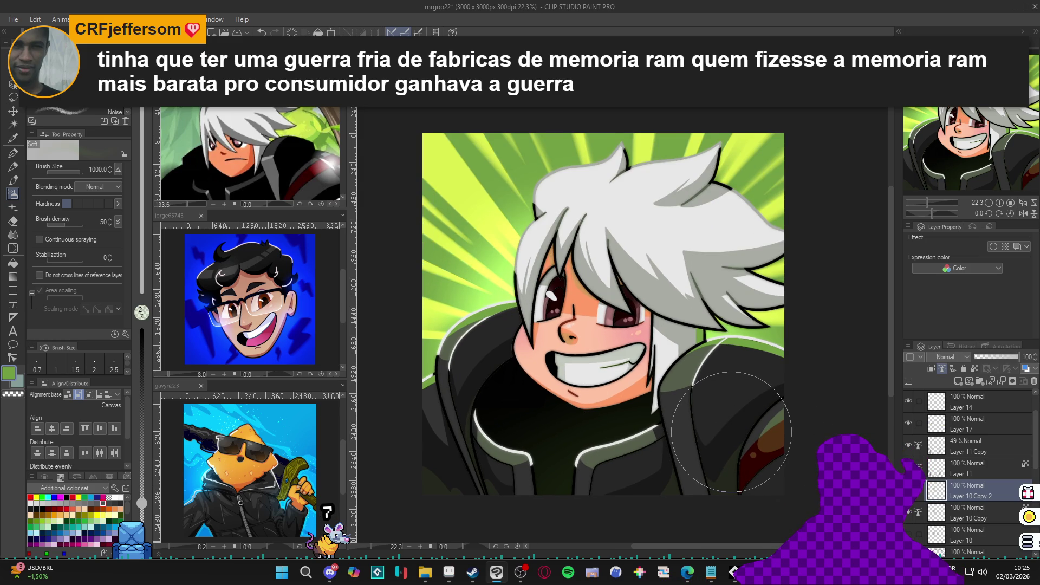
pyautogui.scroll(-2, 731, 432)
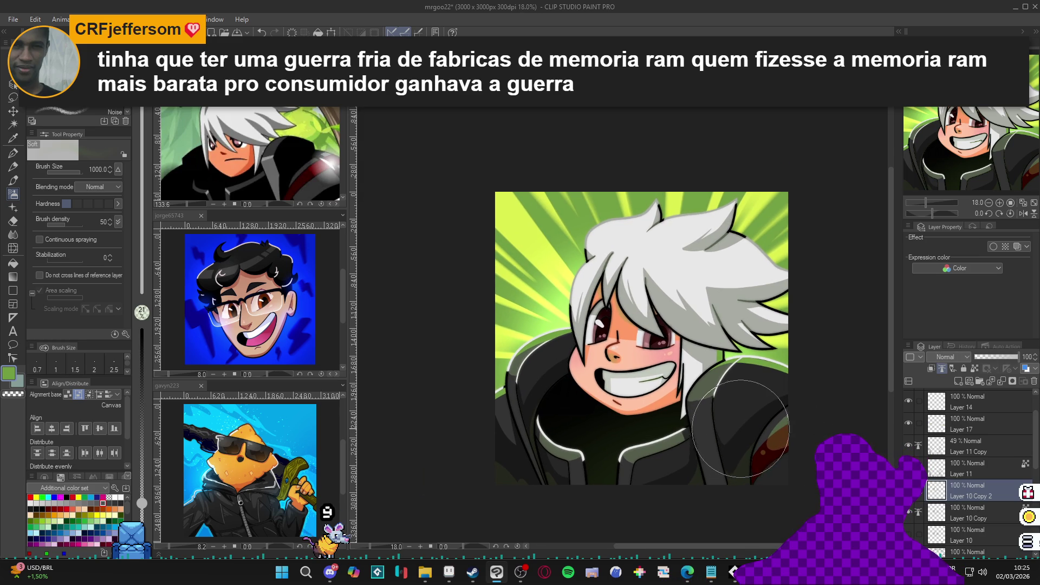
pyautogui.scroll(1, 754, 420)
pyautogui.hscroll(-1, 748, 420)
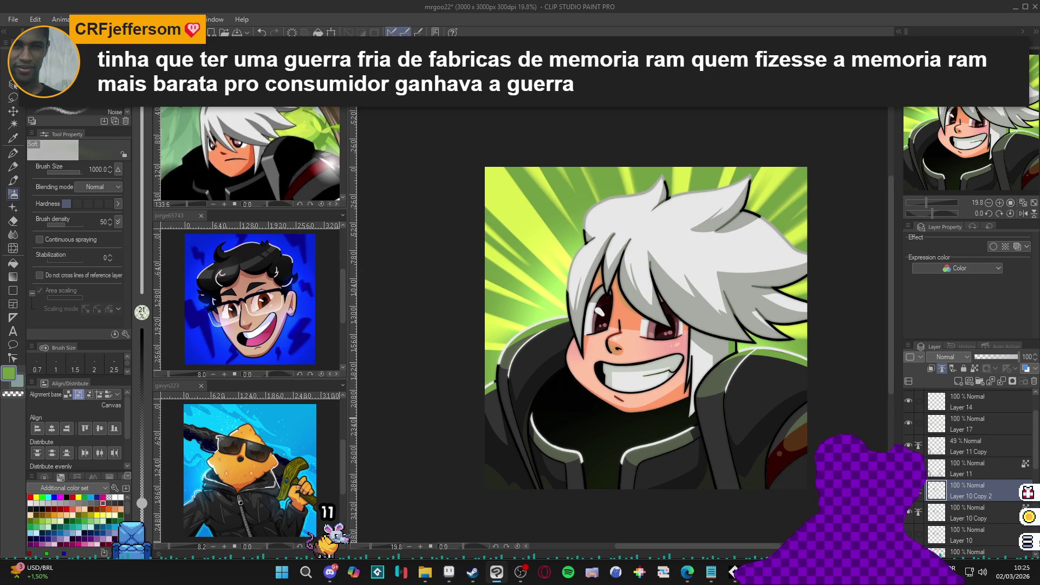
pyautogui.scroll(-1, 826, 443)
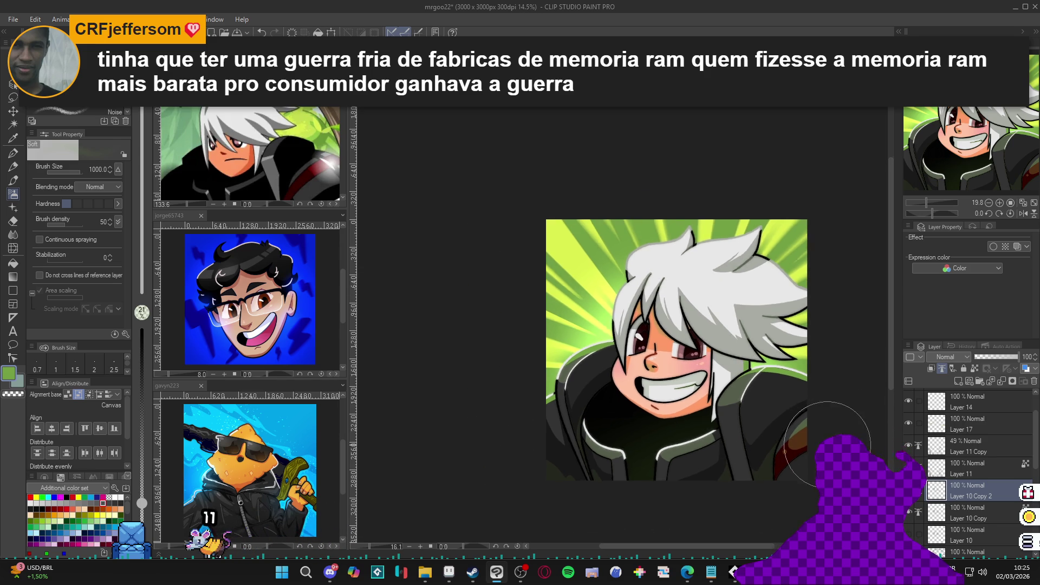
pyautogui.scroll(2, 785, 454)
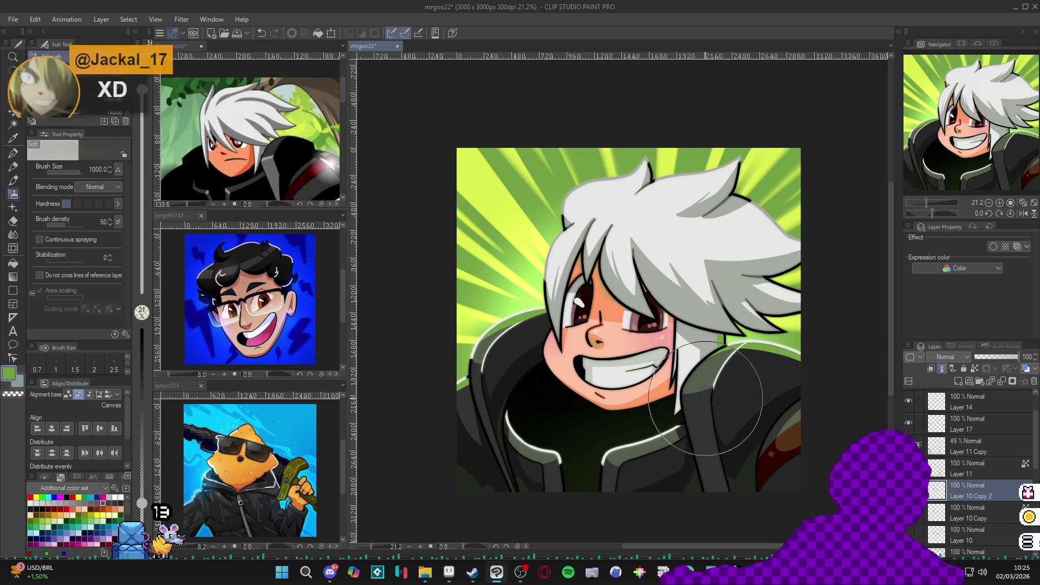
pyautogui.scroll(-2, 499, 322)
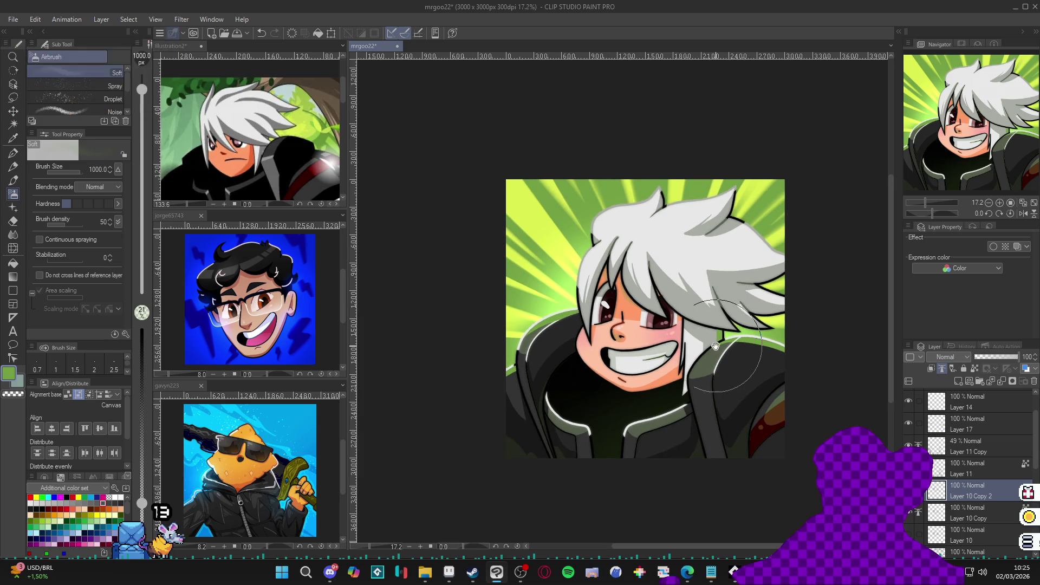
pyautogui.hotkey('ctrl', 's')
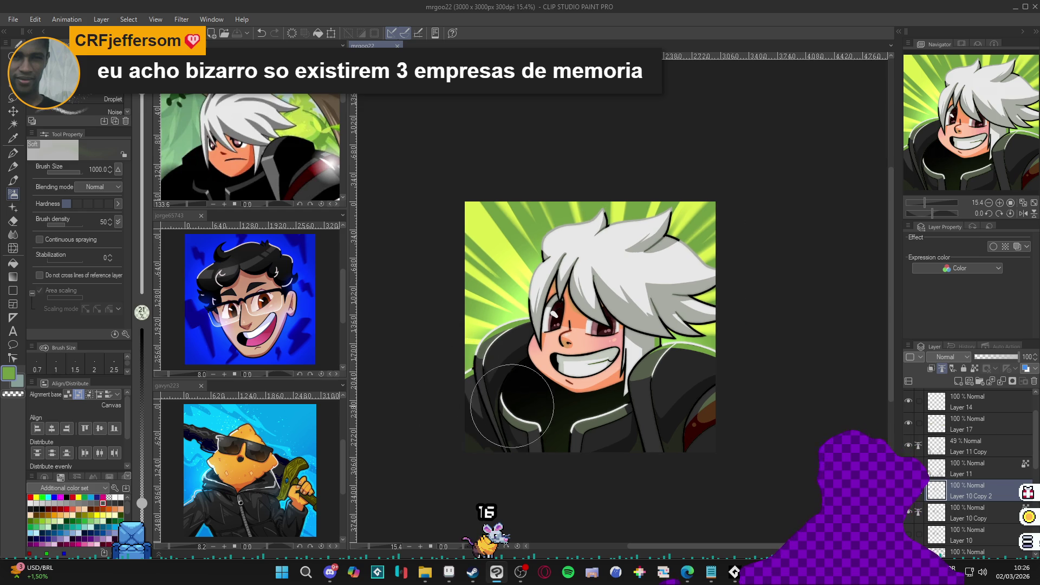
pyautogui.moveTo(430, 360); pyautogui.dragTo(676, 412)
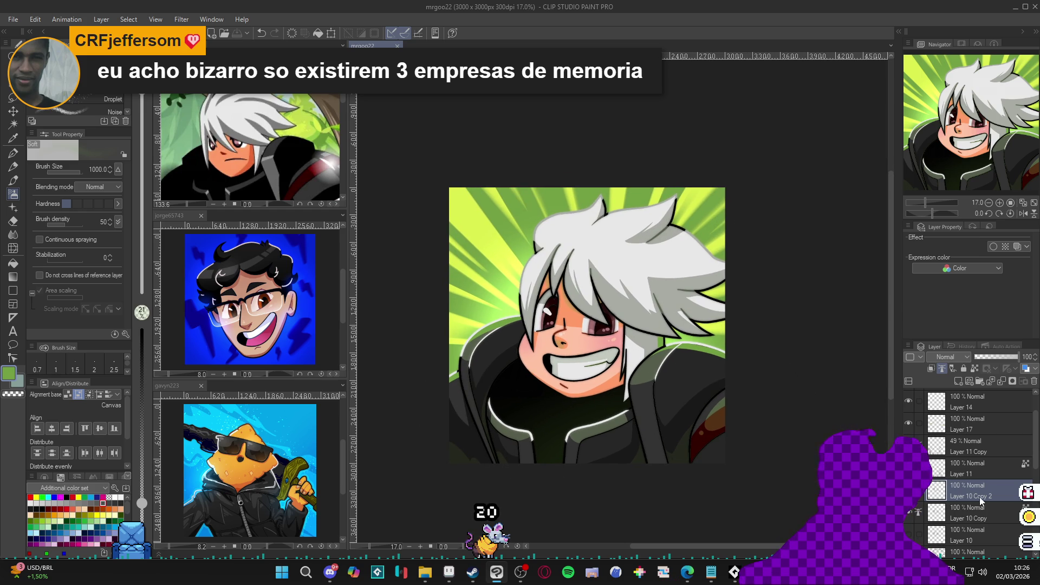
# Preview the portrait inside its circular mask, then add a new layer above Layer 14
pyautogui.scroll(2, 954, 488)
pyautogui.click(909, 422)
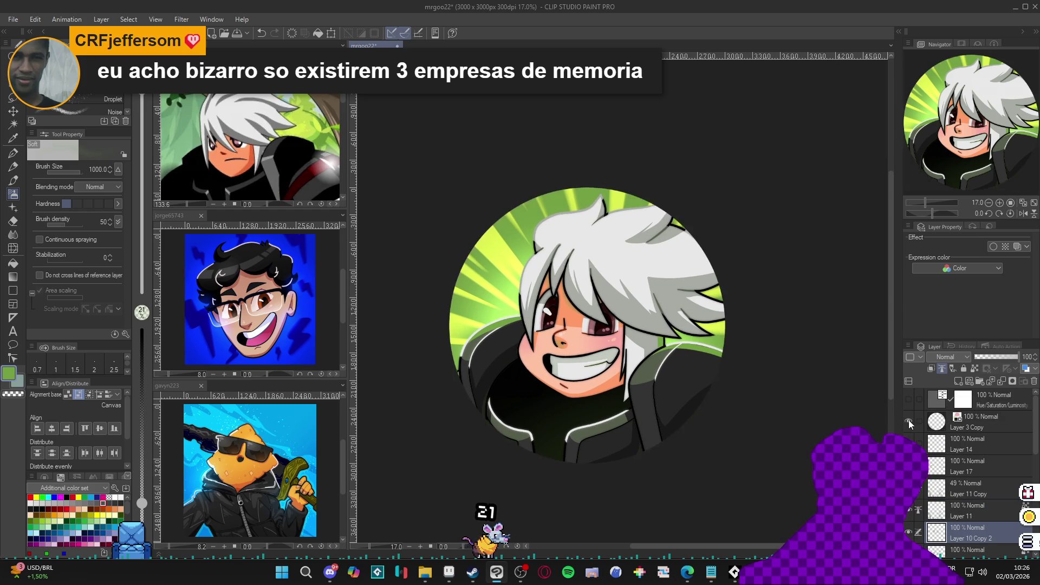
pyautogui.click(908, 420)
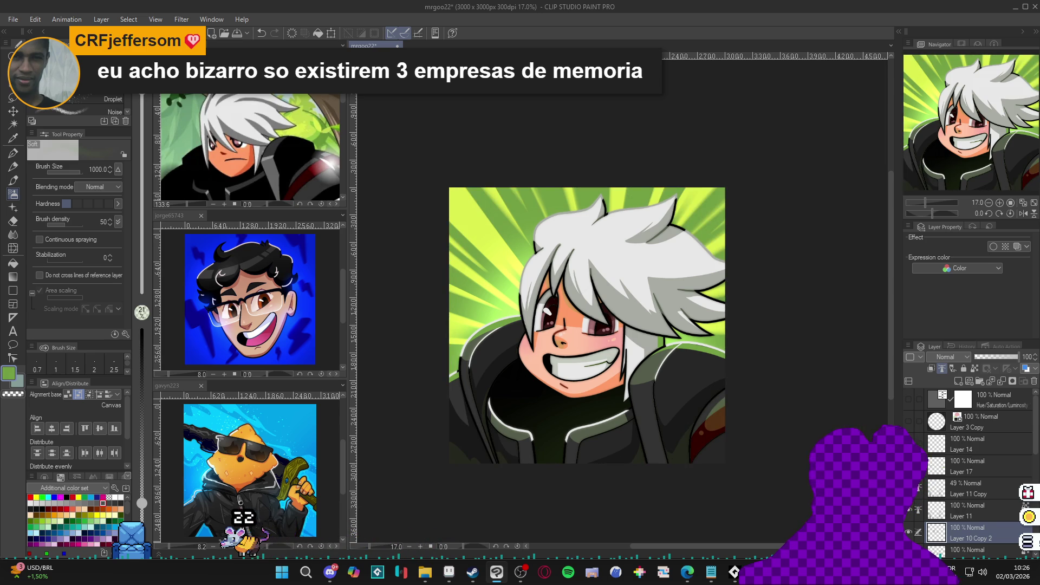
pyautogui.click(958, 441)
pyautogui.hotkey('ctrl', 'shift', 'n')
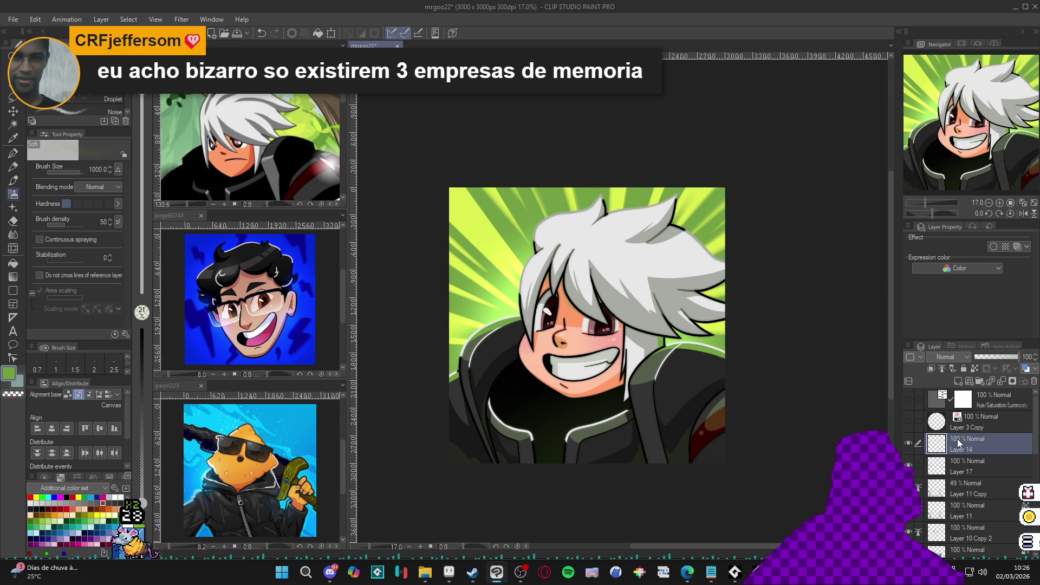
# Sample the light hair colour and set Layer 19 to Add (Glow) with a 400 soft airbrush
pyautogui.press('b')
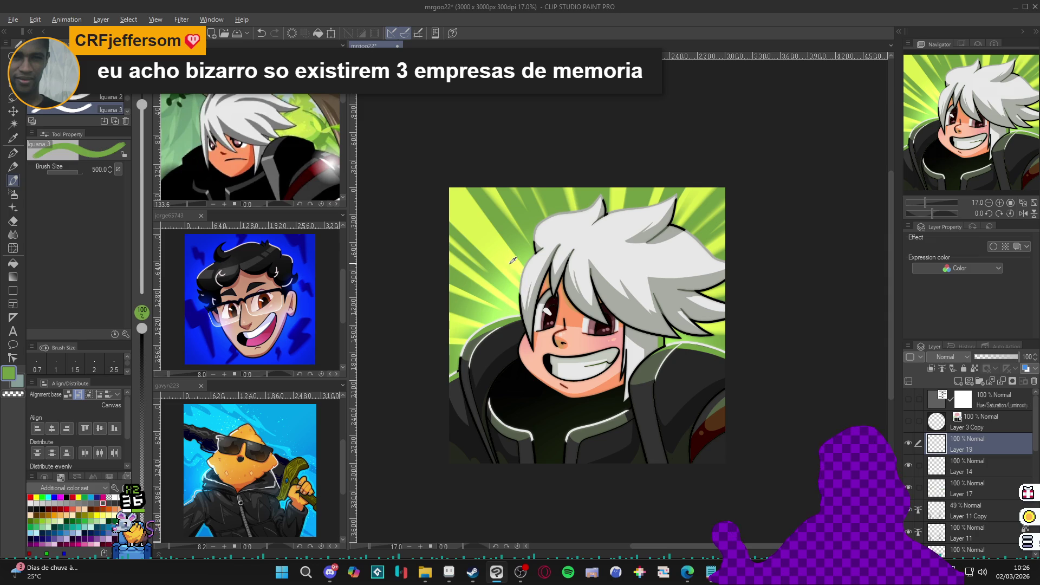
pyautogui.keyDown('alt'); pyautogui.click(549, 248); pyautogui.keyUp('alt')
pyautogui.click(947, 357)
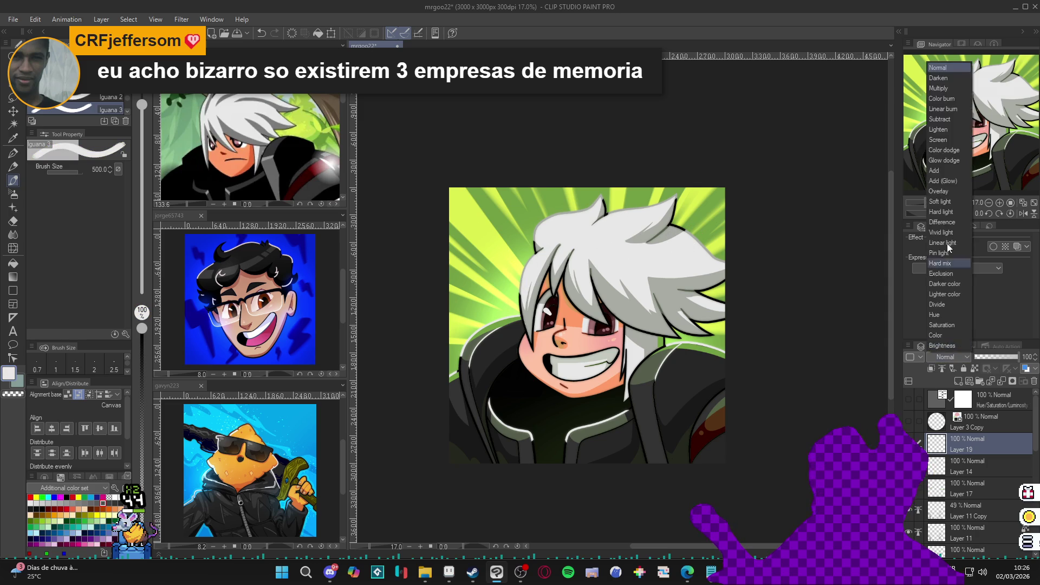
pyautogui.click(948, 187)
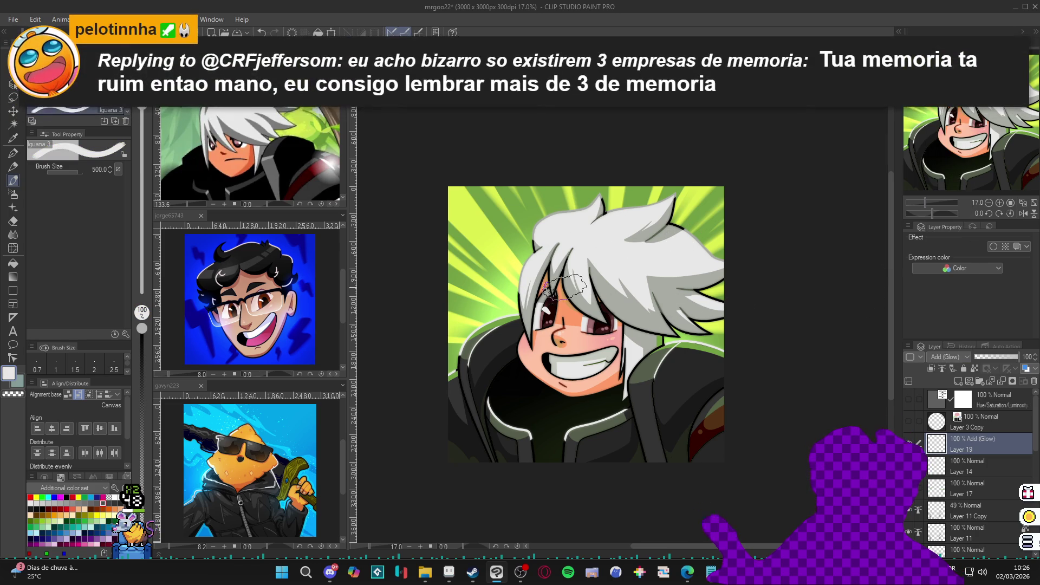
pyautogui.press('b')
pyautogui.press('[')
pyautogui.press('[')
pyautogui.press('[')
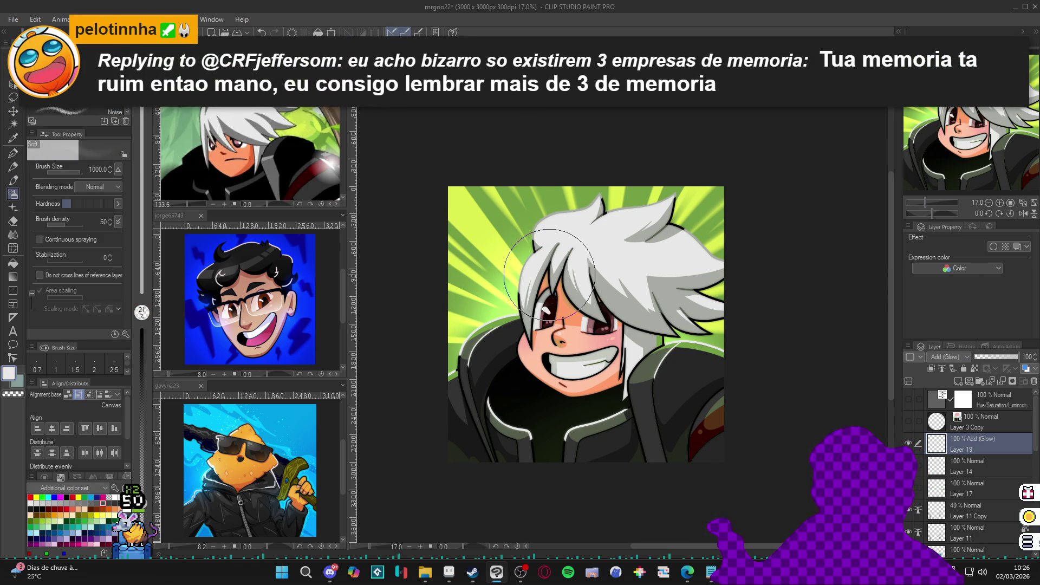
# Airbrush glow over the hair's top-left tuft and left edge, and green along the shoulder
pyautogui.moveTo(575, 277); pyautogui.dragTo(586, 287)
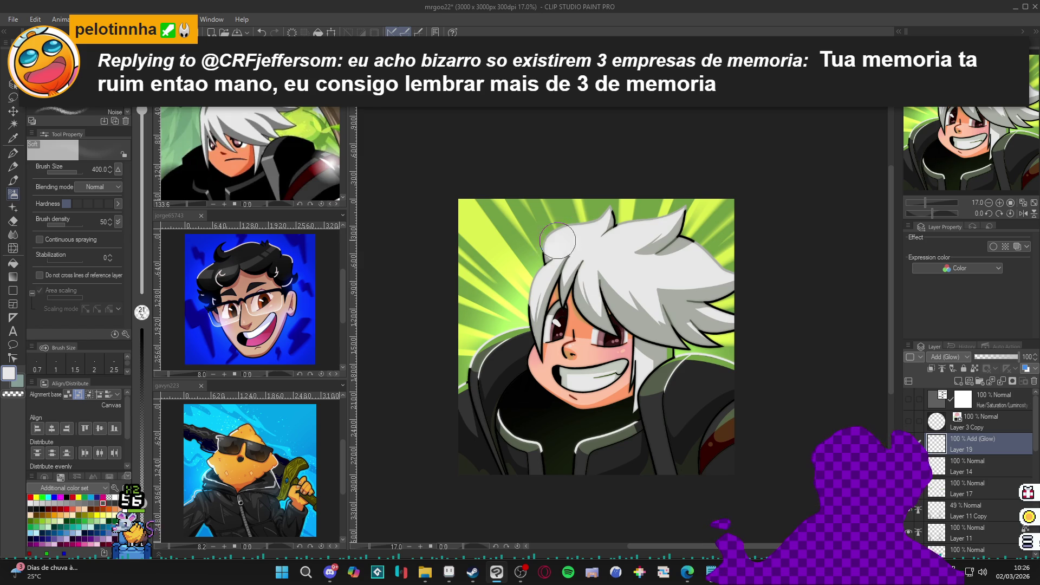
pyautogui.moveTo(558, 243)
pyautogui.mouseDown()
pyautogui.moveTo(542, 276)
pyautogui.moveTo(587, 262)
pyautogui.moveTo(593, 303)
pyautogui.moveTo(629, 294)
pyautogui.moveTo(658, 251)
pyautogui.moveTo(642, 246)
pyautogui.moveTo(596, 275)
pyautogui.mouseUp()
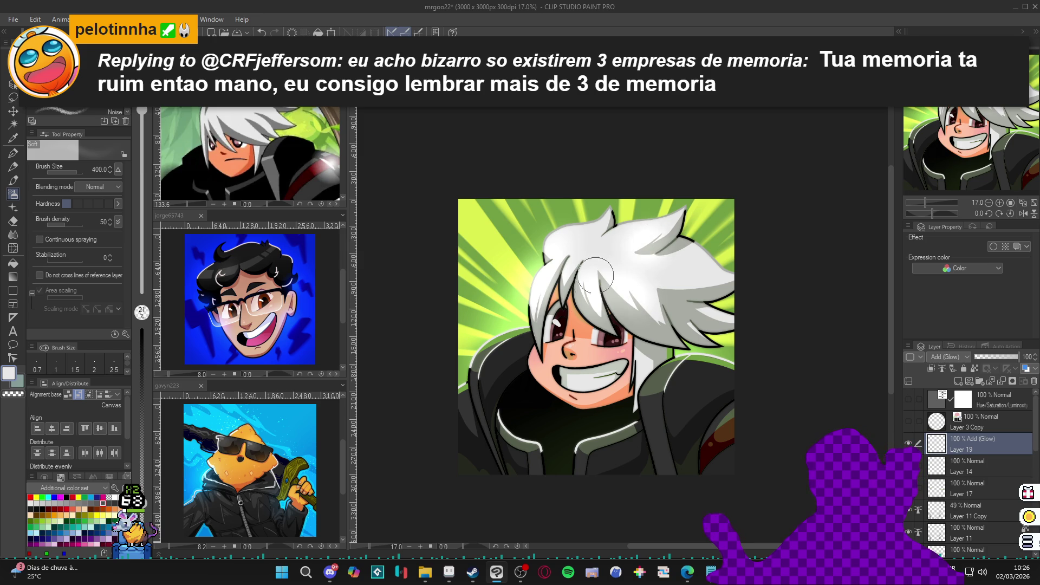
pyautogui.moveTo(526, 325)
pyautogui.mouseDown()
pyautogui.moveTo(507, 336)
pyautogui.moveTo(536, 324)
pyautogui.moveTo(580, 277)
pyautogui.moveTo(669, 284)
pyautogui.mouseUp()
pyautogui.keyDown('alt'); pyautogui.click(710, 355); pyautogui.keyUp('alt')
pyautogui.moveTo(704, 357)
pyautogui.mouseDown()
pyautogui.moveTo(664, 352)
pyautogui.moveTo(698, 361)
pyautogui.moveTo(672, 357)
pyautogui.moveTo(733, 346)
pyautogui.mouseUp()
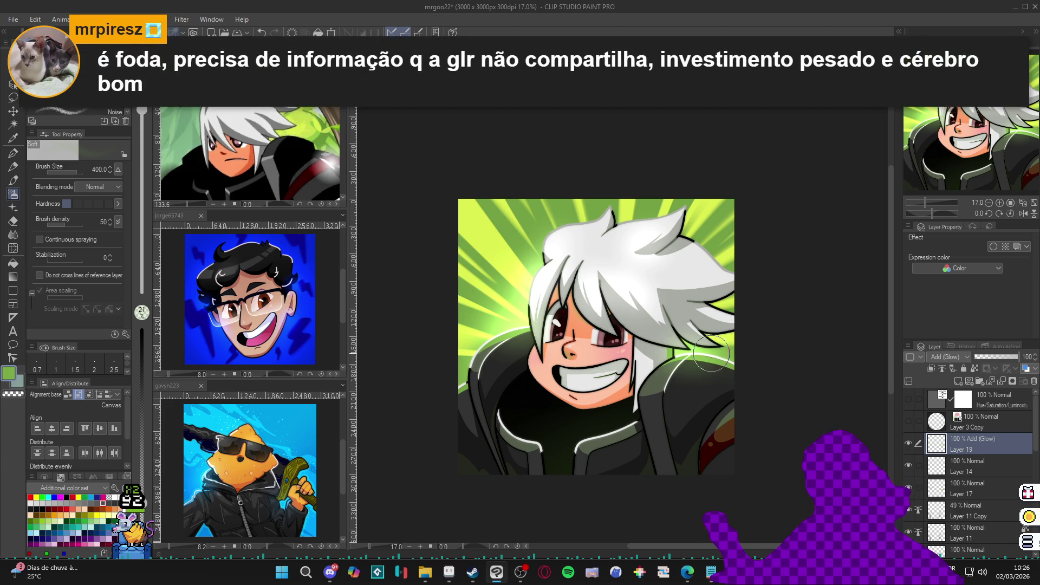
# Brush a faint white glow onto the hair at size 200, switch back to green, and save
pyautogui.keyDown('alt'); pyautogui.click(653, 369); pyautogui.keyUp('alt')
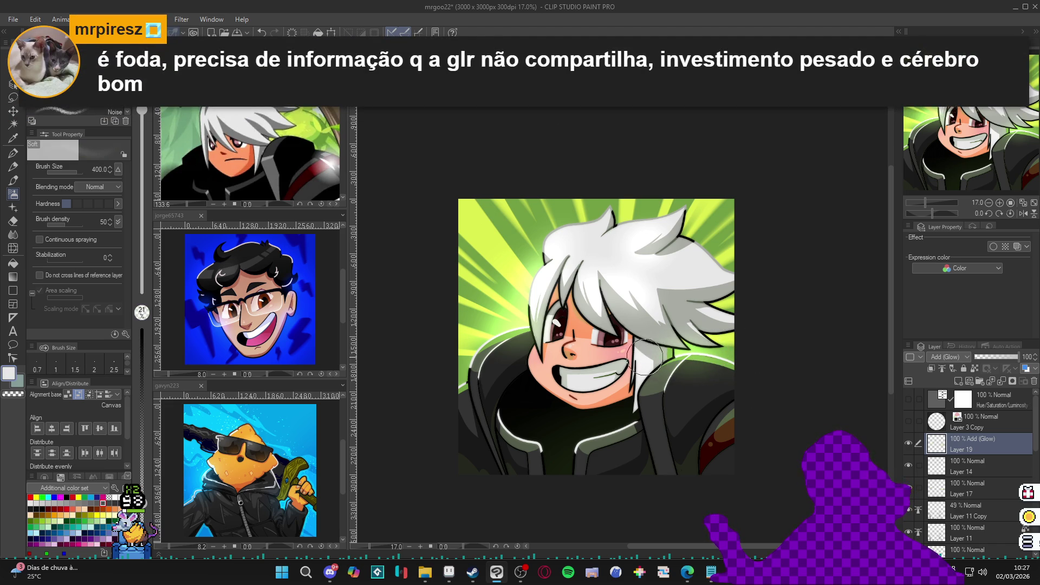
pyautogui.press('[')
pyautogui.press('[')
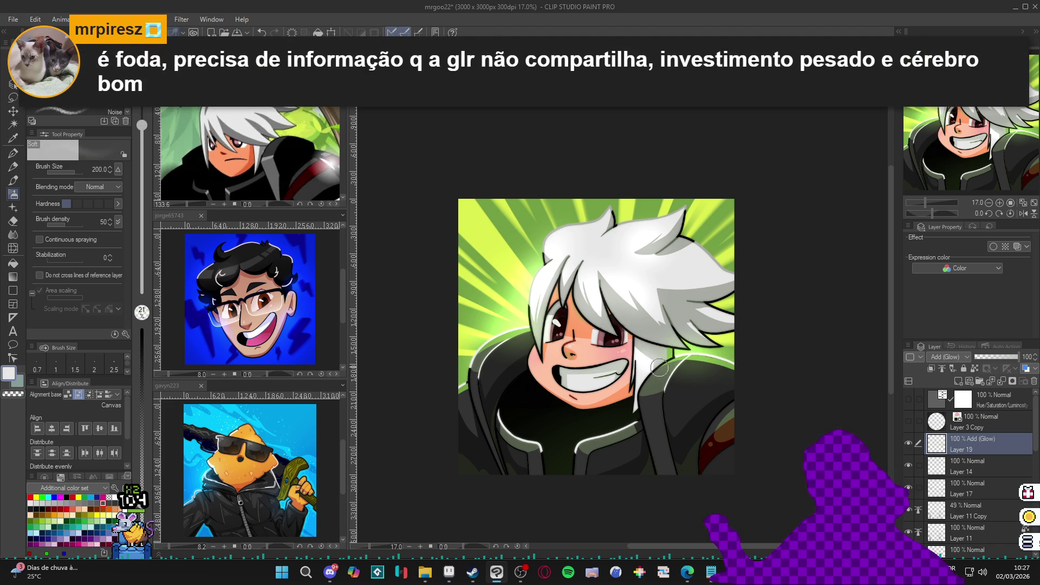
pyautogui.moveTo(645, 332)
pyautogui.mouseDown()
pyautogui.moveTo(648, 311)
pyautogui.moveTo(689, 331)
pyautogui.mouseUp()
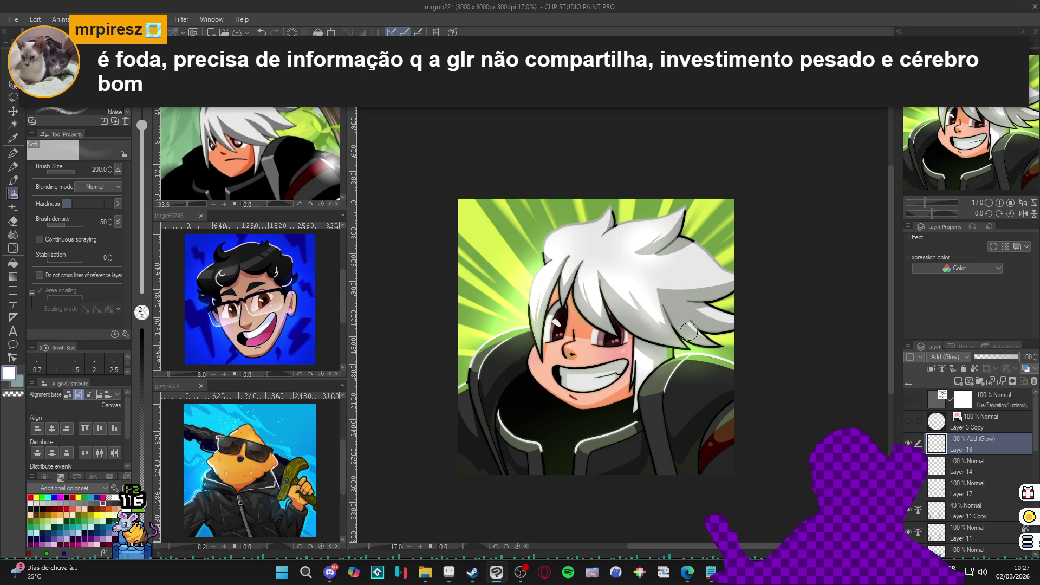
pyautogui.moveTo(735, 569)
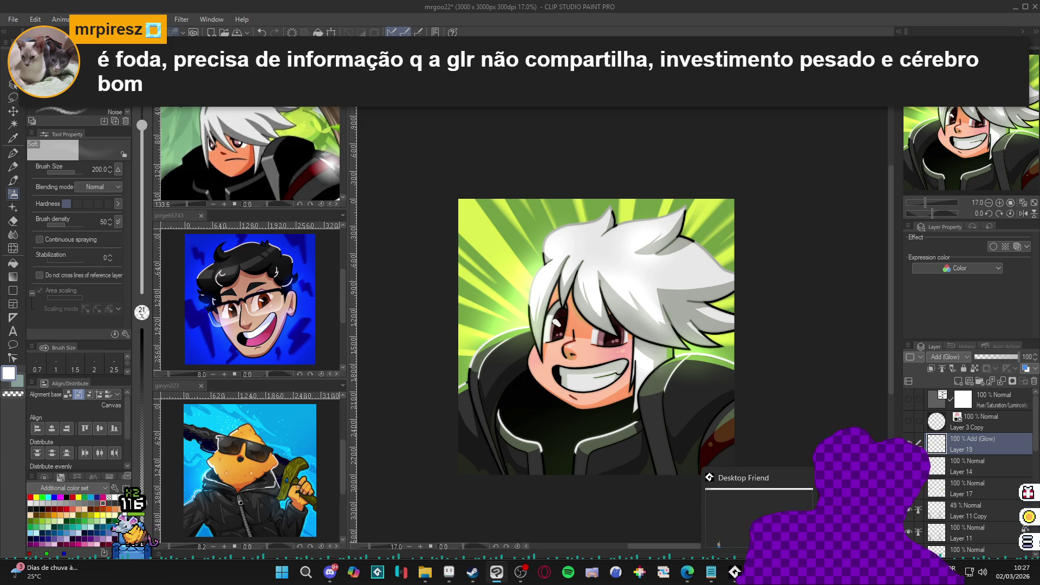
pyautogui.keyDown('alt'); pyautogui.click(463, 374); pyautogui.keyUp('alt')
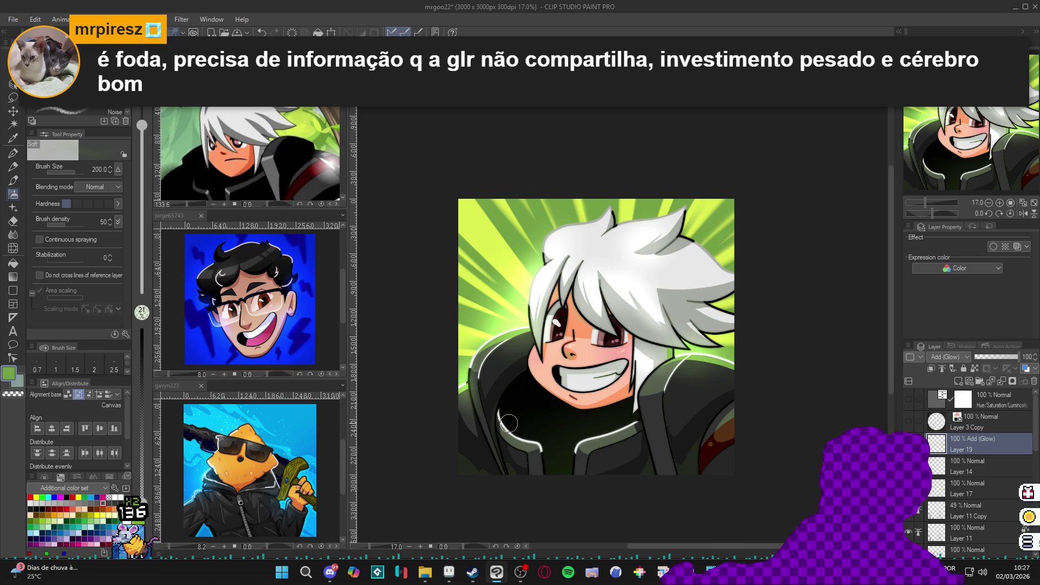
pyautogui.scroll(2, 657, 384)
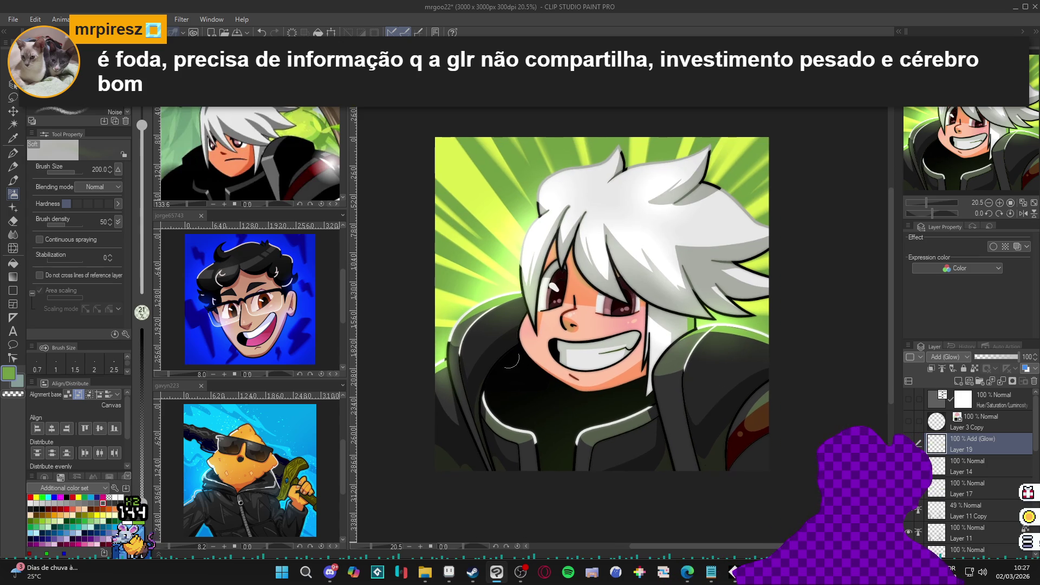
pyautogui.hotkey('ctrl', 's')
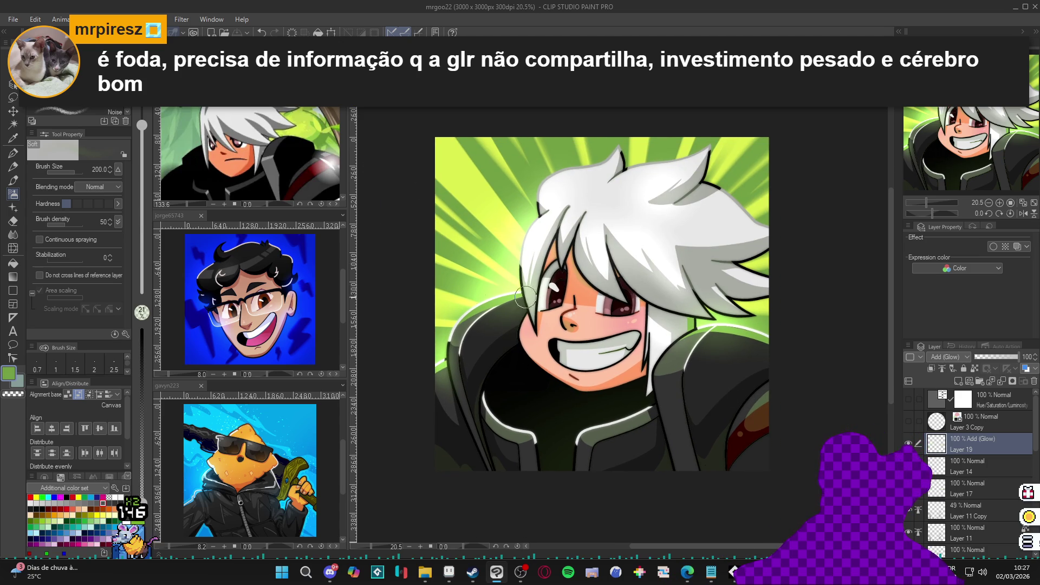
pyautogui.scroll(-1, 527, 316)
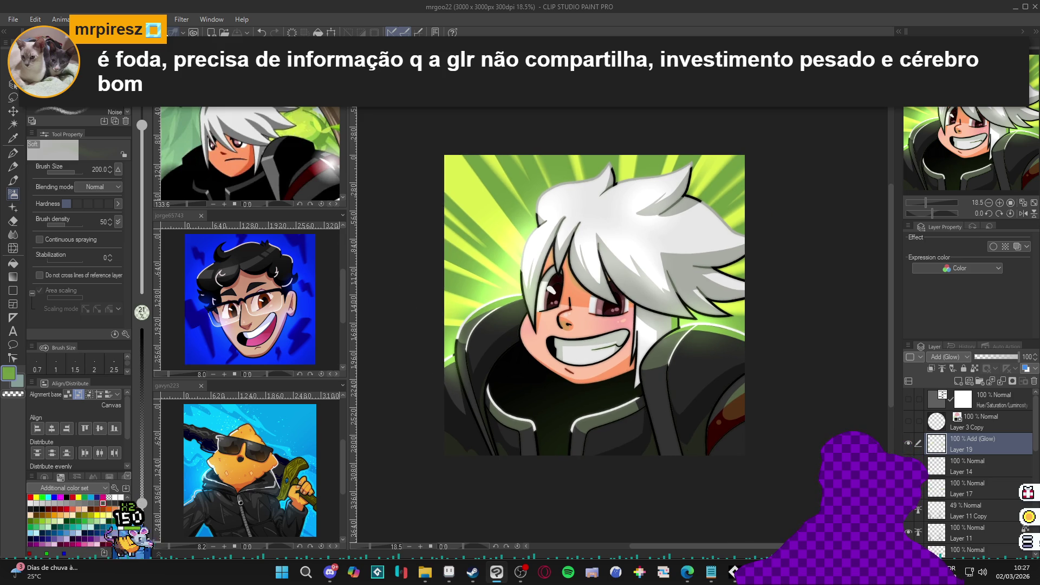
# Save a copy as mrgoo22.png in PNG format, accepting the loss of layer information
pyautogui.click(13, 19)
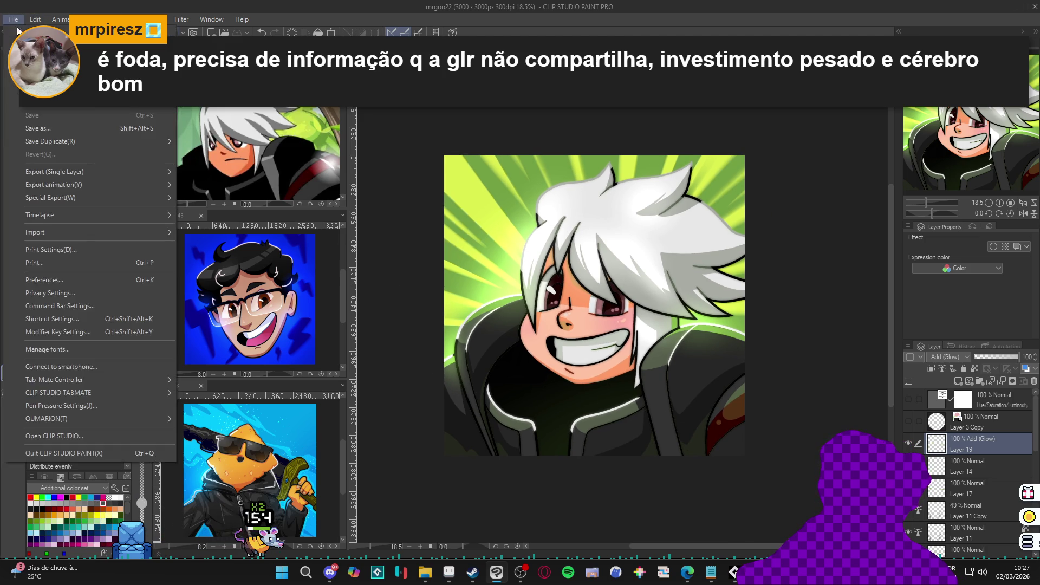
pyautogui.click(60, 129)
pyautogui.click(200, 494)
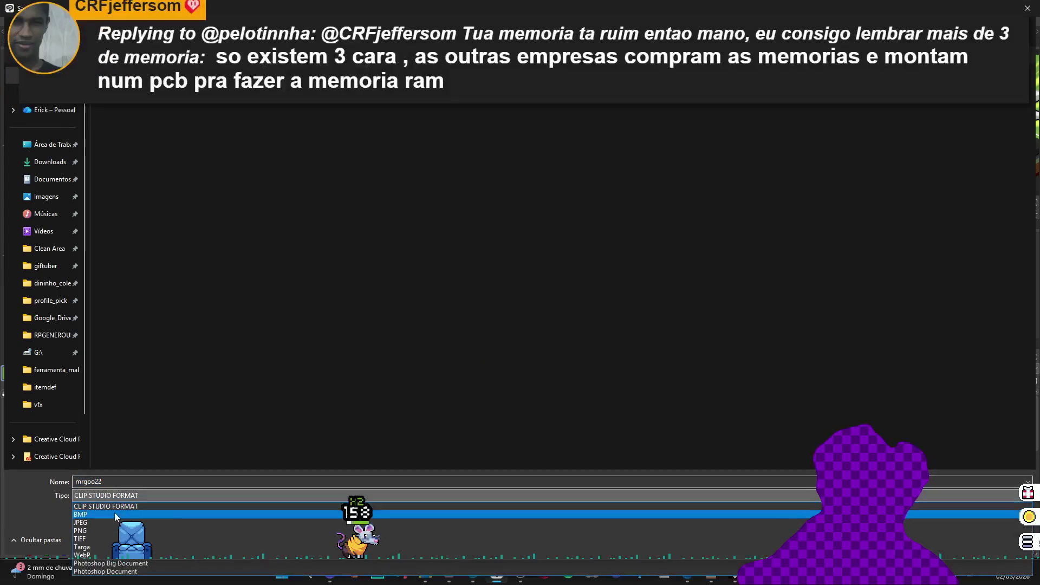
pyautogui.click(96, 532)
pyautogui.press('Return')
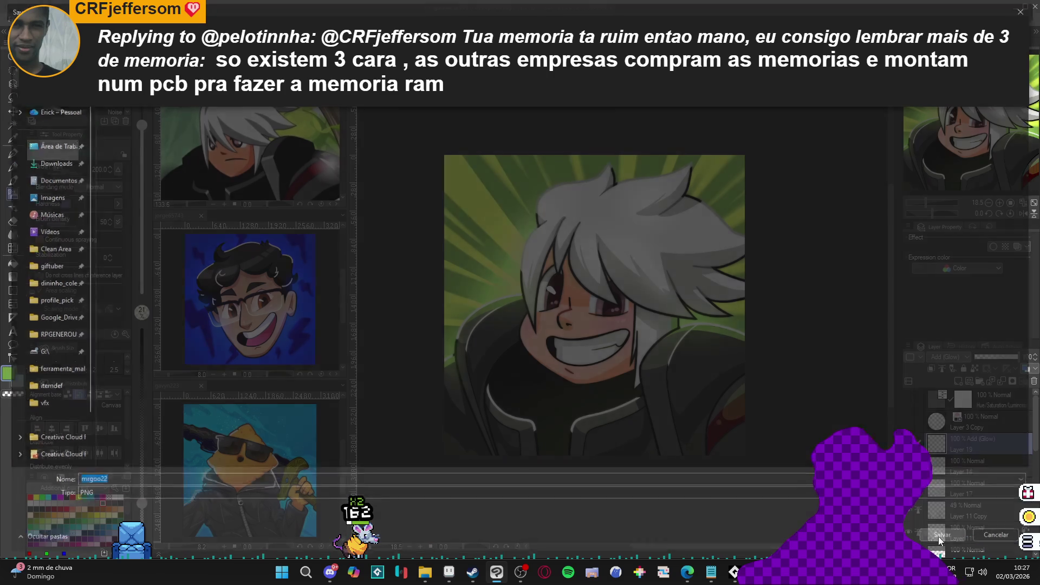
pyautogui.click(551, 214)
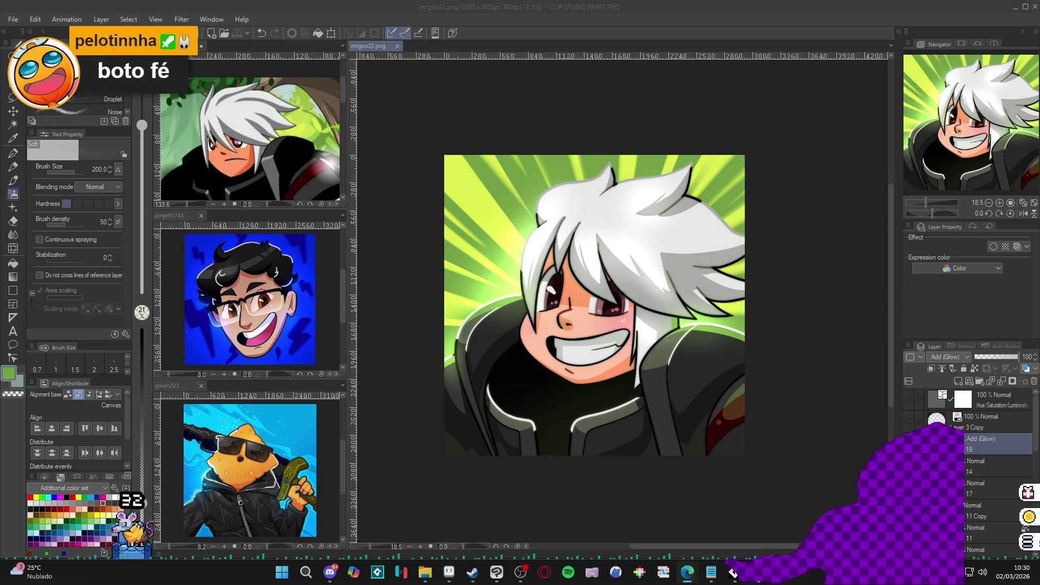
# Zoom the mrgoo22 portrait to about 29% so it fills the view
pyautogui.hotkey('ctrl', '0')
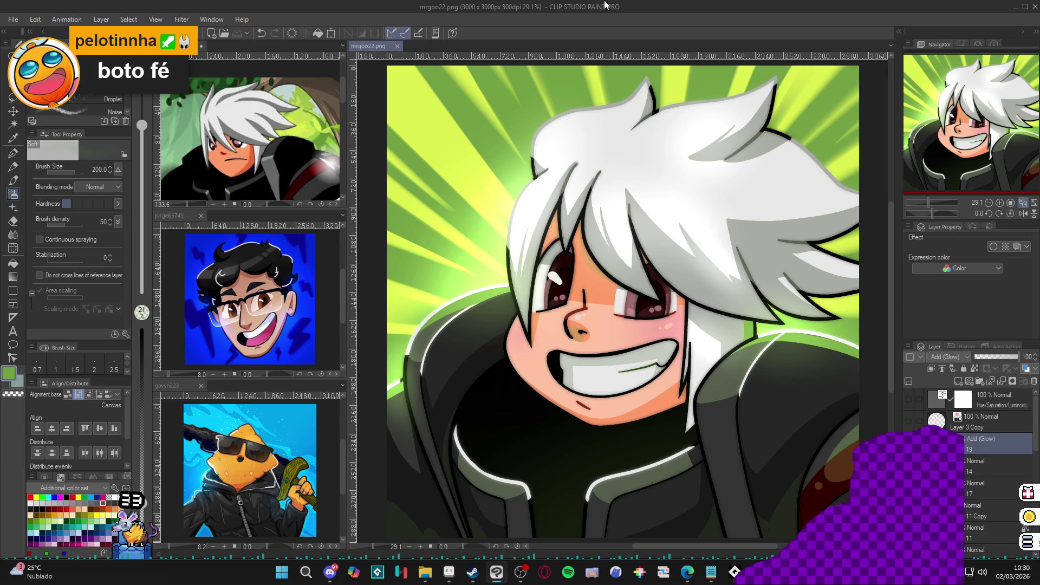